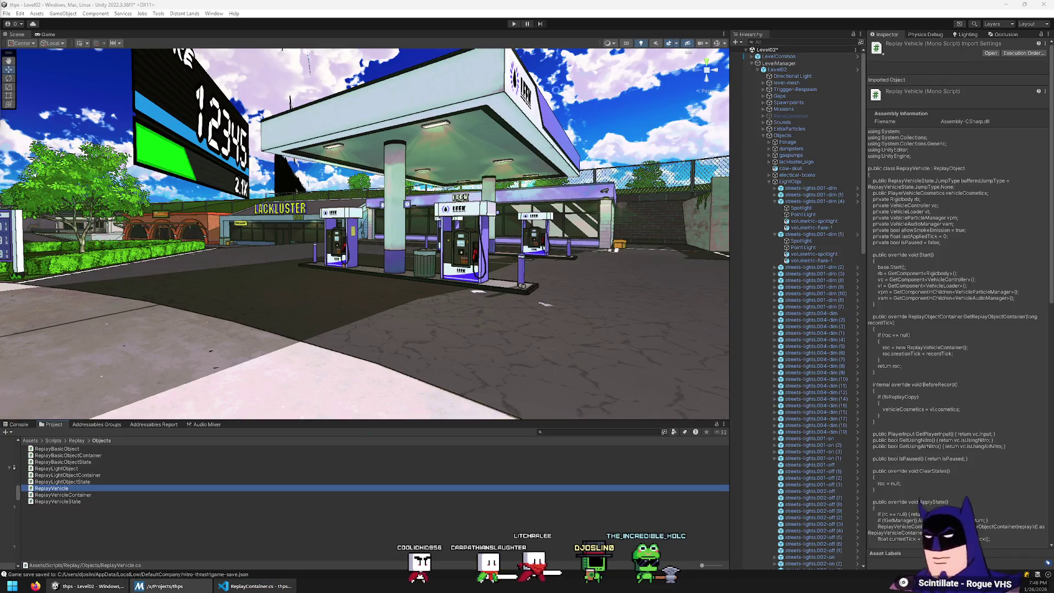
Enter play mode and drive the car down the street, landing two heelflips
{"action": "mouse_move", "coordinate": [102, 589]}
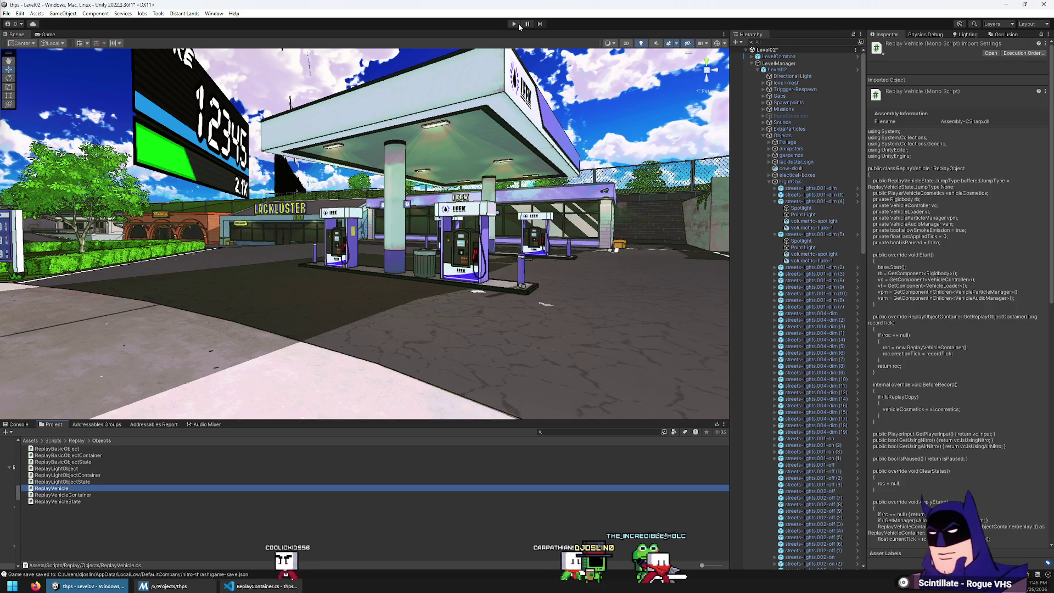
{"action": "left_click", "coordinate": [518, 24]}
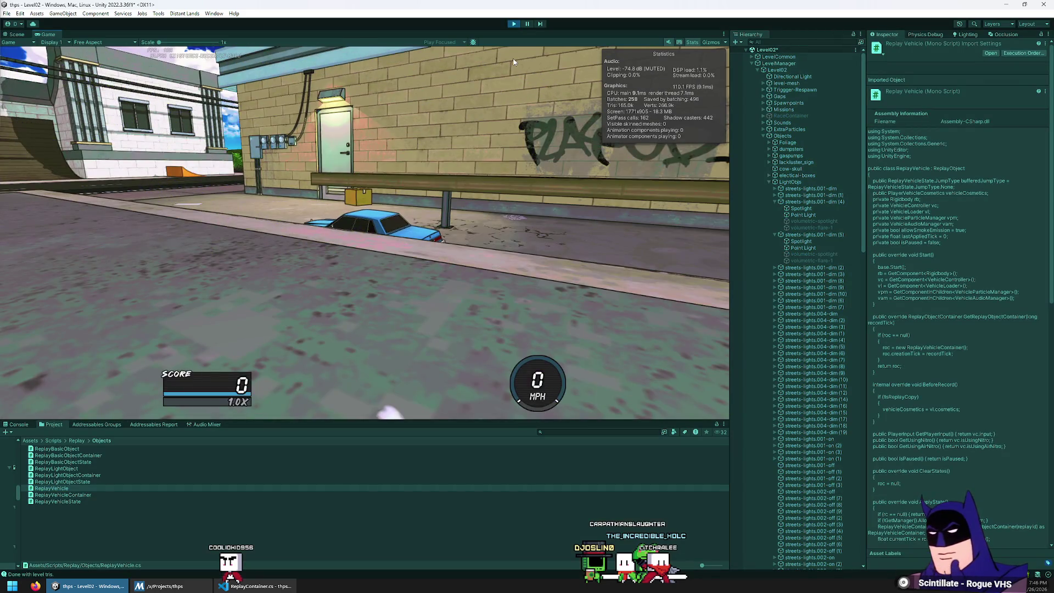
{"action": "key", "text": "w"}
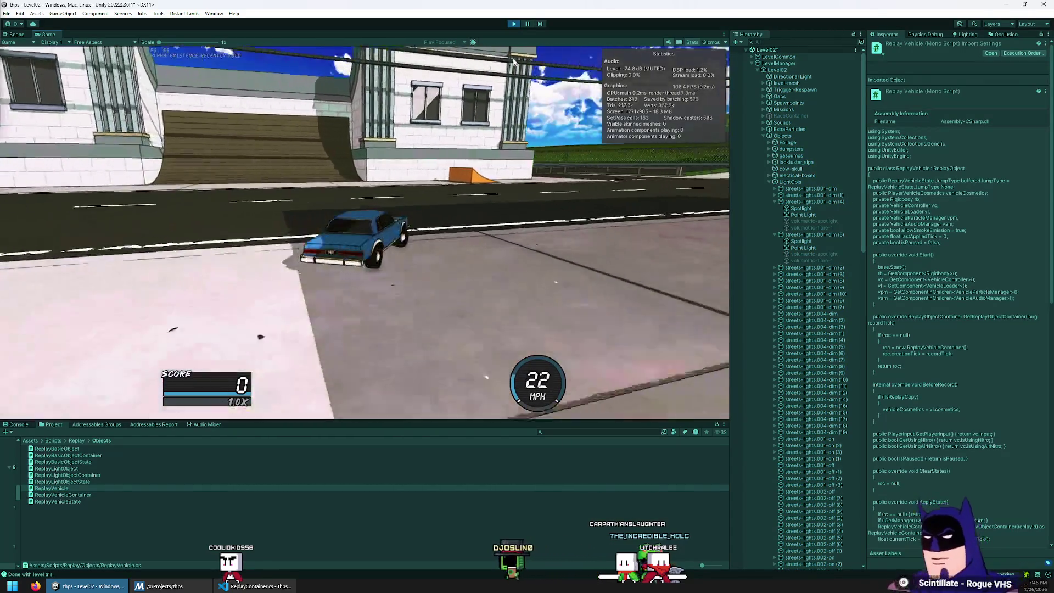
{"action": "key", "text": "d"}
{"action": "key", "text": "space"}
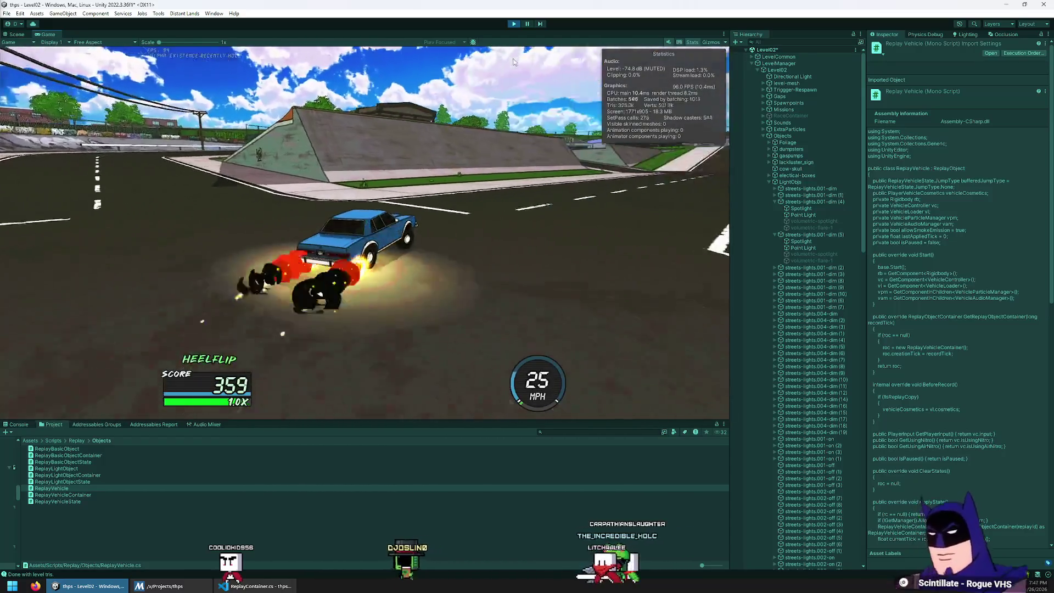
{"action": "key", "text": "a"}
{"action": "key", "text": "space"}
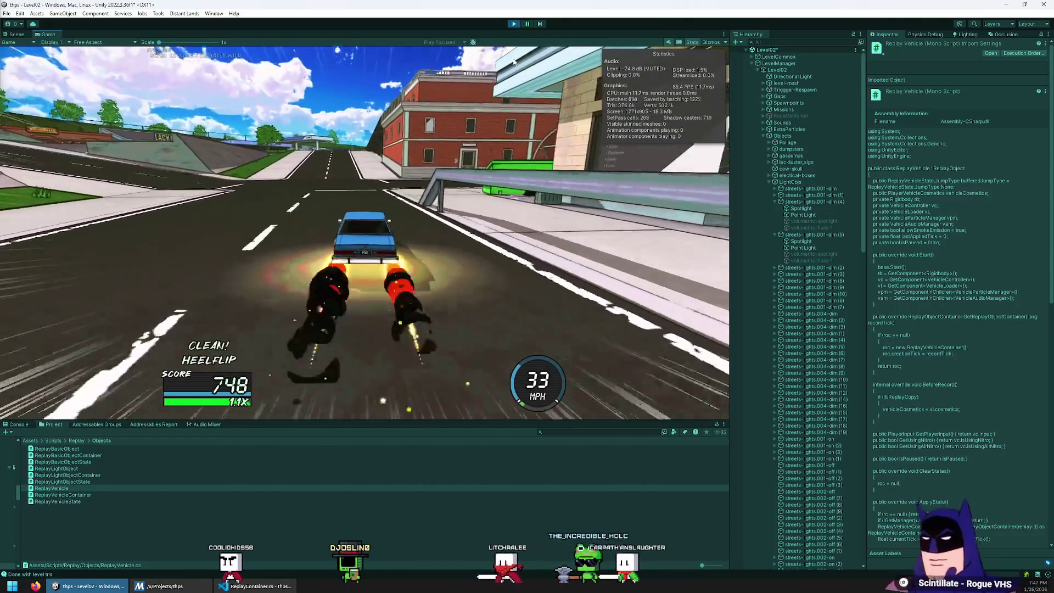
Land a kickflip, then drive the car up onto the wooden deck and across it
{"action": "key", "text": "d"}
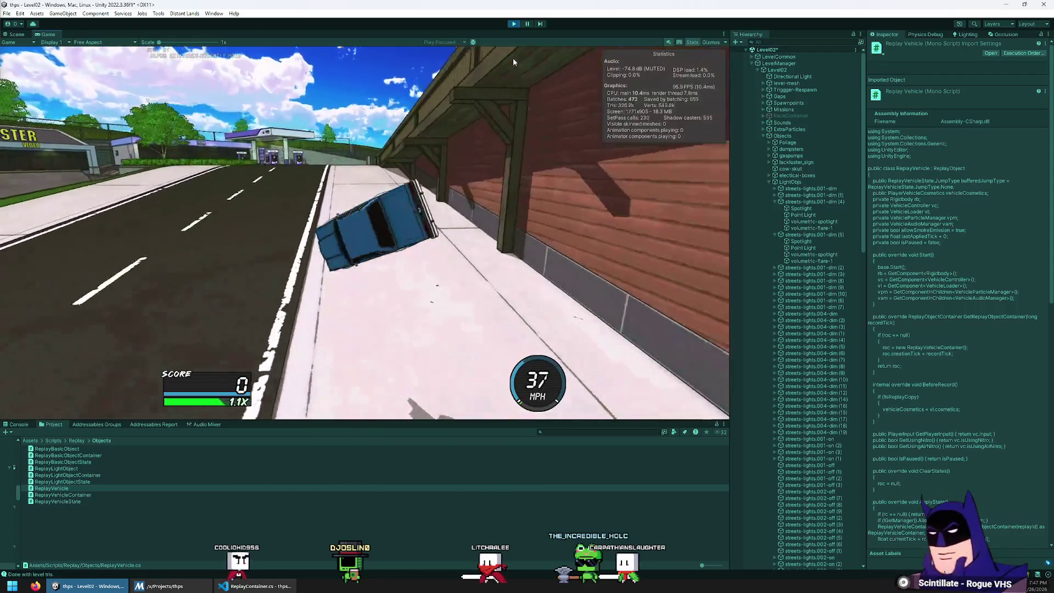
{"action": "key", "text": "space"}
{"action": "key", "text": "a"}
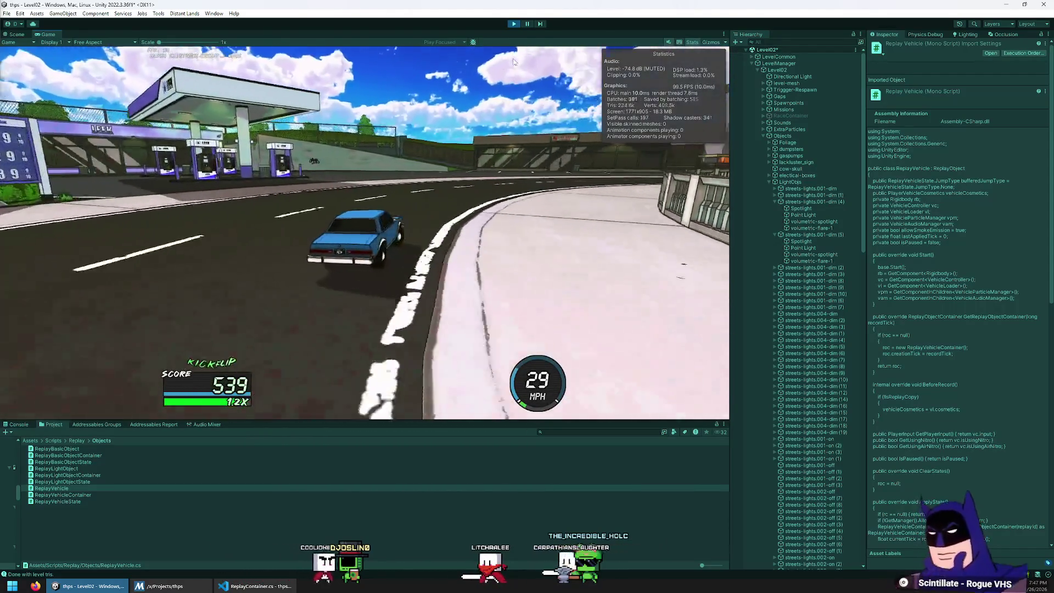
{"action": "key", "text": "d"}
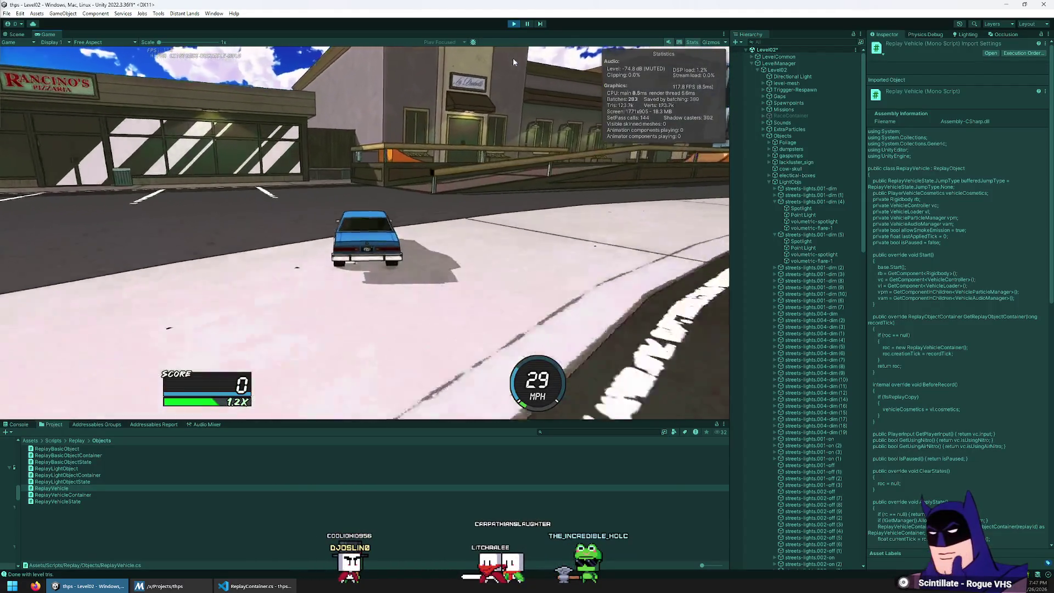
{"action": "key", "text": "a"}
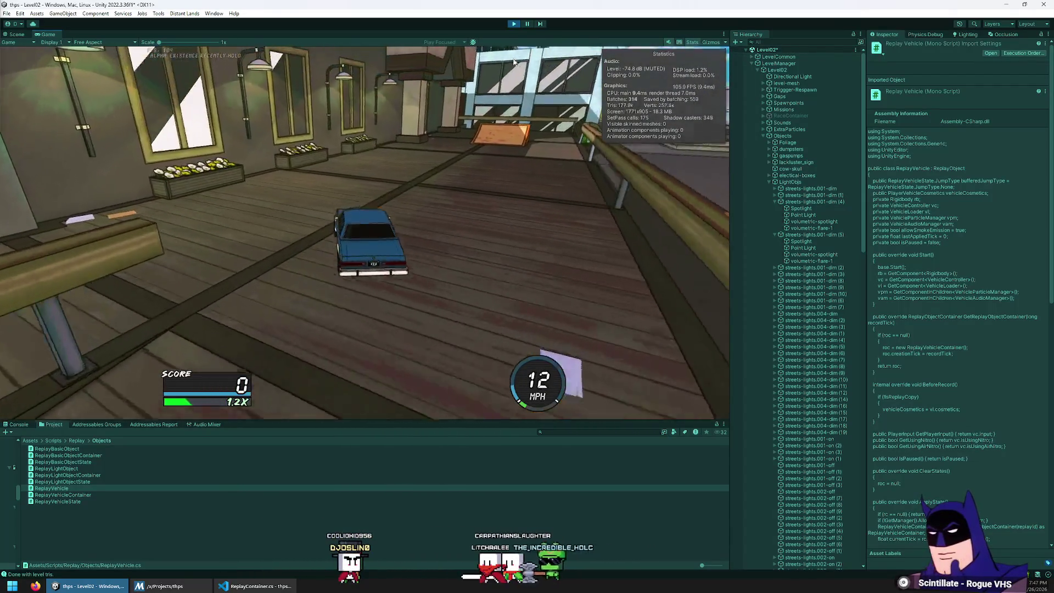
{"action": "key", "text": "a"}
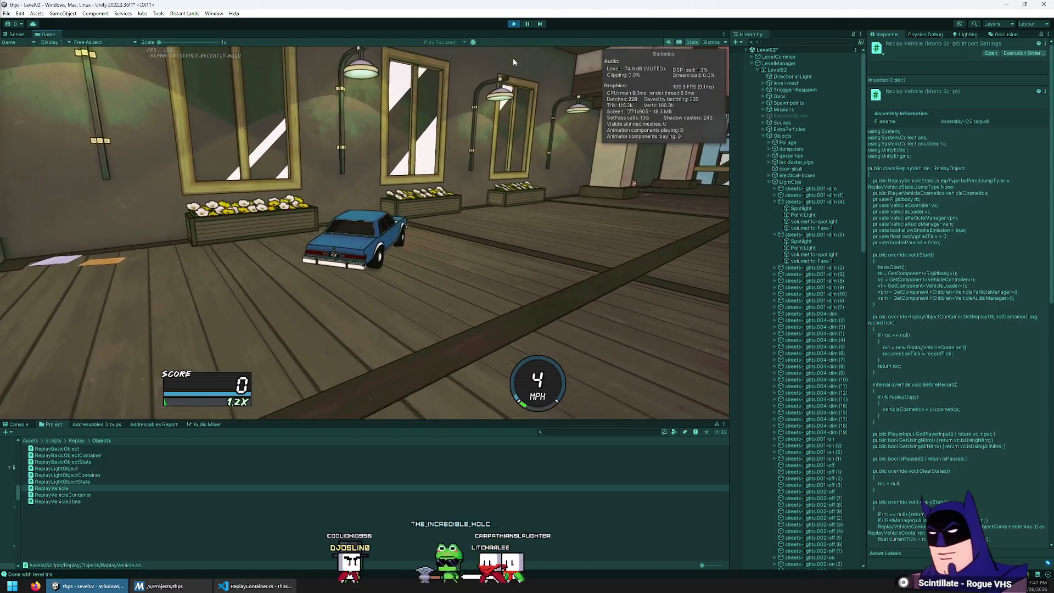
{"action": "key", "text": "a"}
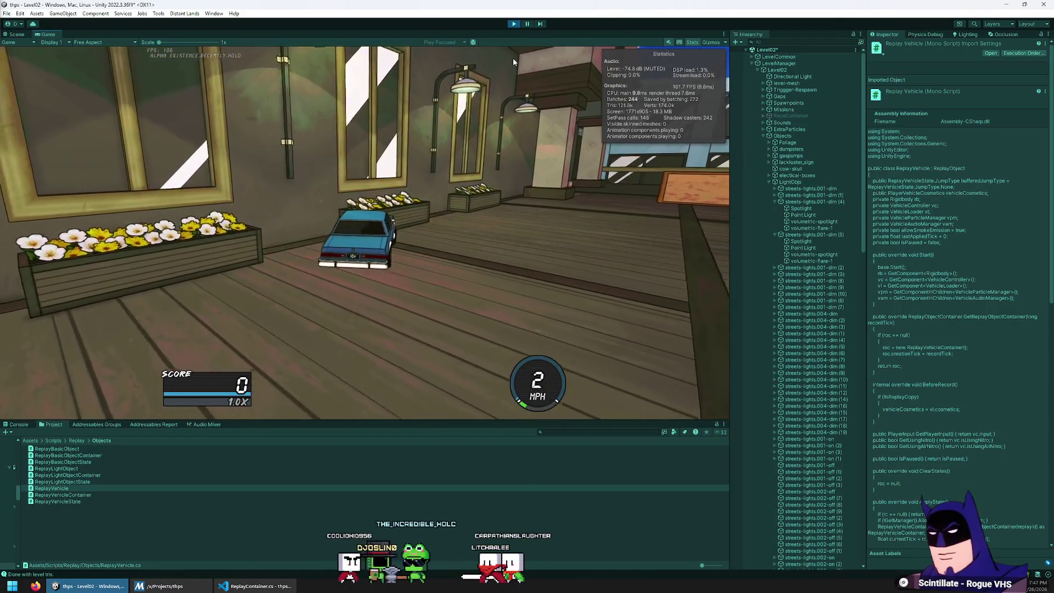
{"action": "key", "text": "w"}
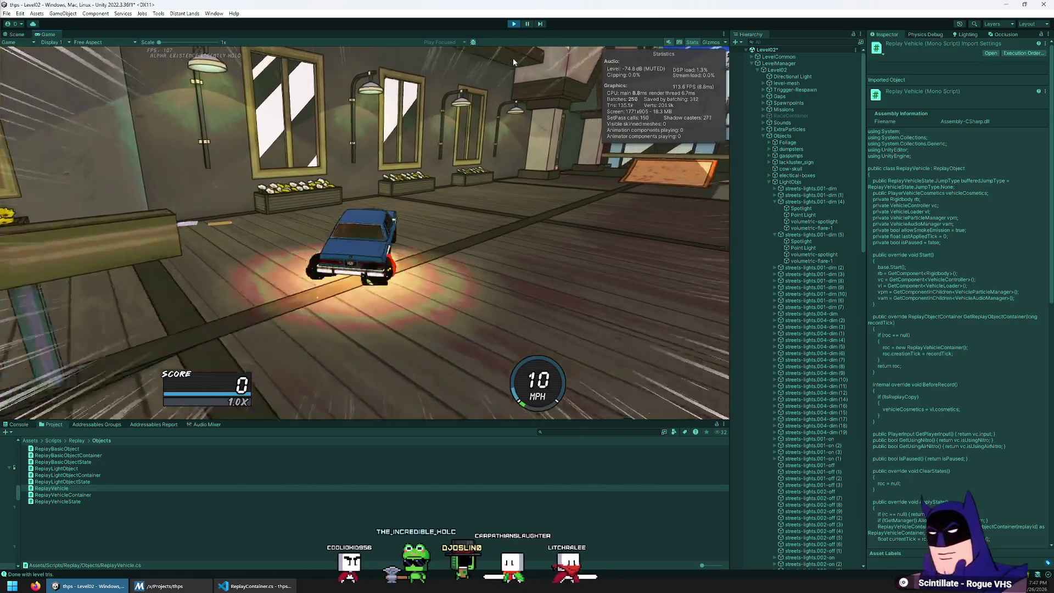
Pause the game, watch the Replay, then stop play mode with Ctrl+P
{"action": "key", "text": "Escape"}
{"action": "key", "text": "Down"}
{"action": "key", "text": "Down"}
{"action": "key", "text": "Return"}
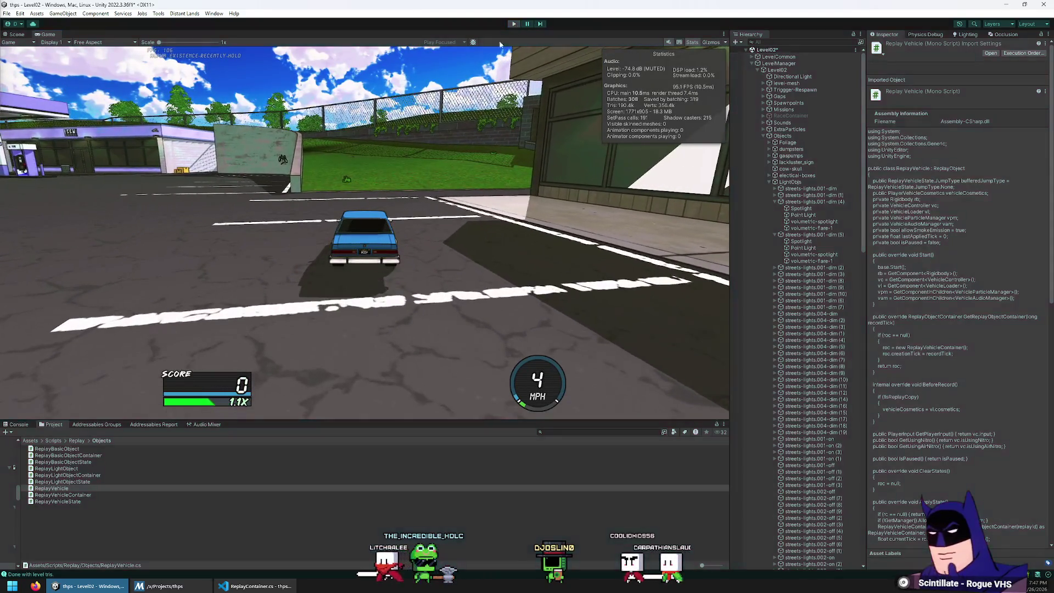
{"action": "key", "text": "ctrl+p"}
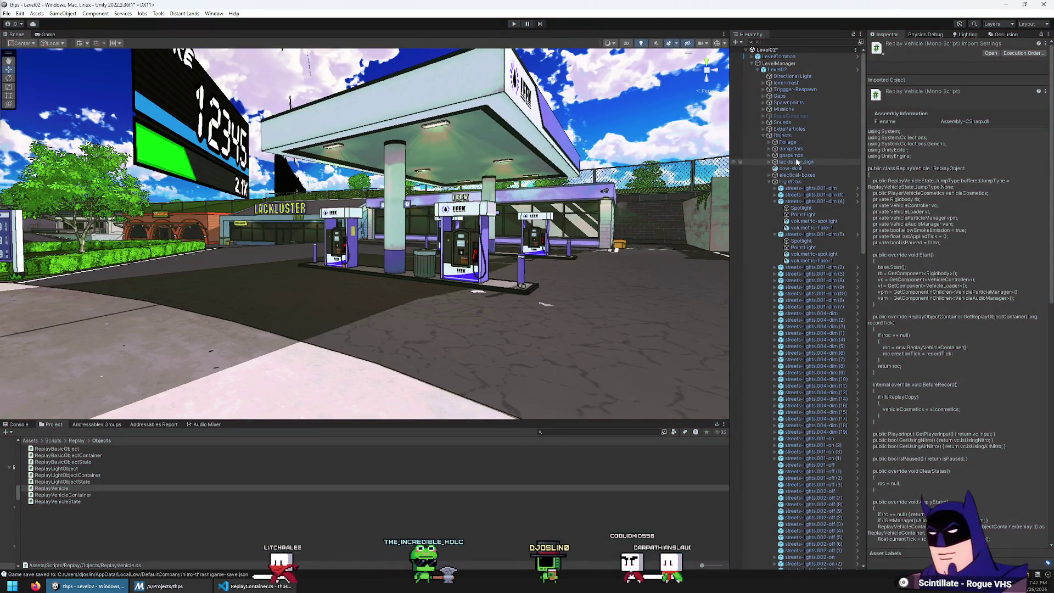
Select flower-bed (7), frame it with F, and fly the Scene camera along the storefront street
{"action": "scroll", "coordinate": [797, 162], "scroll_direction": "down", "scroll_amount": 15}
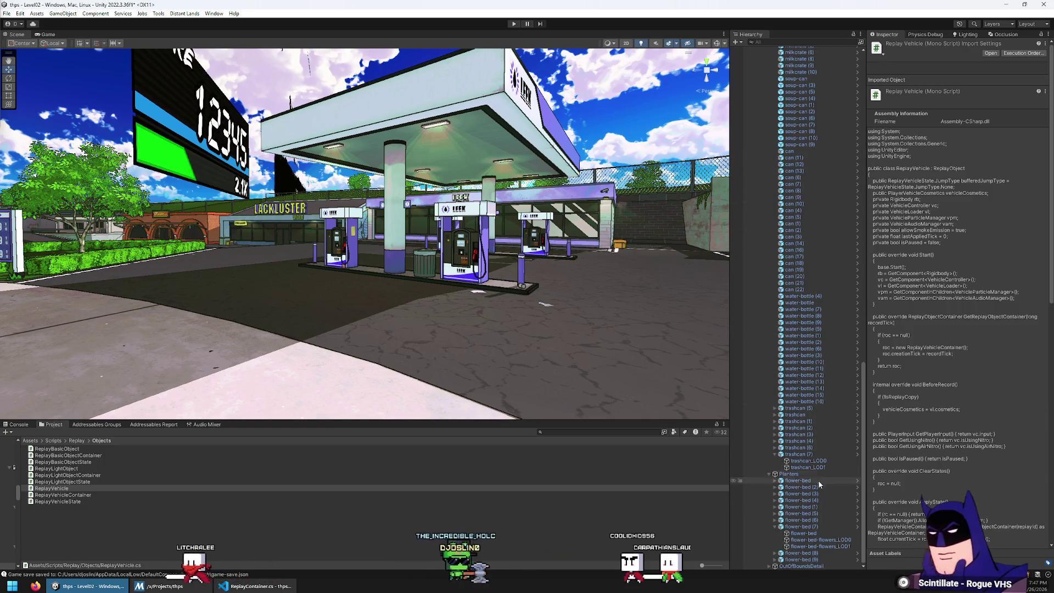
{"action": "left_click", "coordinate": [809, 533]}
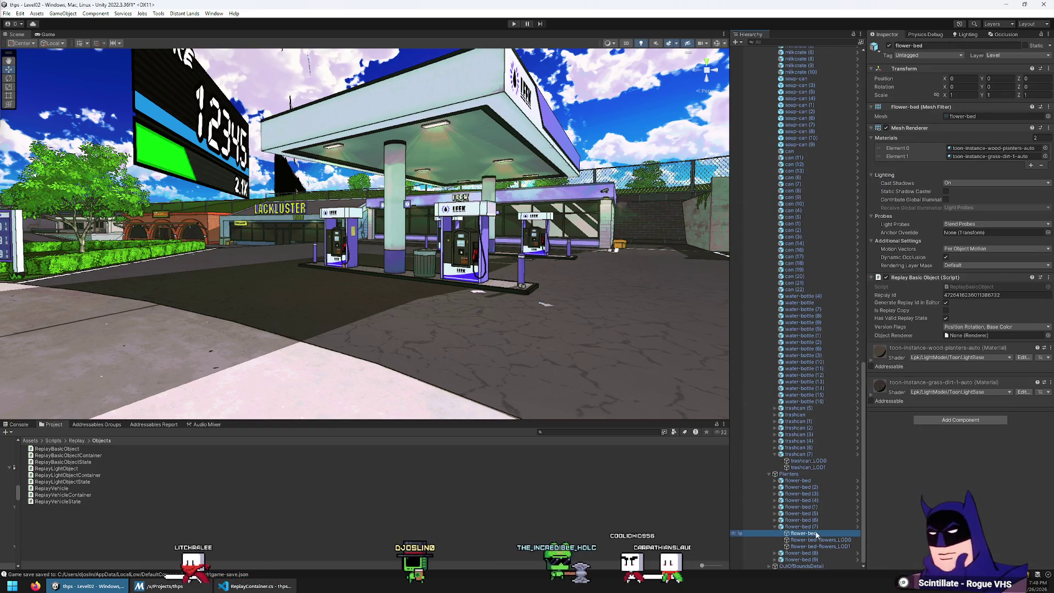
{"action": "key", "text": "f"}
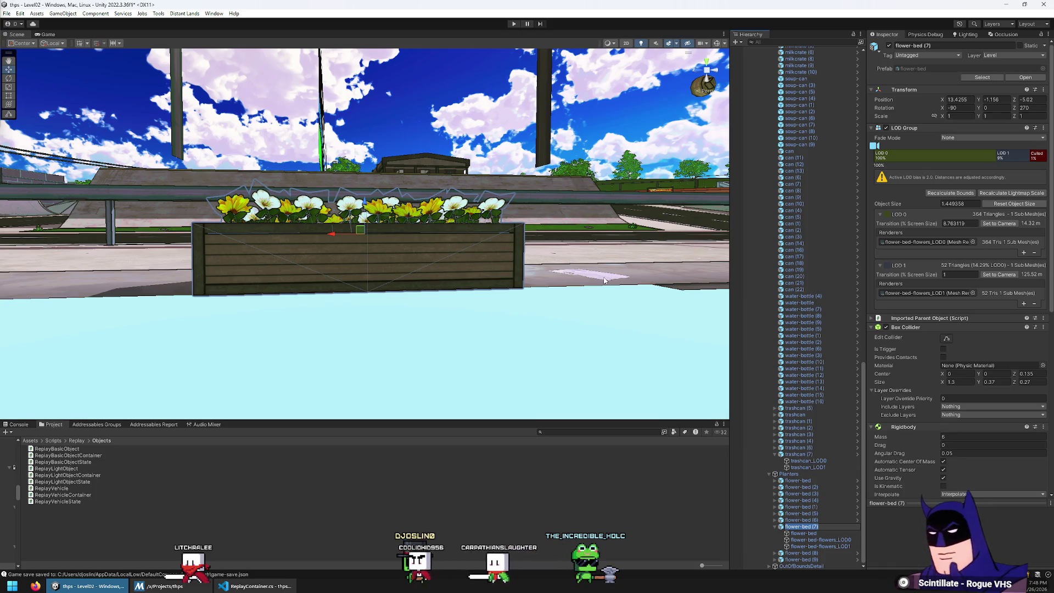
{"action": "mouse_move", "coordinate": [355, 232]}
{"action": "left_mouse_down"}
{"action": "mouse_move", "coordinate": [472, 307]}
{"action": "mouse_move", "coordinate": [496, 292]}
{"action": "mouse_move", "coordinate": [461, 231]}
{"action": "left_mouse_up"}
{"action": "left_click", "coordinate": [429, 184]}
{"action": "mouse_move", "coordinate": [429, 184]}
{"action": "left_mouse_down"}
{"action": "mouse_move", "coordinate": [549, 281]}
{"action": "mouse_move", "coordinate": [683, 450]}
{"action": "left_mouse_up"}
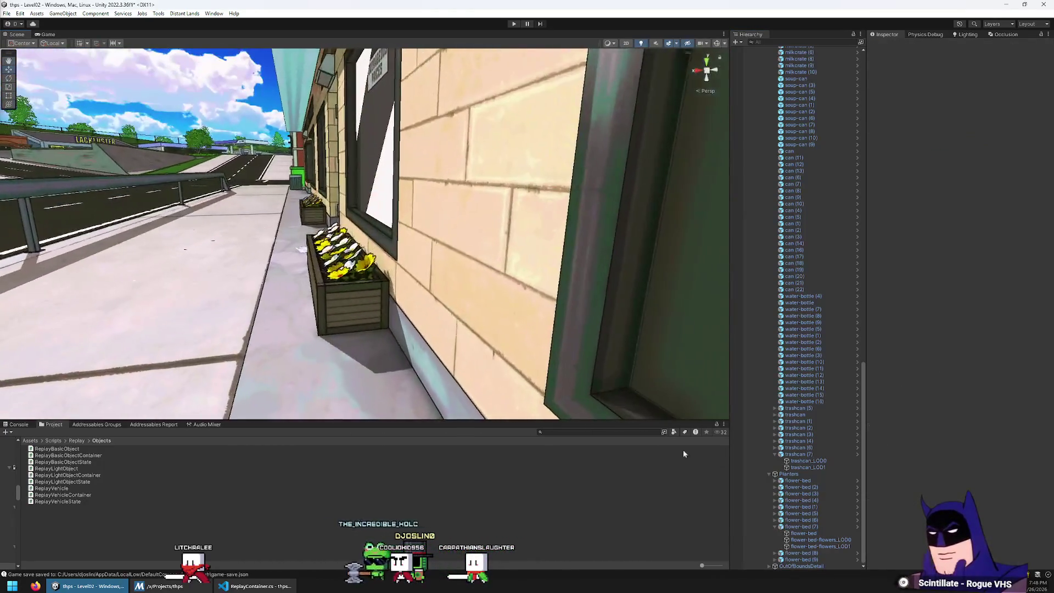
{"action": "left_click", "coordinate": [812, 526]}
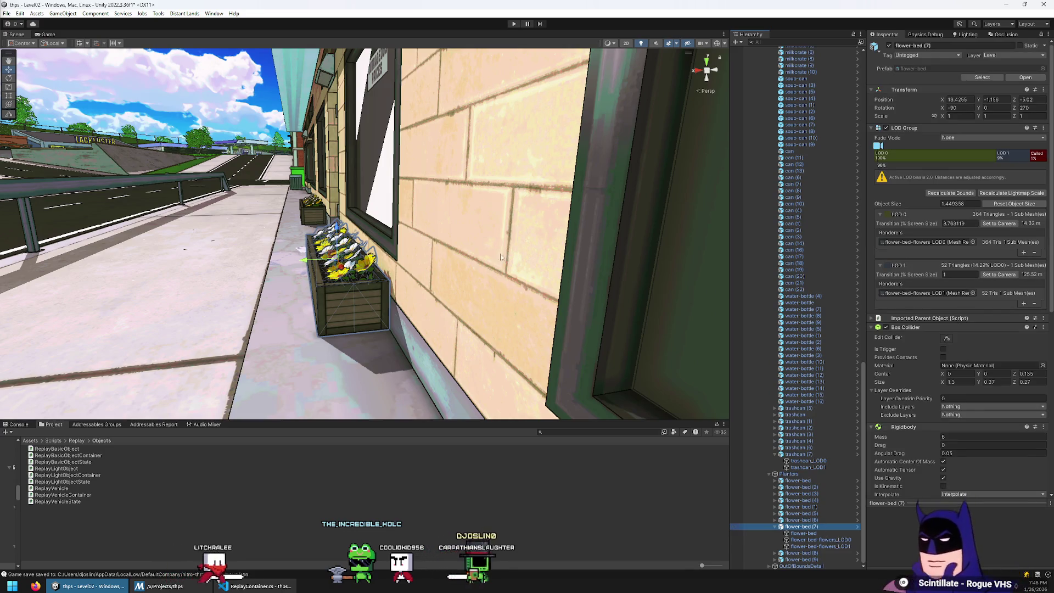
{"action": "left_click_drag", "start_coordinate": [417, 258], "coordinate": [98, 258]}
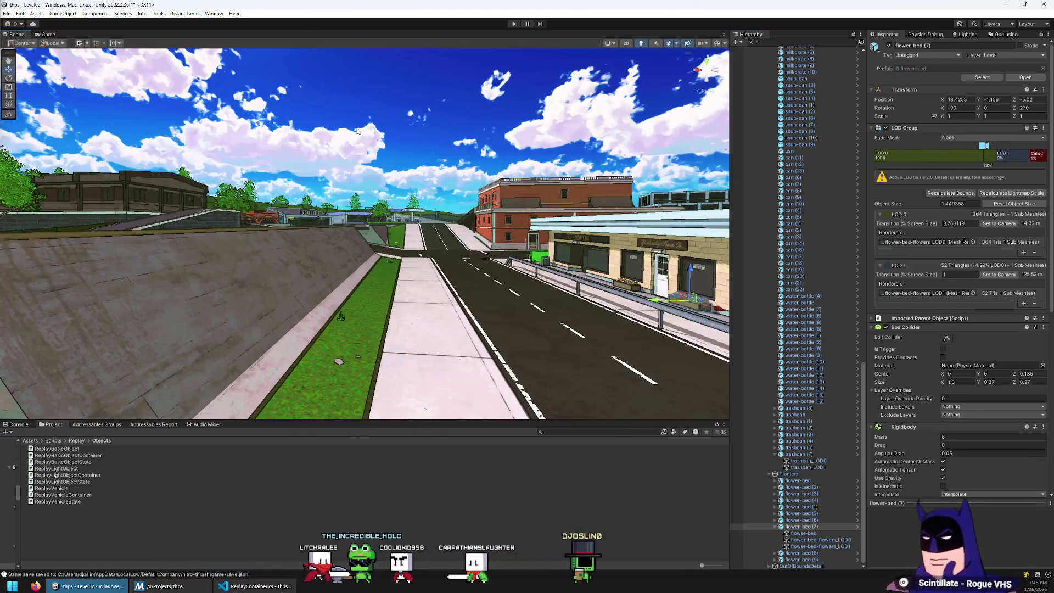
Save the scene from the File menu and run Level02 in play mode again
{"action": "left_click", "coordinate": [7, 14]}
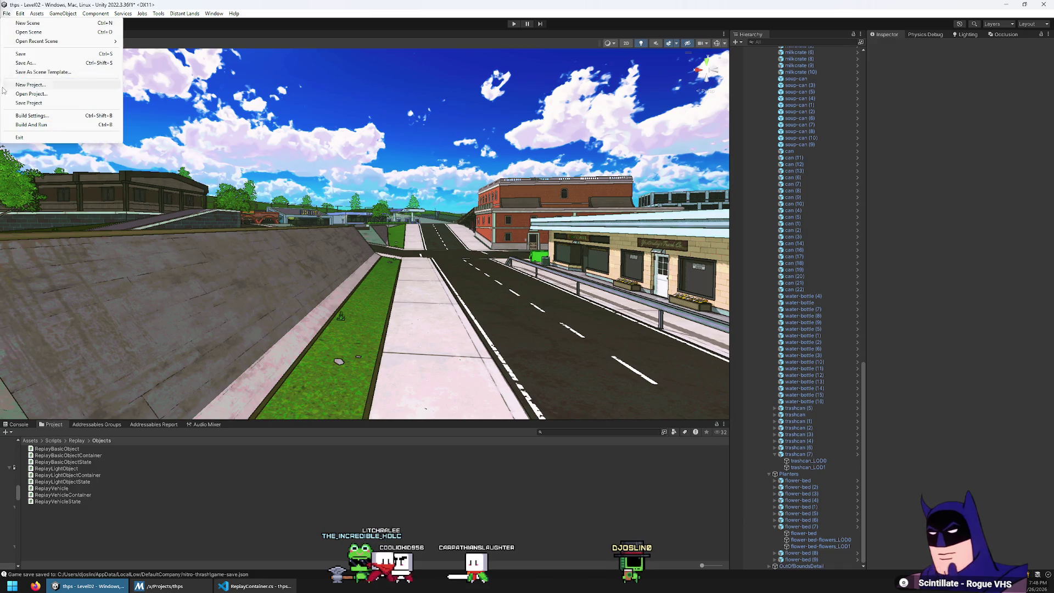
{"action": "left_click", "coordinate": [35, 54]}
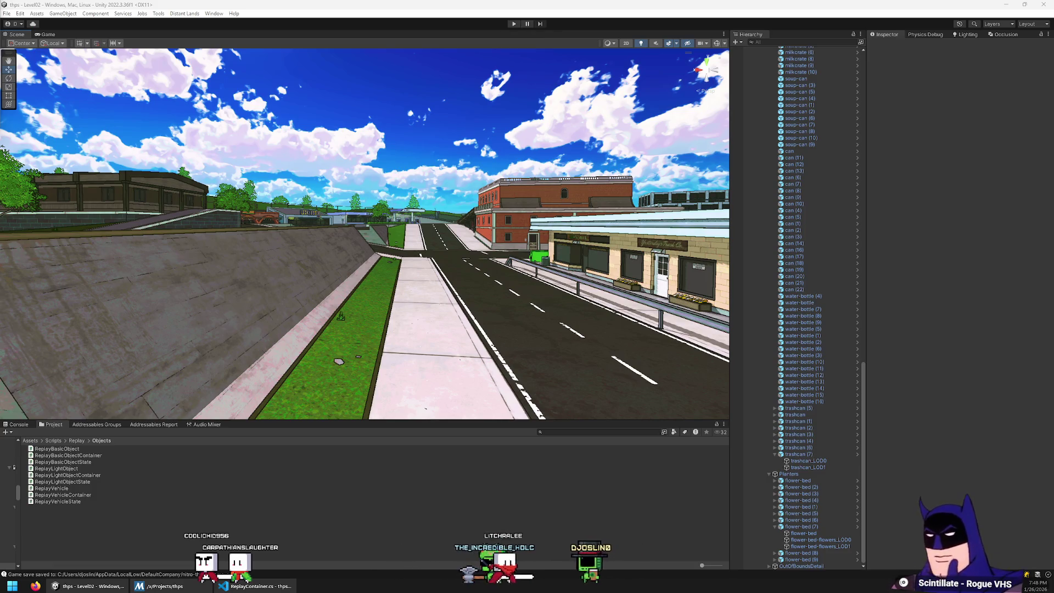
{"action": "left_click", "coordinate": [516, 25]}
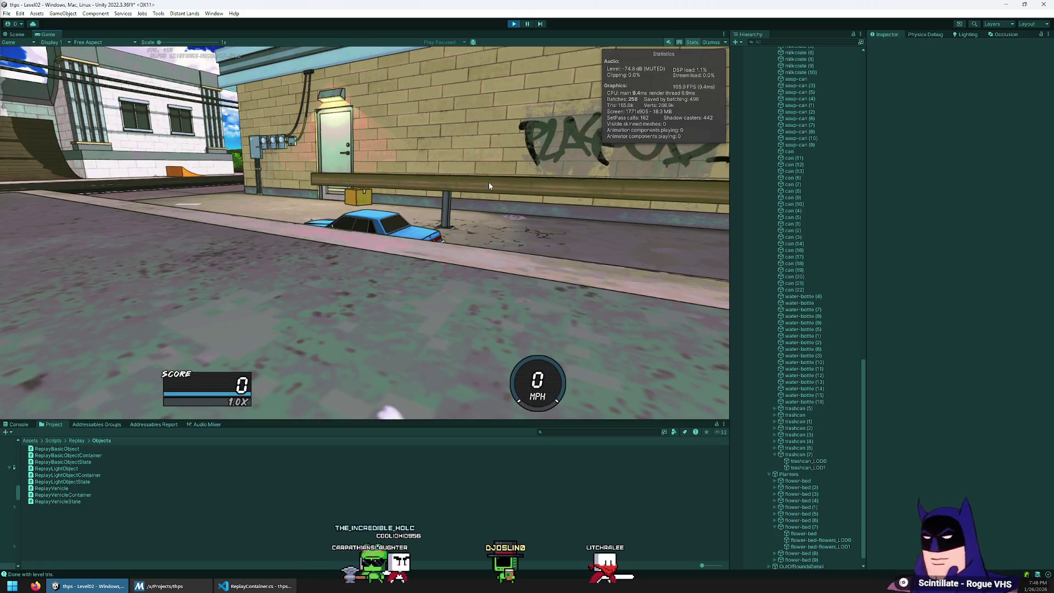
{"action": "key", "text": "Escape"}
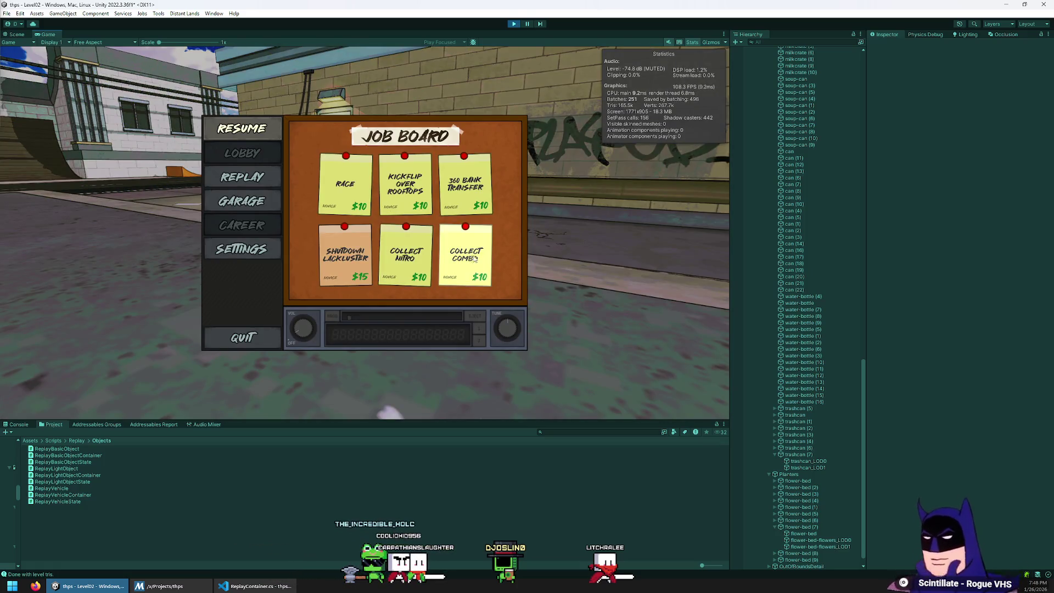
{"action": "left_click", "coordinate": [475, 259]}
{"action": "key", "text": "Return"}
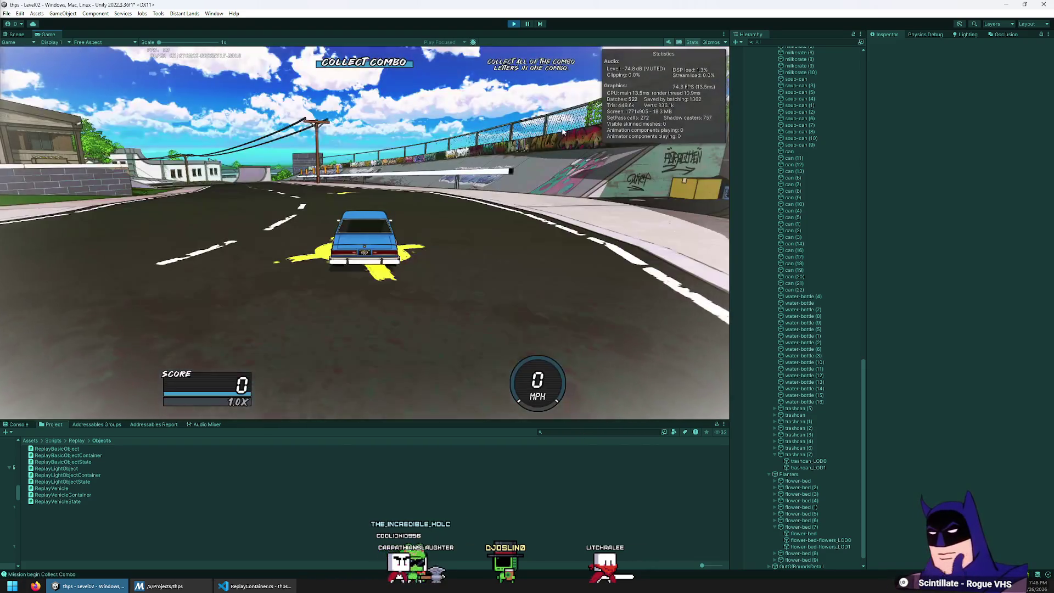
{"action": "left_click", "coordinate": [690, 44]}
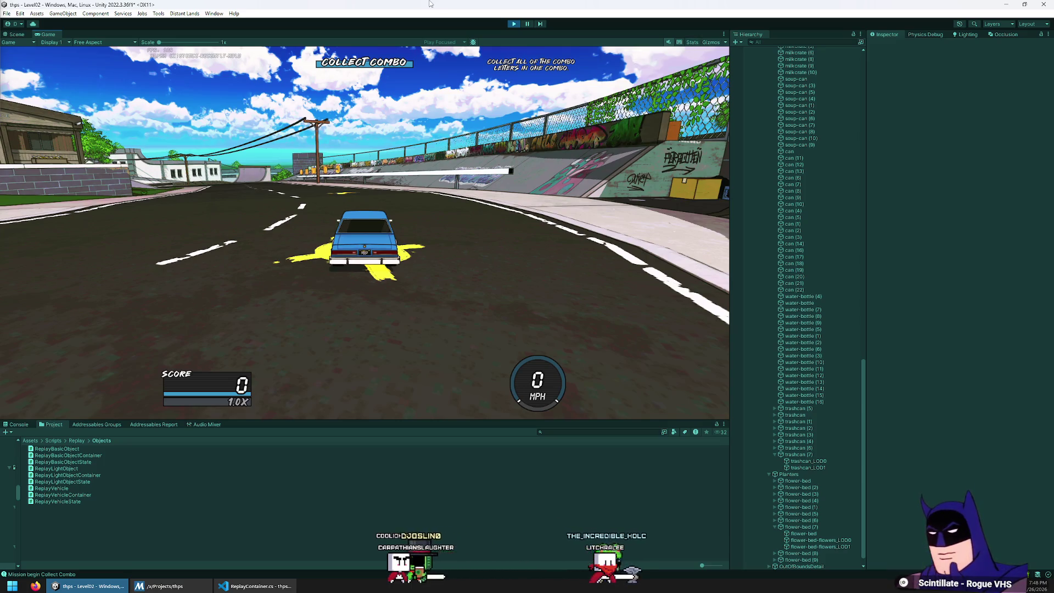
{"action": "key", "text": "w"}
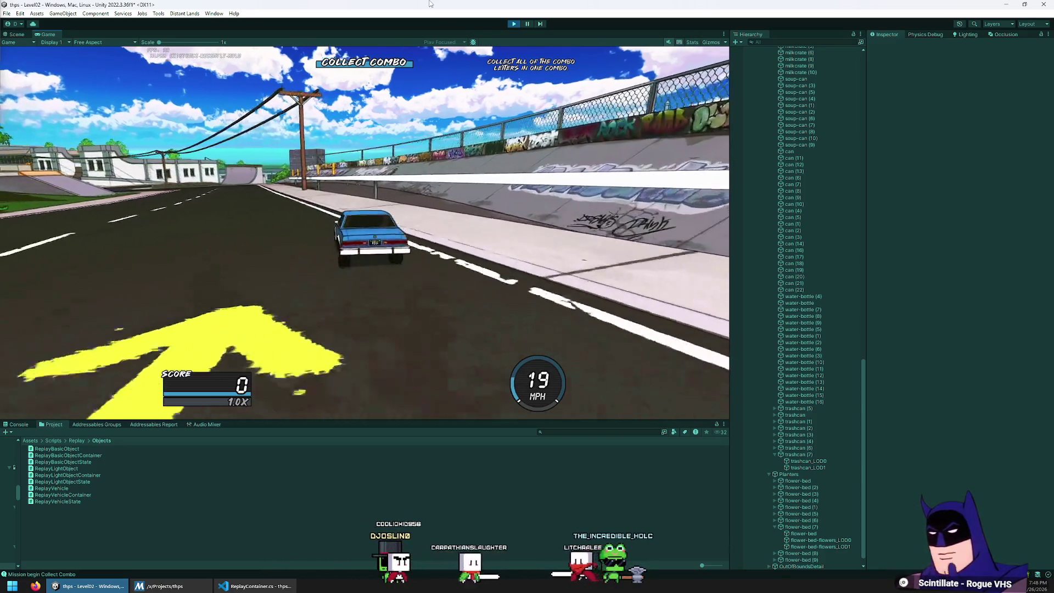
{"action": "key", "text": "d"}
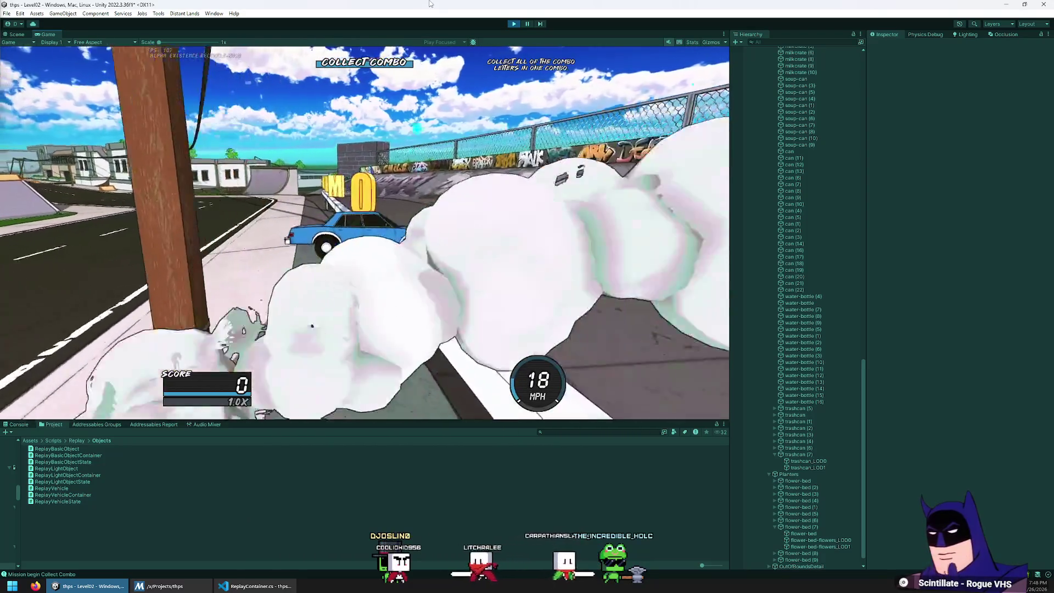
{"action": "key", "text": "space"}
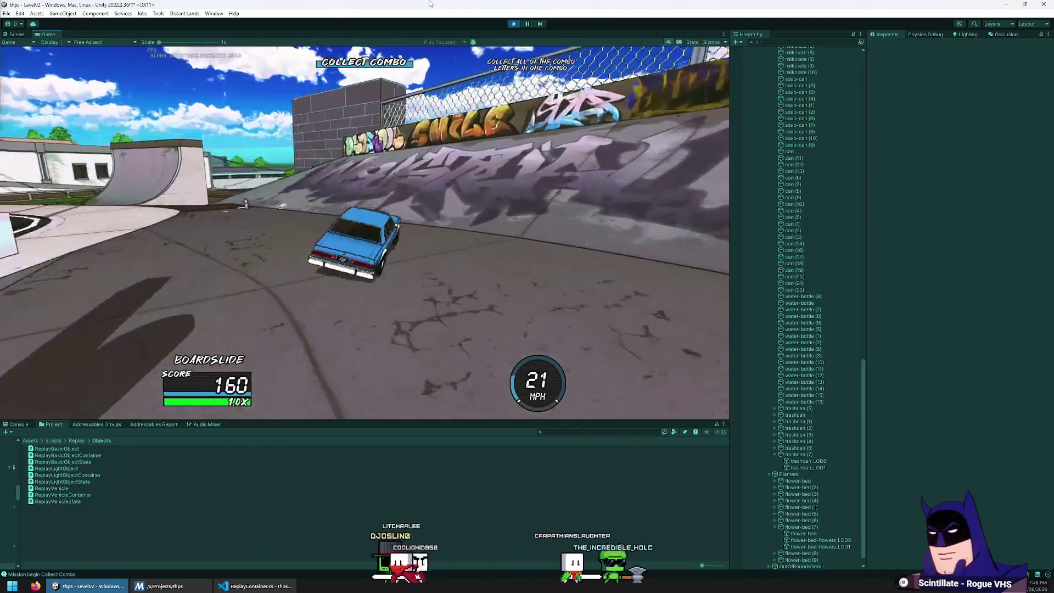
{"action": "key", "text": "a"}
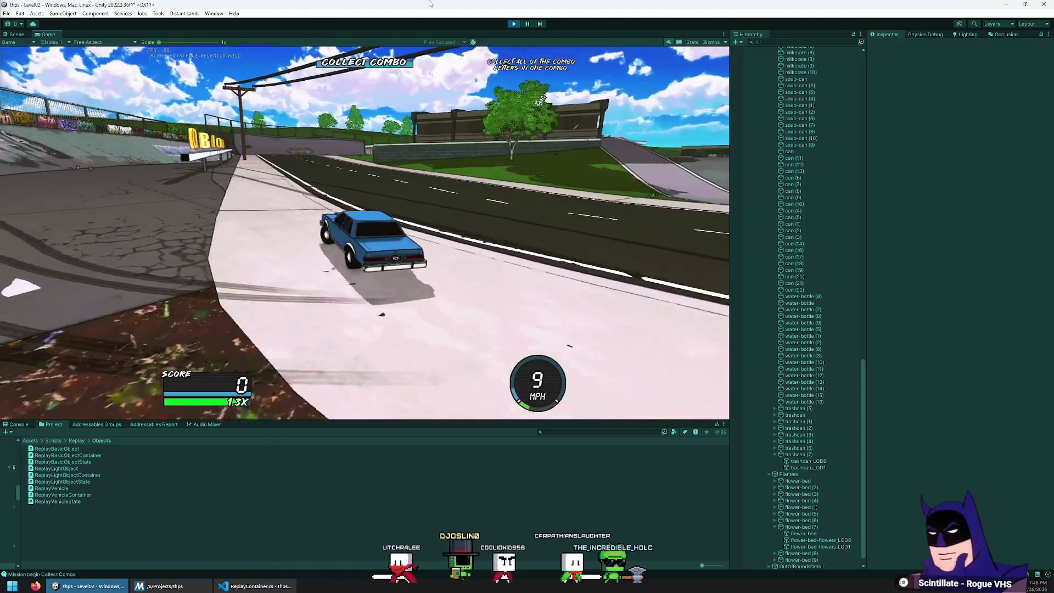
{"action": "key", "text": "space"}
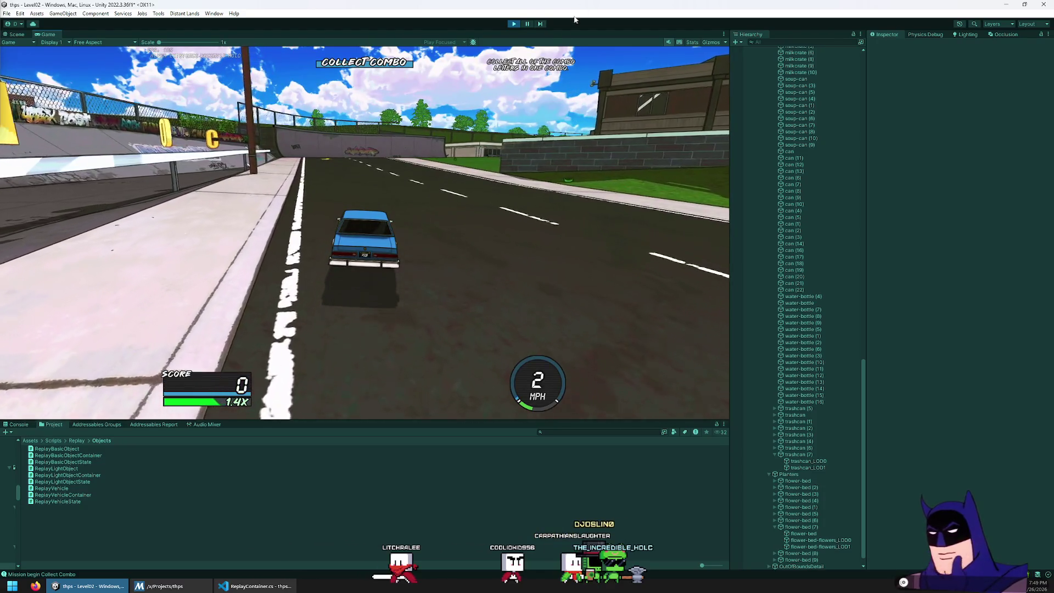
{"action": "left_click", "coordinate": [515, 25]}
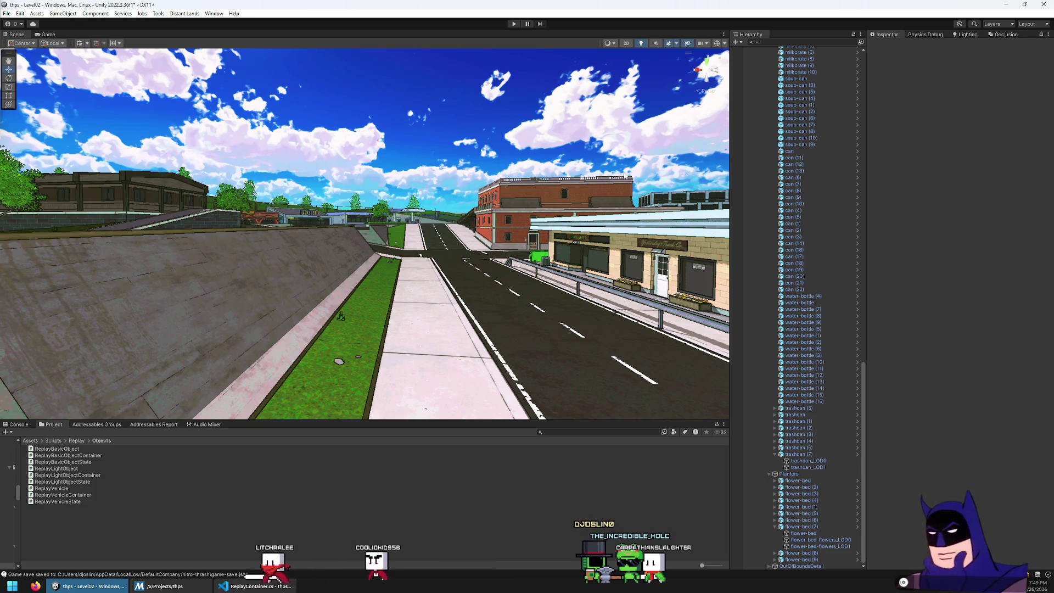
{"action": "scroll", "coordinate": [802, 275], "scroll_direction": "up", "scroll_amount": 15}
Switch to Git Bash, cancel the half-typed command and rerun the Assets/Scripts diff
{"action": "left_click", "coordinate": [787, 312]}
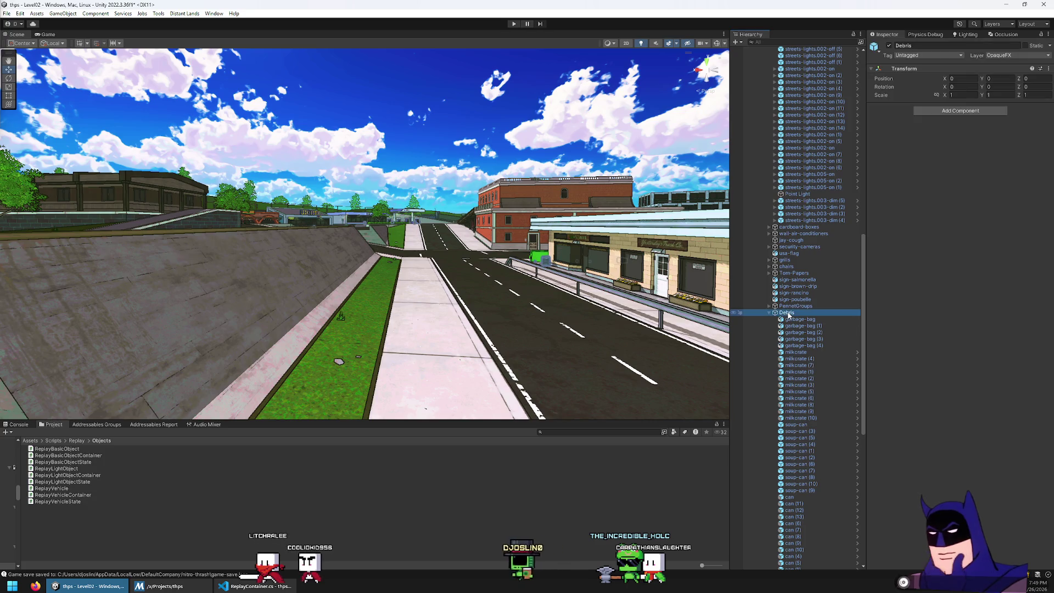
{"action": "left_click", "coordinate": [201, 588]}
{"action": "type", "text": "gi"}
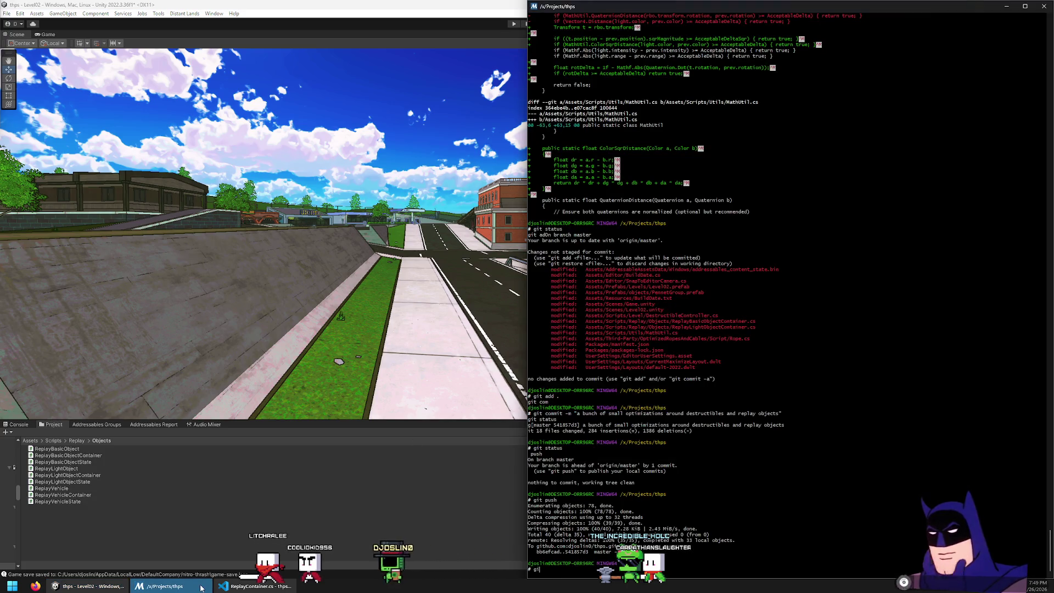
{"action": "key", "text": "ctrl+c"}
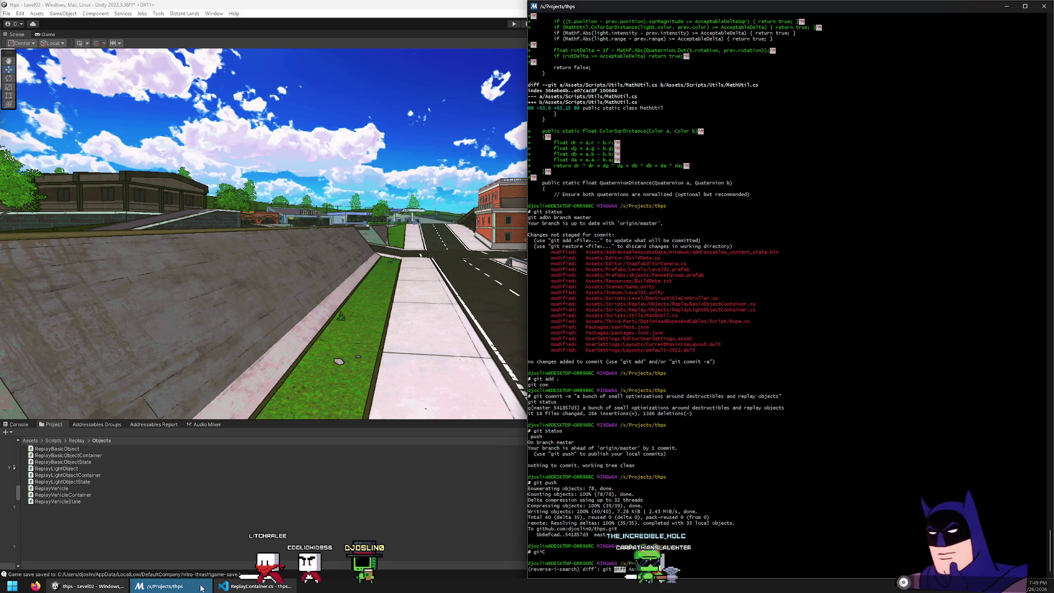
{"action": "key", "text": "Return"}
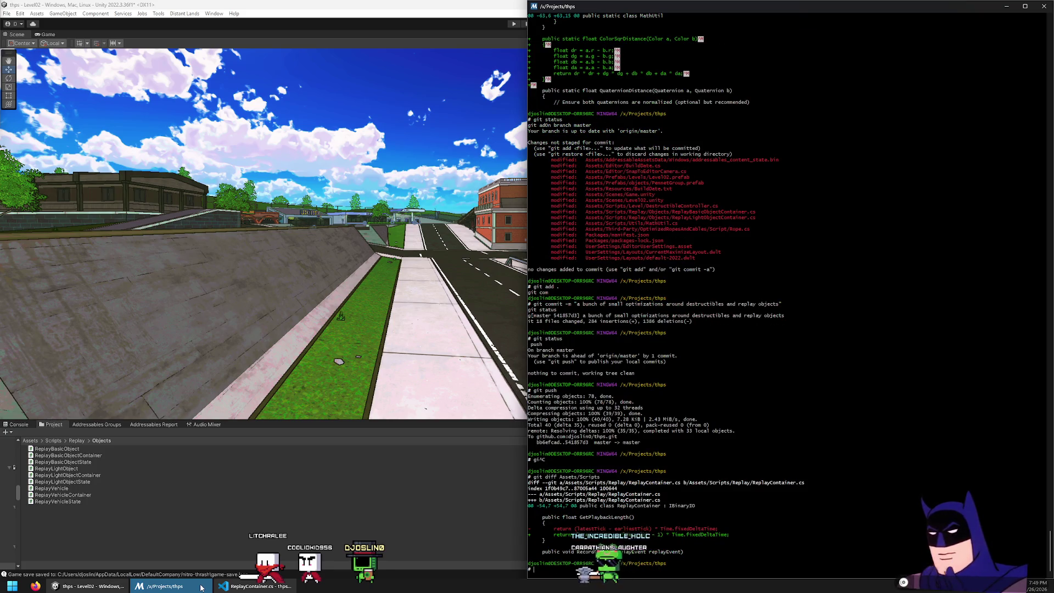
{"action": "key", "text": "Return"}
Stage all changes and commit them as 'prevent playback of last recorded frame just in case'
{"action": "type", "text": "git add ."}
{"action": "key", "text": "Return"}
{"action": "type", "text": "gi"}
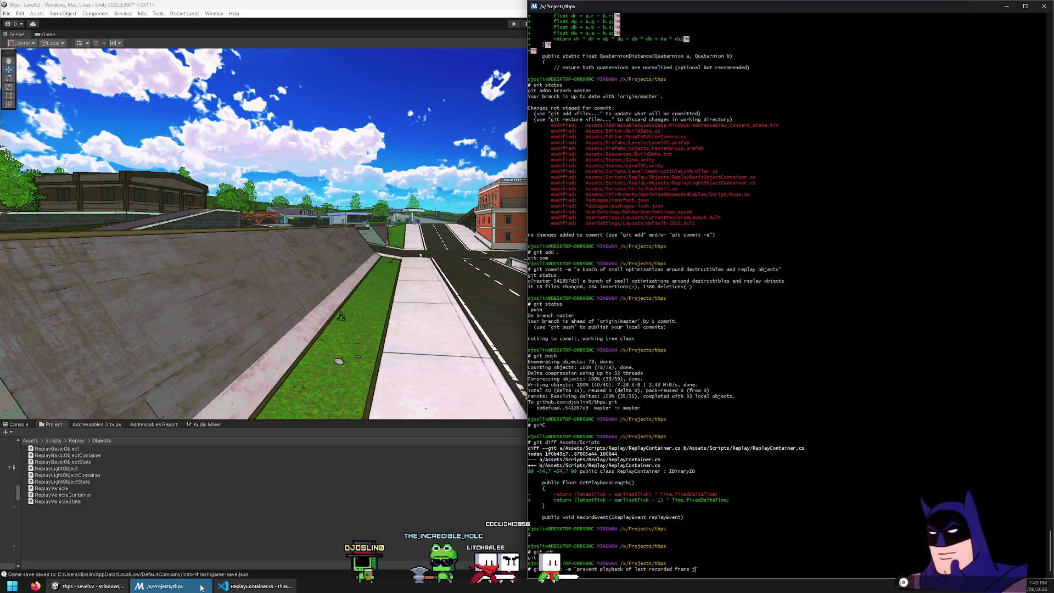
{"action": "type", "text": "ase\""}
{"action": "key", "text": "Return"}
Check git status, push the commit to origin master, and return to Unity
{"action": "type", "text": "g"}
{"action": "type", "text": "tus"}
{"action": "key", "text": "Return"}
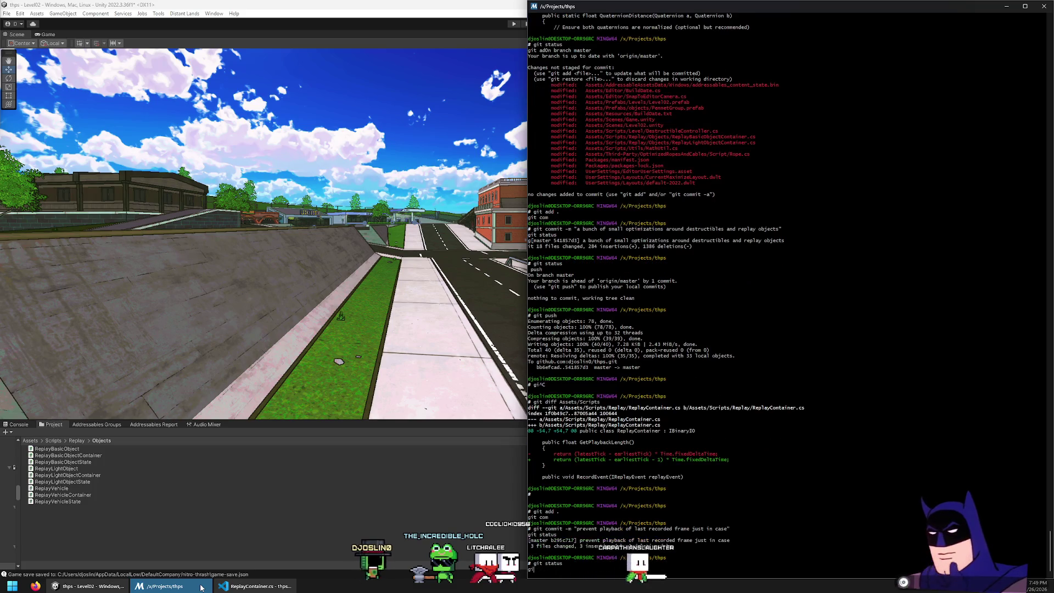
{"action": "type", "text": "git push"}
{"action": "key", "text": "Return"}
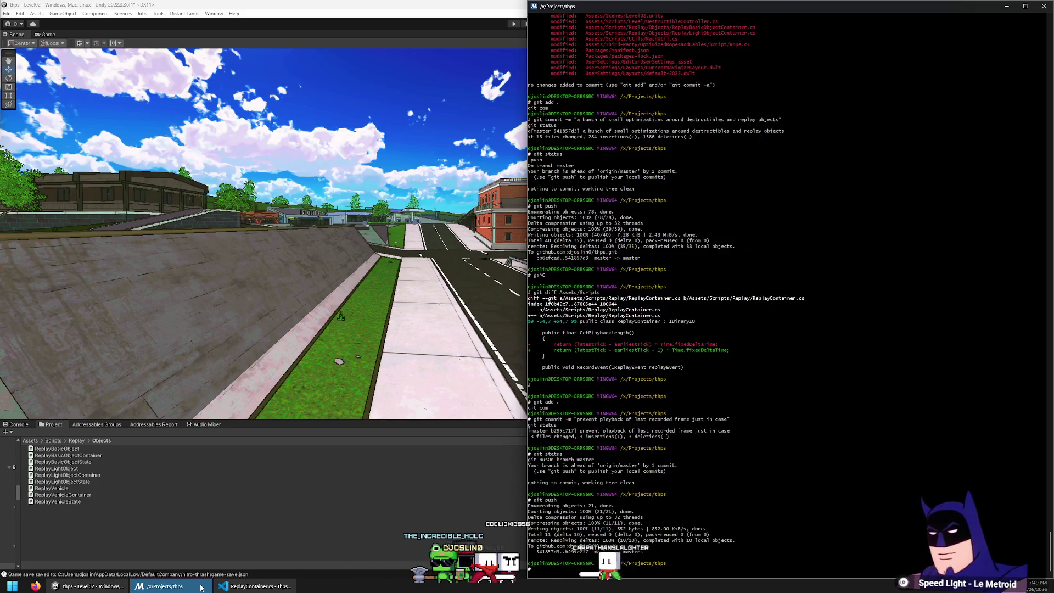
{"action": "left_click", "coordinate": [261, 245]}
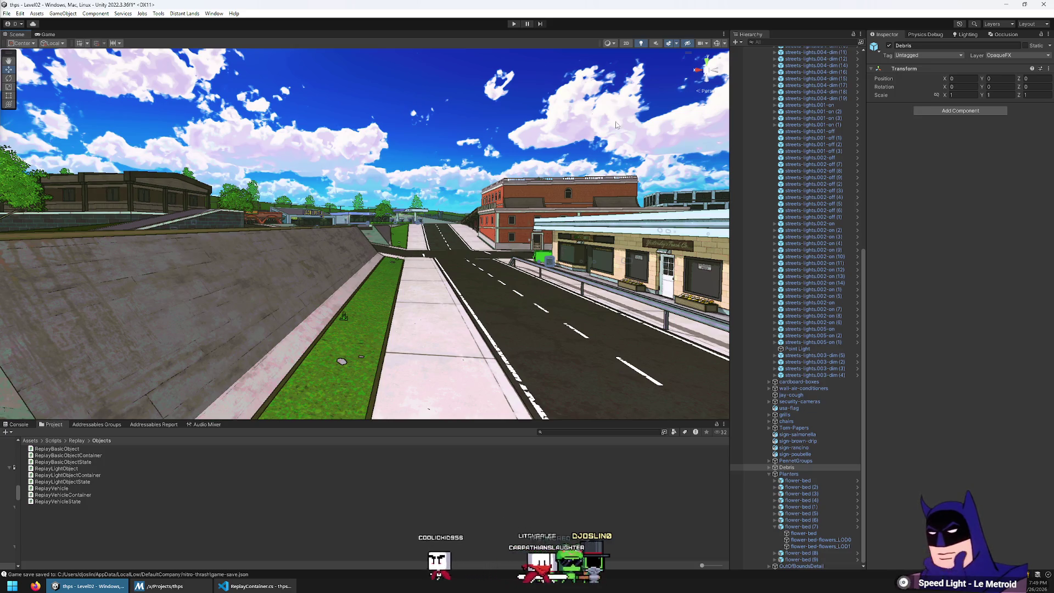
Search 'krita' in the Windows Start menu and launch Krita
{"action": "key", "text": "super+k"}
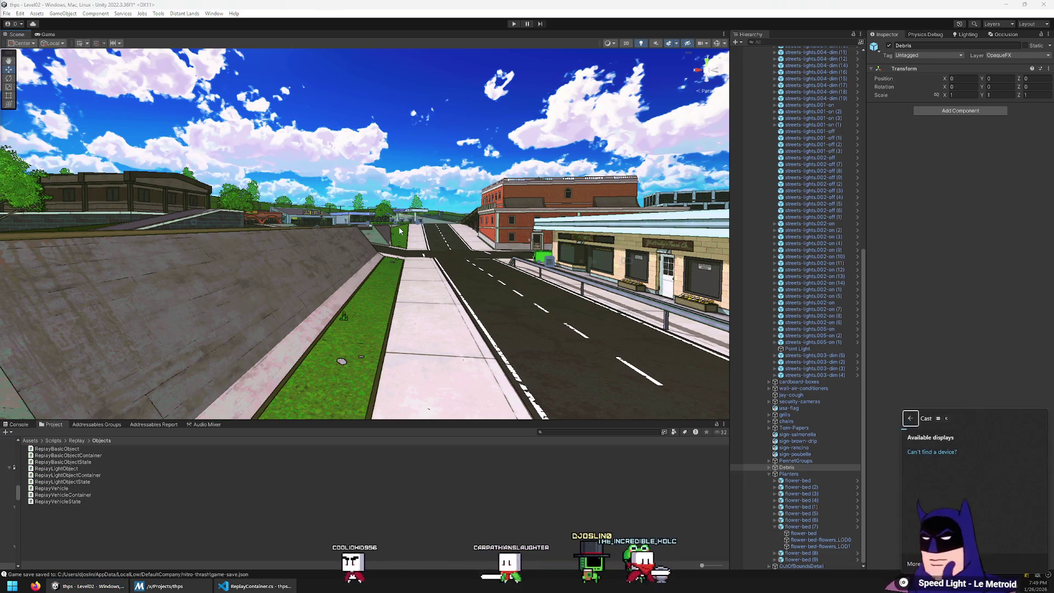
{"action": "key", "text": "super"}
{"action": "key", "text": "super"}
{"action": "key", "text": "super"}
{"action": "type", "text": "krita"}
{"action": "key", "text": "Return"}
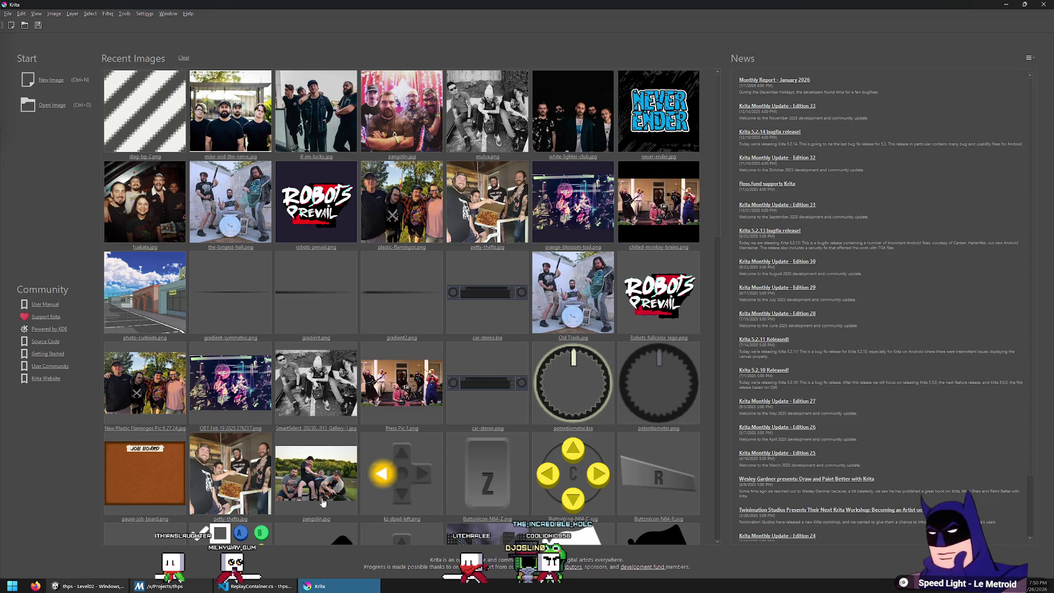
Back in Unity, turn the Game view toward the skate bowl, then drag the tutorial browser window onscreen
{"action": "left_click", "coordinate": [124, 587]}
{"action": "mouse_move", "coordinate": [414, 123]}
{"action": "left_mouse_down"}
{"action": "mouse_move", "coordinate": [374, 58]}
{"action": "mouse_move", "coordinate": [384, 219]}
{"action": "mouse_move", "coordinate": [373, 82]}
{"action": "mouse_move", "coordinate": [395, 170]}
{"action": "left_mouse_up"}
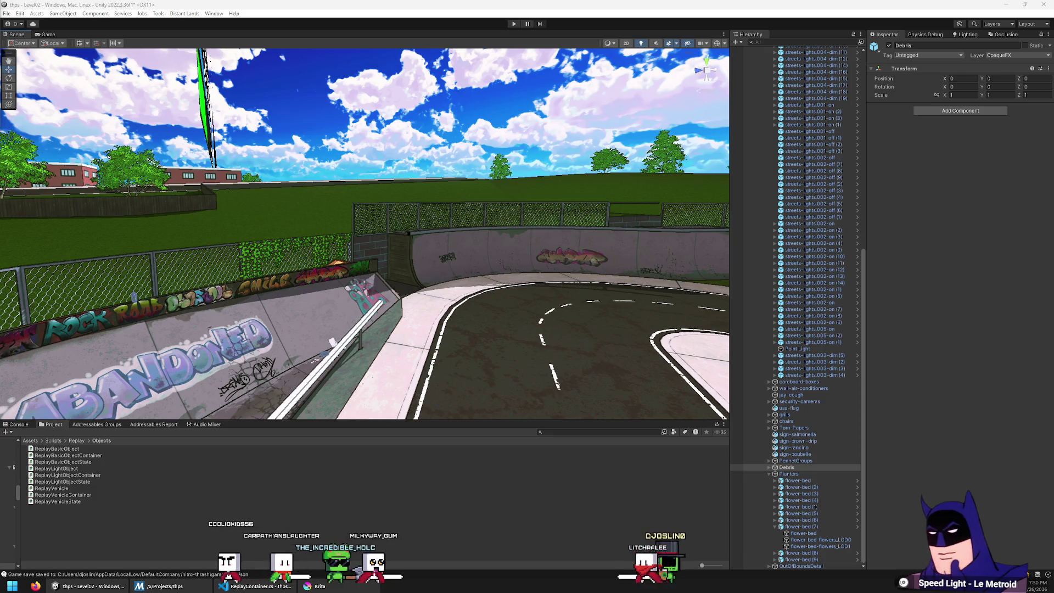
{"action": "mouse_move", "coordinate": [569, 207]}
{"action": "left_mouse_down"}
{"action": "mouse_move", "coordinate": [704, 208]}
{"action": "mouse_move", "coordinate": [613, 164]}
{"action": "left_mouse_up"}
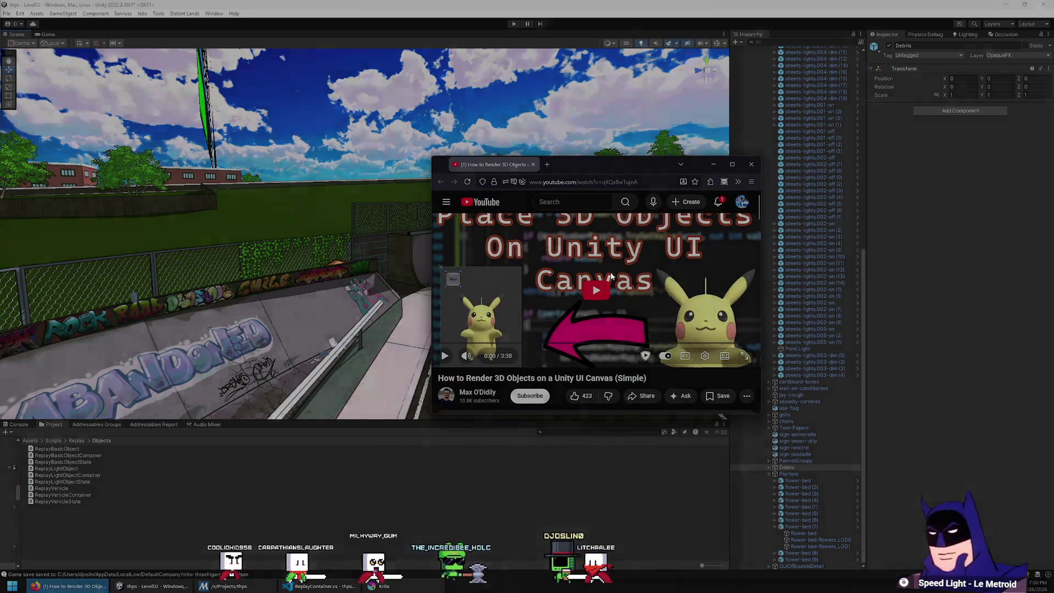
Play the tutorial video full screen at 1080p quality
{"action": "double_click", "coordinate": [613, 269]}
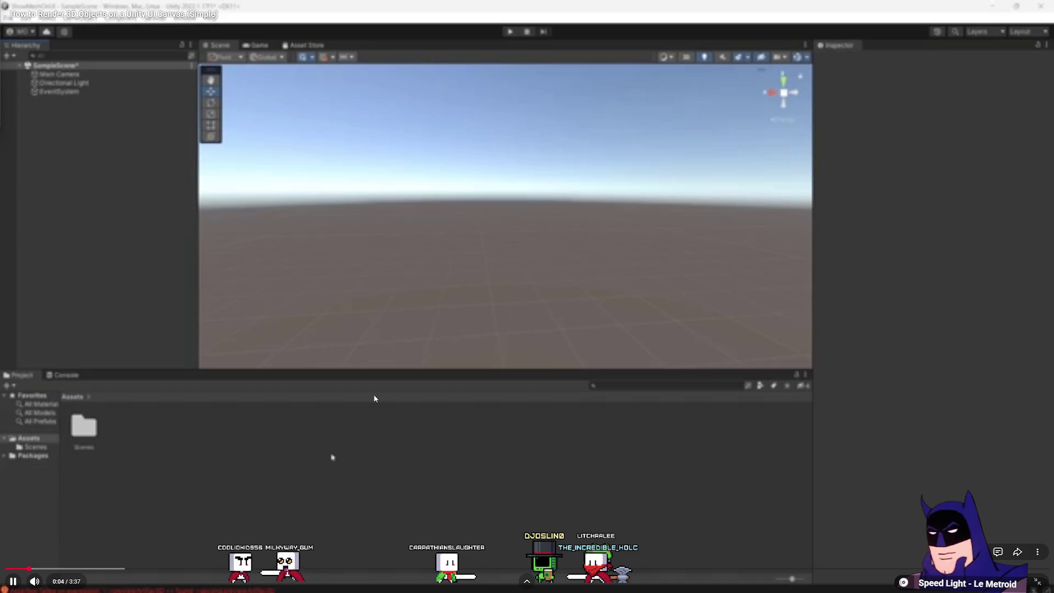
{"action": "mouse_move", "coordinate": [48, 581]}
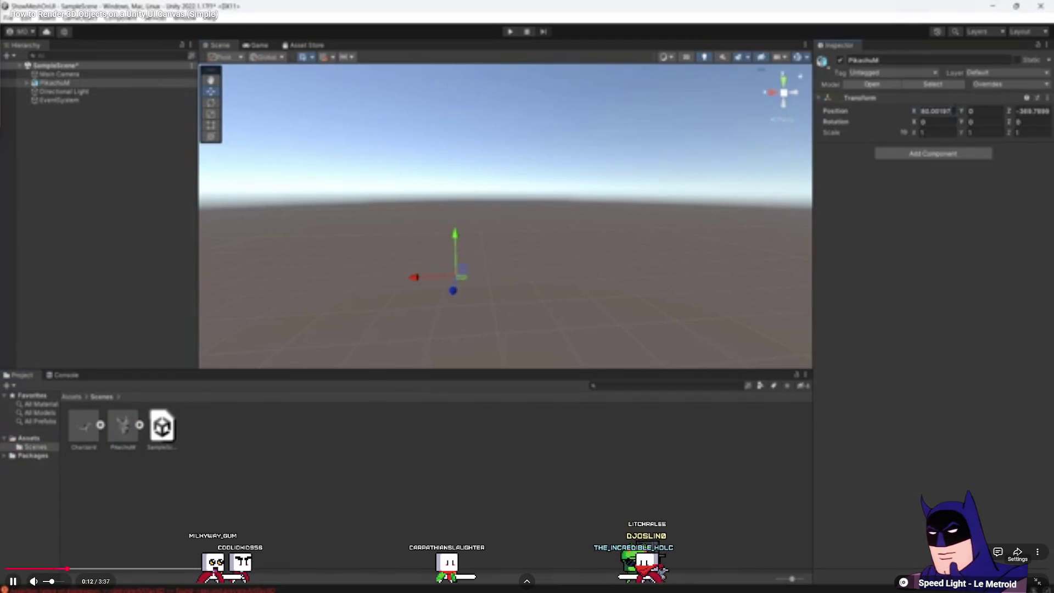
{"action": "left_click", "coordinate": [1037, 552]}
{"action": "left_click", "coordinate": [966, 549]}
{"action": "left_click", "coordinate": [1013, 475]}
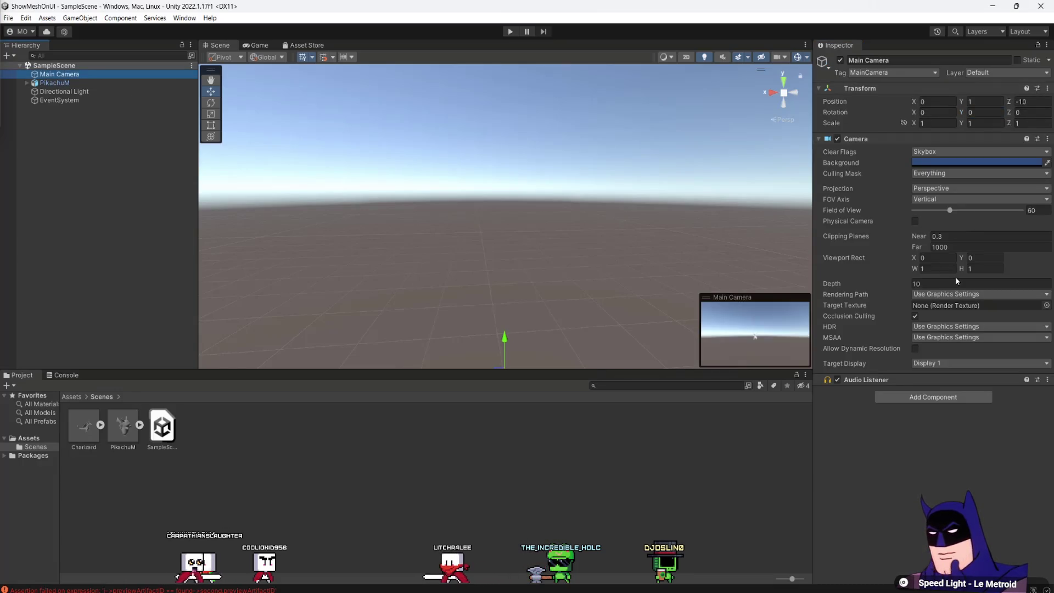
Follow the tutorial setting an object's position to 0, 1, -2 and saving the scene
{"action": "right_click", "coordinate": [55, 131]}
{"action": "left_click", "coordinate": [106, 350]}
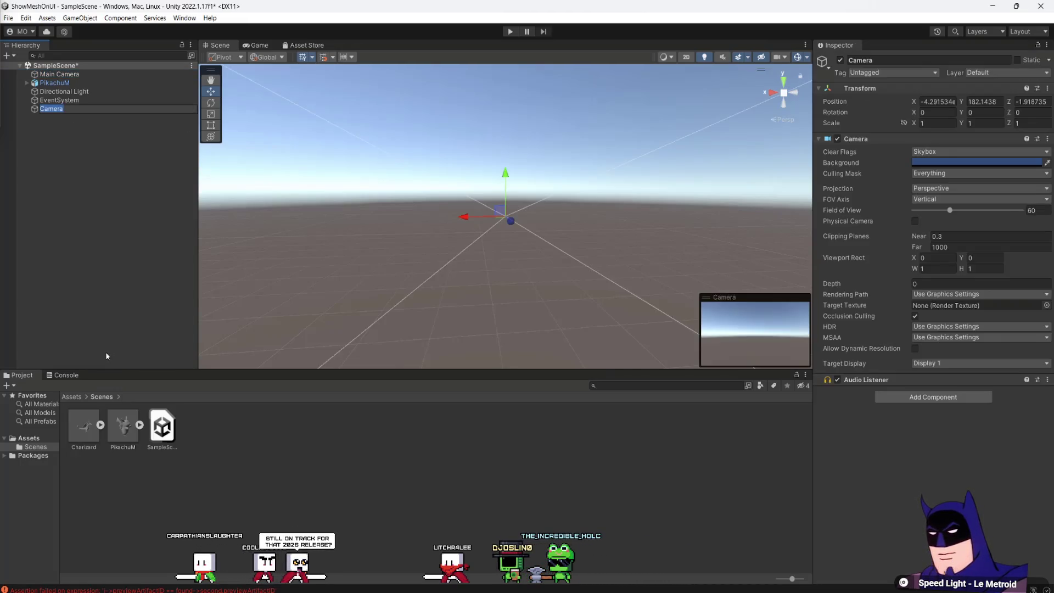
{"action": "left_click", "coordinate": [938, 101]}
{"action": "type", "text": "0"}
{"action": "left_click", "coordinate": [985, 102]}
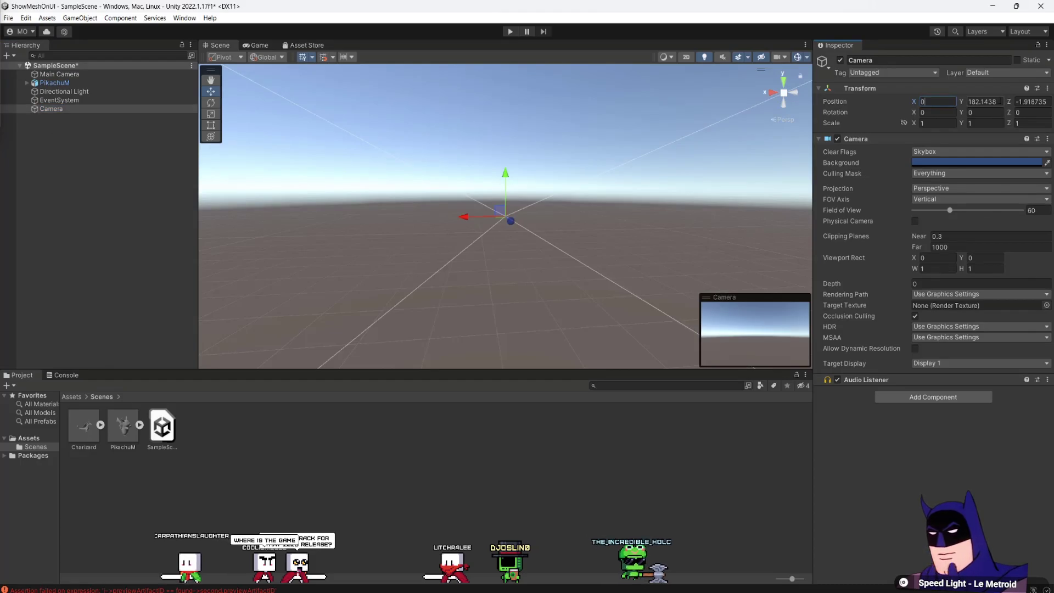
{"action": "type", "text": "0"}
{"action": "left_click", "coordinate": [1032, 102]}
{"action": "type", "text": "-2"}
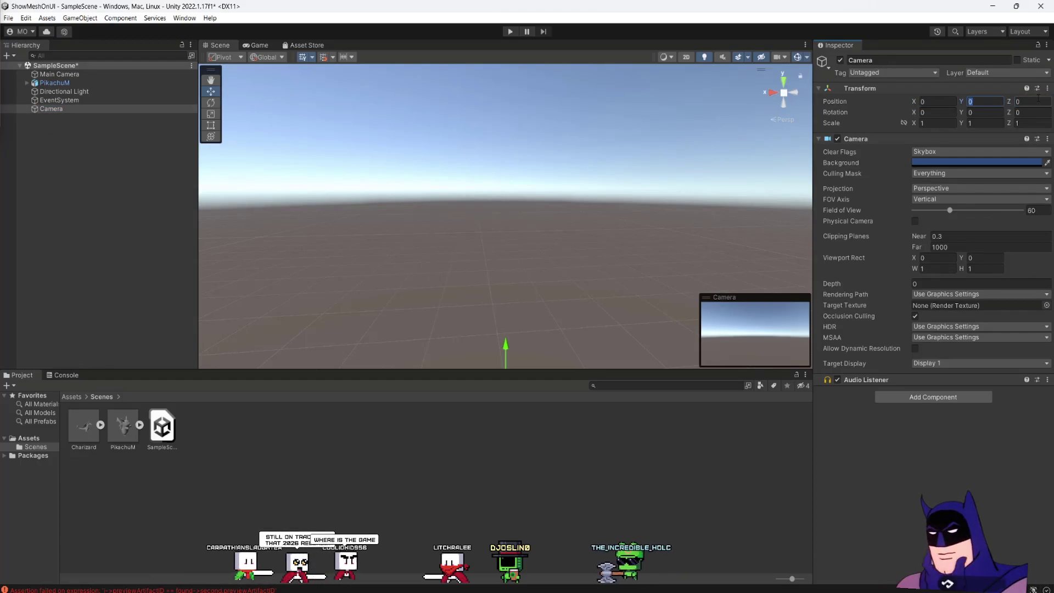
{"action": "left_click", "coordinate": [985, 102]}
{"action": "type", "text": "1"}
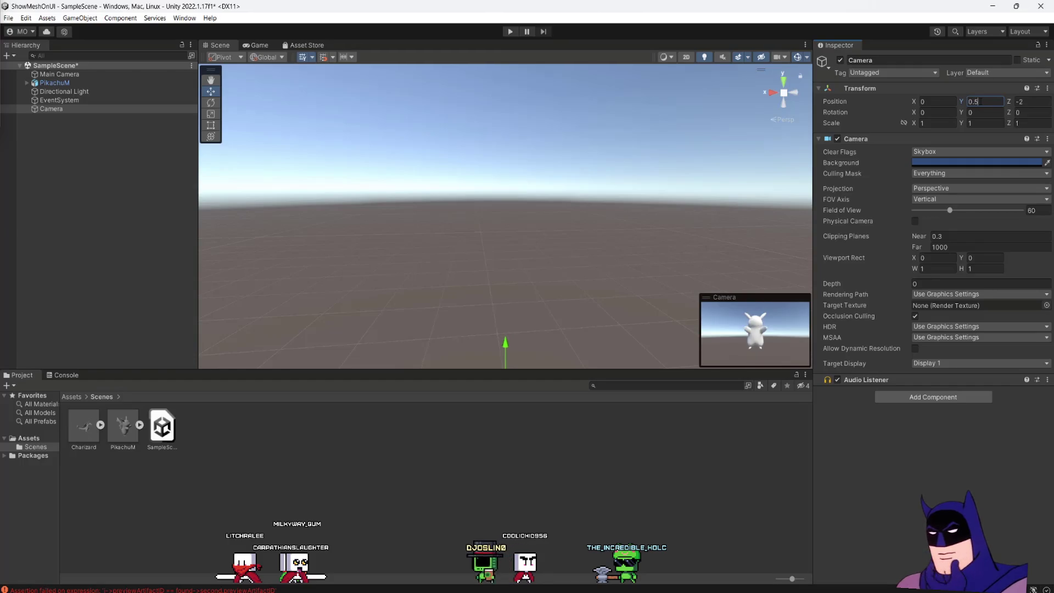
{"action": "key", "text": "ctrl+s"}
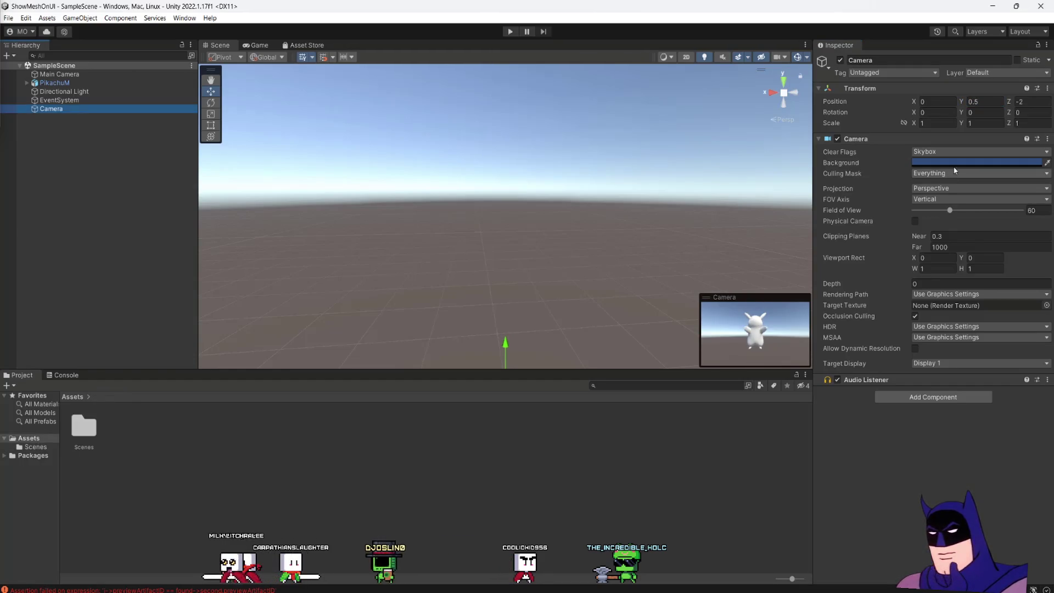
Follow the tutorial naming User Layer 6 'PikaLayer' and assigning it to PikachuM and its children
{"action": "left_click", "coordinate": [986, 73]}
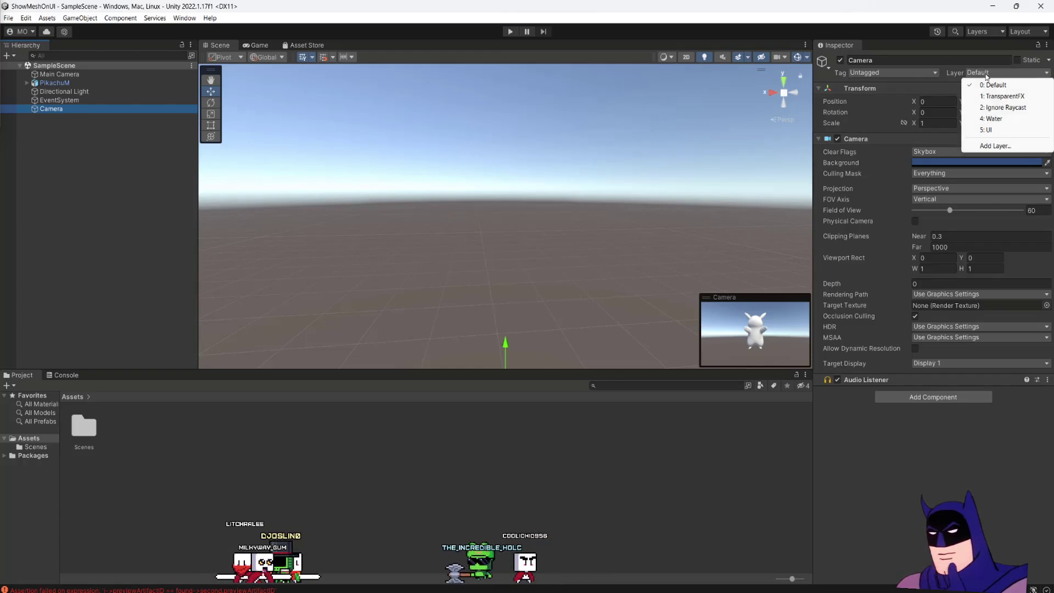
{"action": "left_click", "coordinate": [998, 146]}
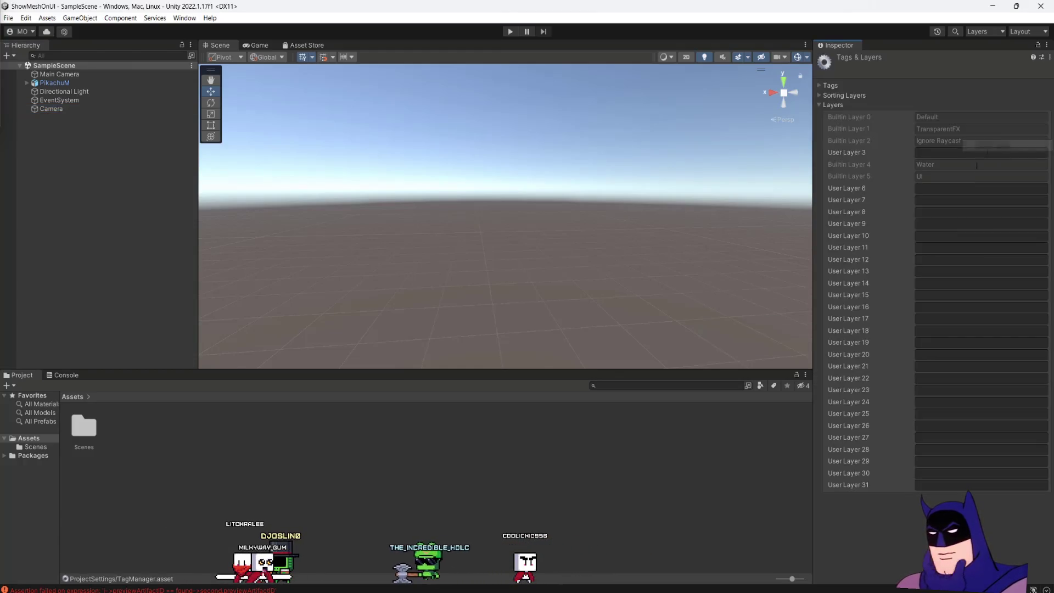
{"action": "left_click", "coordinate": [957, 189]}
{"action": "type", "text": "PikaLayer"}
{"action": "left_click", "coordinate": [91, 83]}
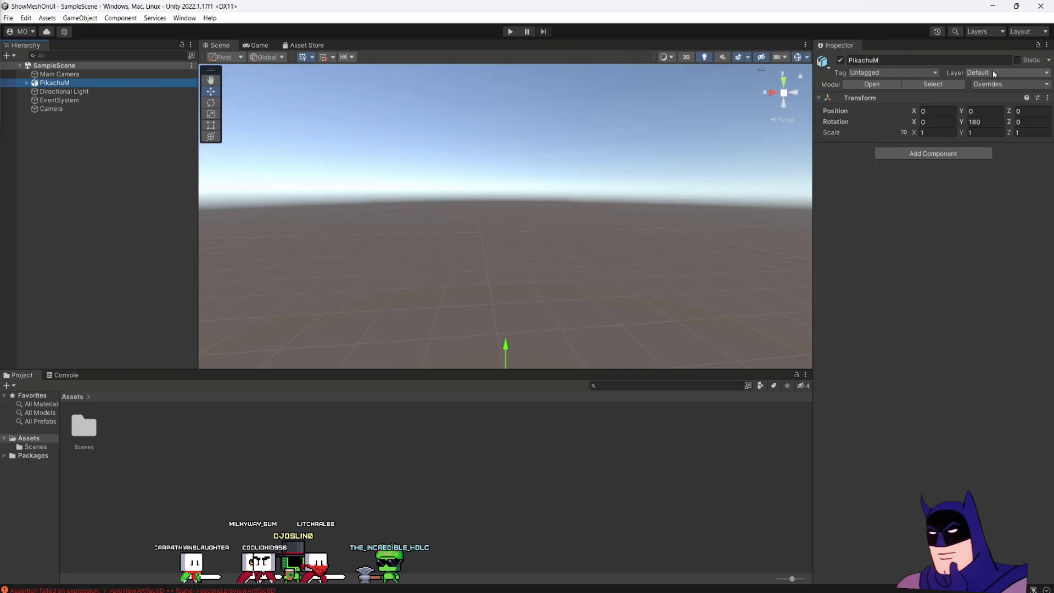
{"action": "left_click", "coordinate": [1000, 74]}
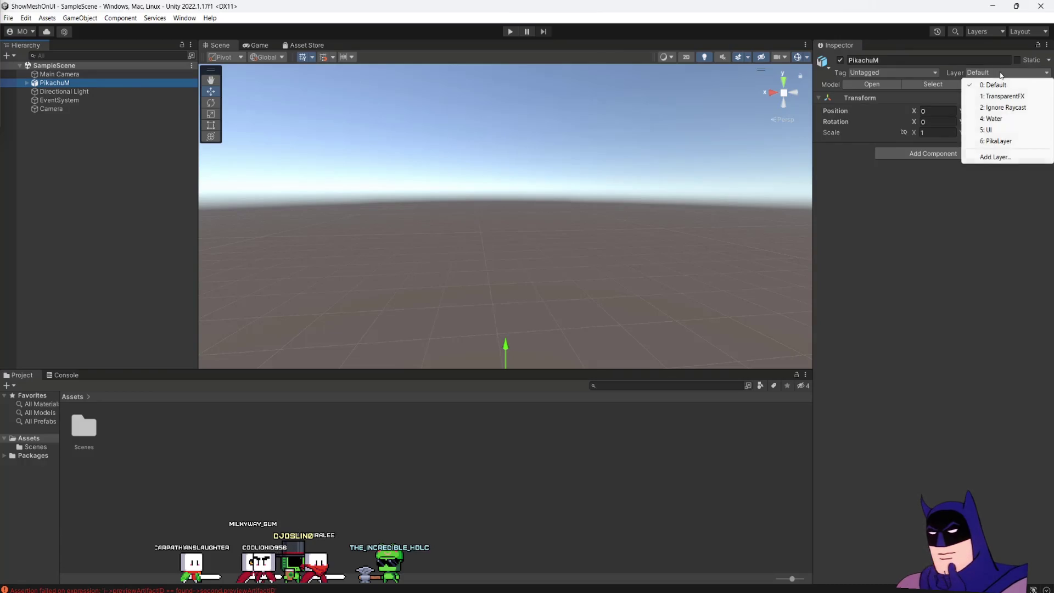
{"action": "left_click", "coordinate": [1014, 145]}
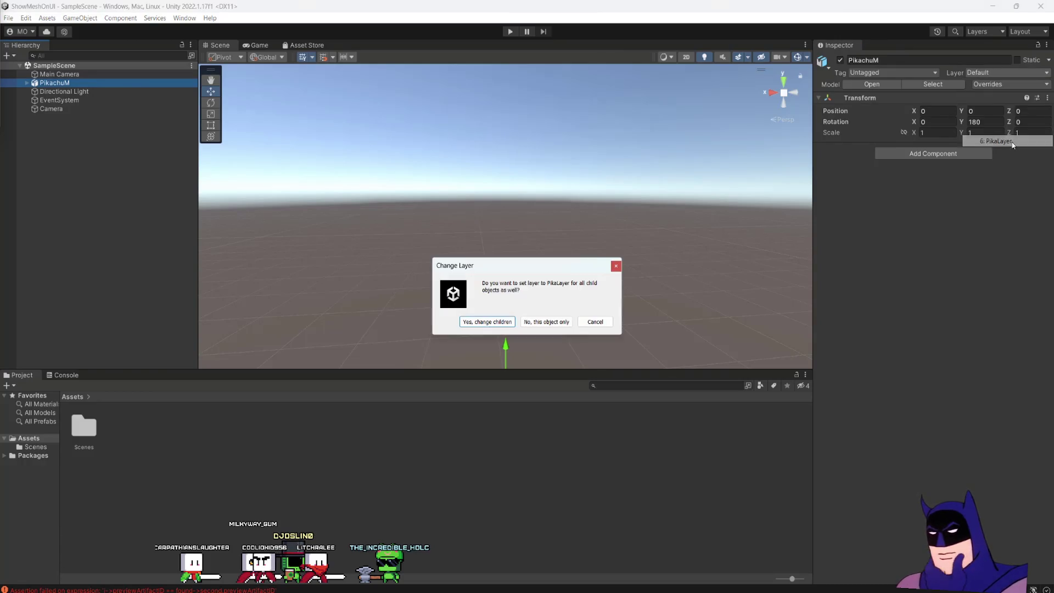
{"action": "left_click", "coordinate": [491, 322]}
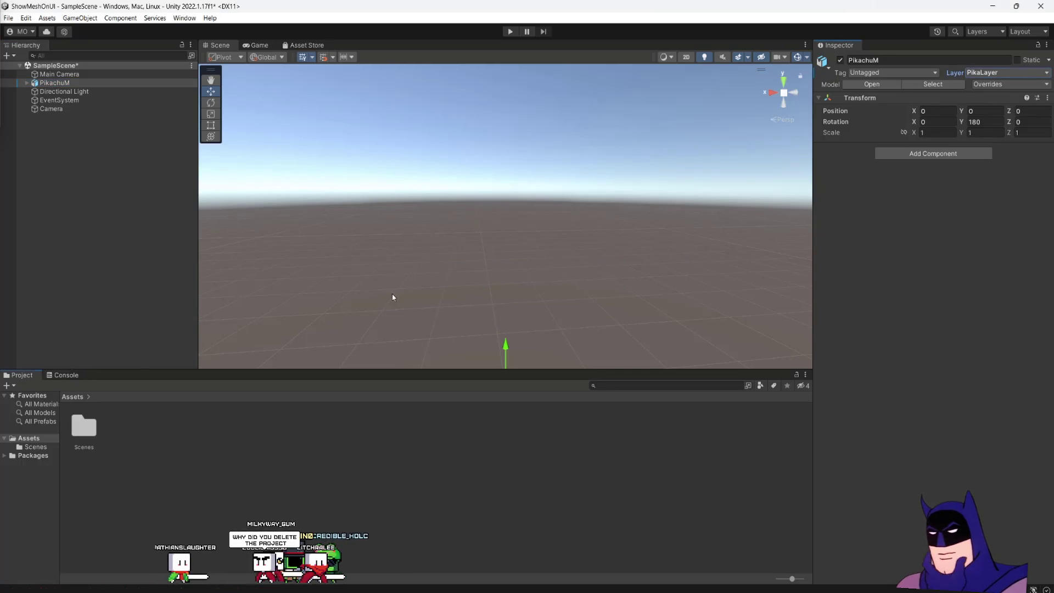
{"action": "left_click", "coordinate": [85, 108]}
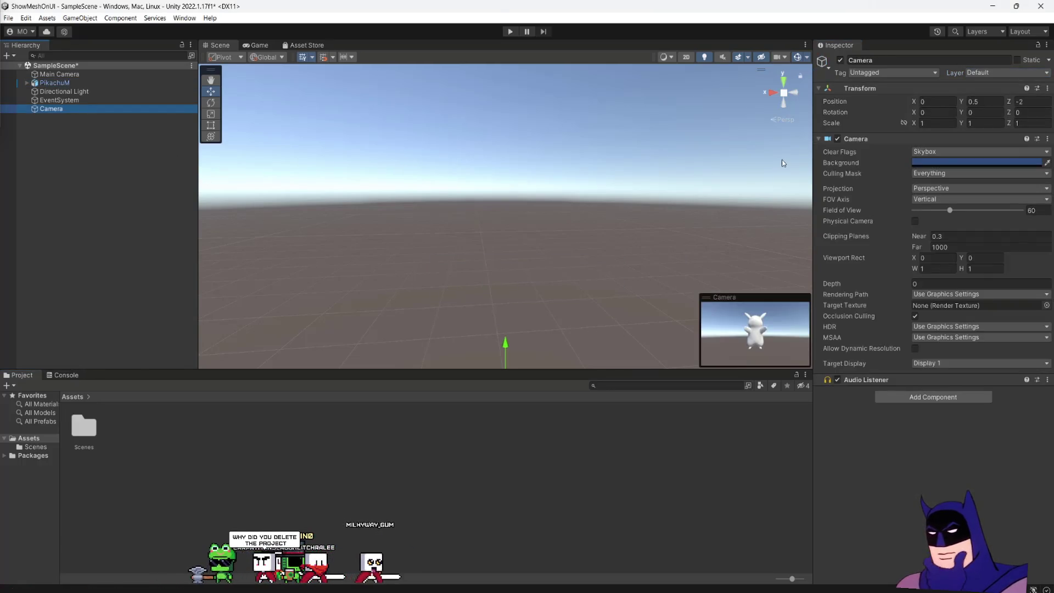
Follow the tutorial setting the Camera's Culling Mask to PikaLayer only and saving the scene
{"action": "left_click", "coordinate": [933, 152]}
{"action": "left_click", "coordinate": [945, 176]}
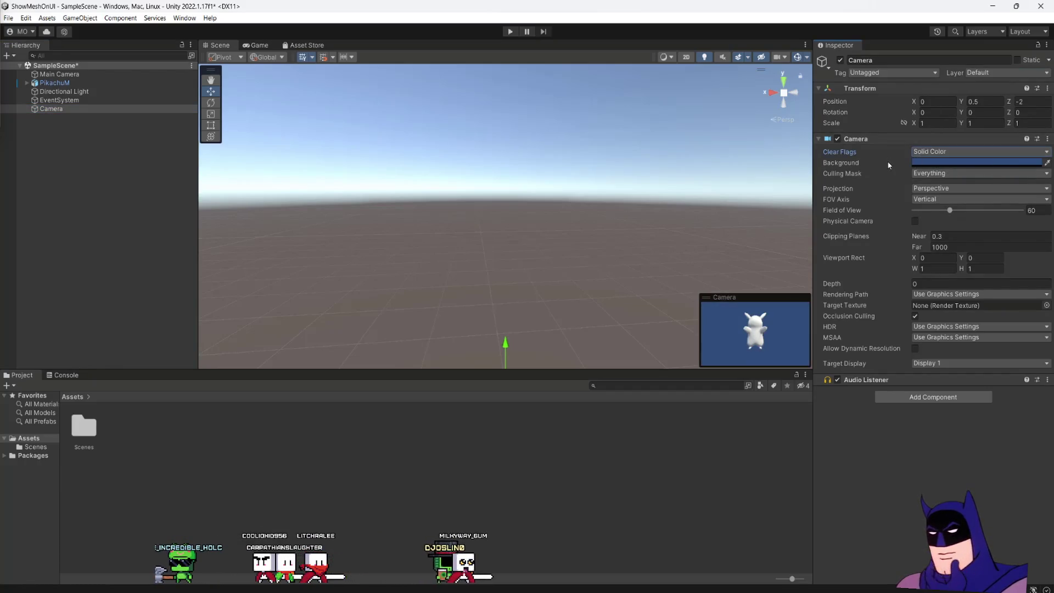
{"action": "left_click", "coordinate": [940, 162]}
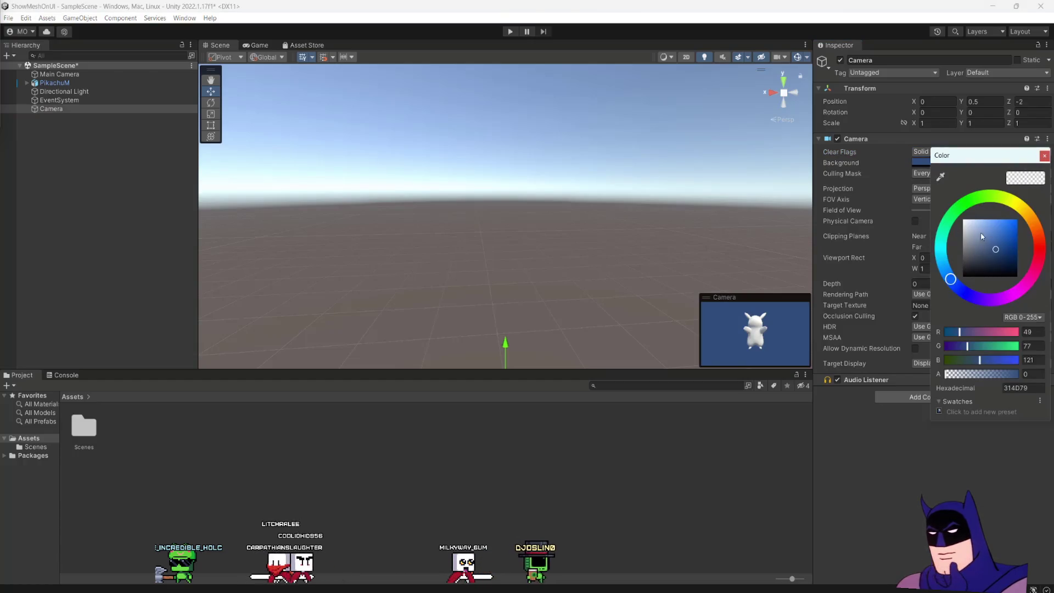
{"action": "left_click", "coordinate": [924, 347]}
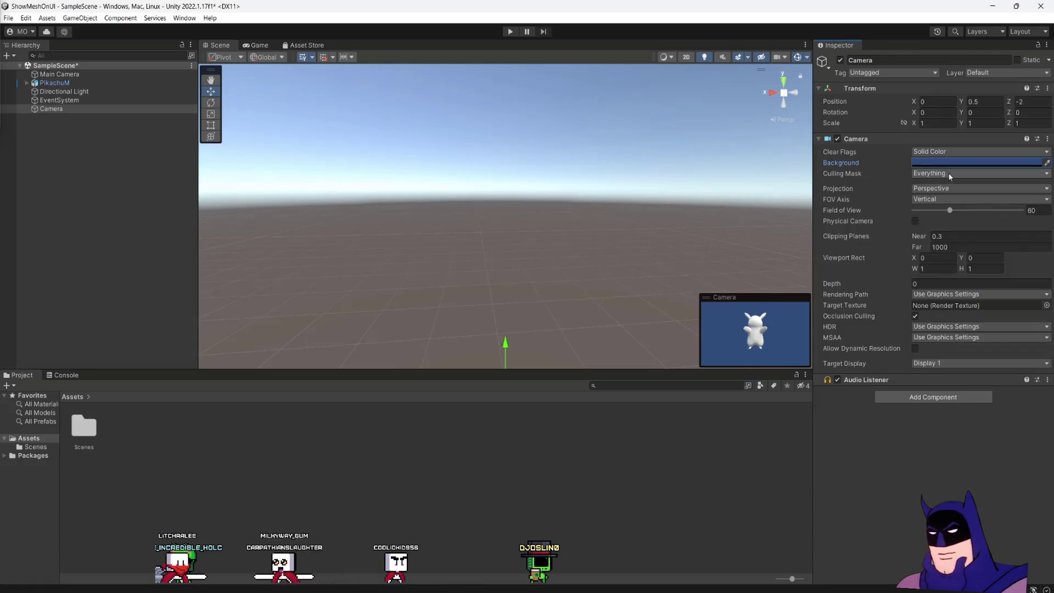
{"action": "left_click", "coordinate": [947, 173]}
{"action": "left_click", "coordinate": [942, 185]}
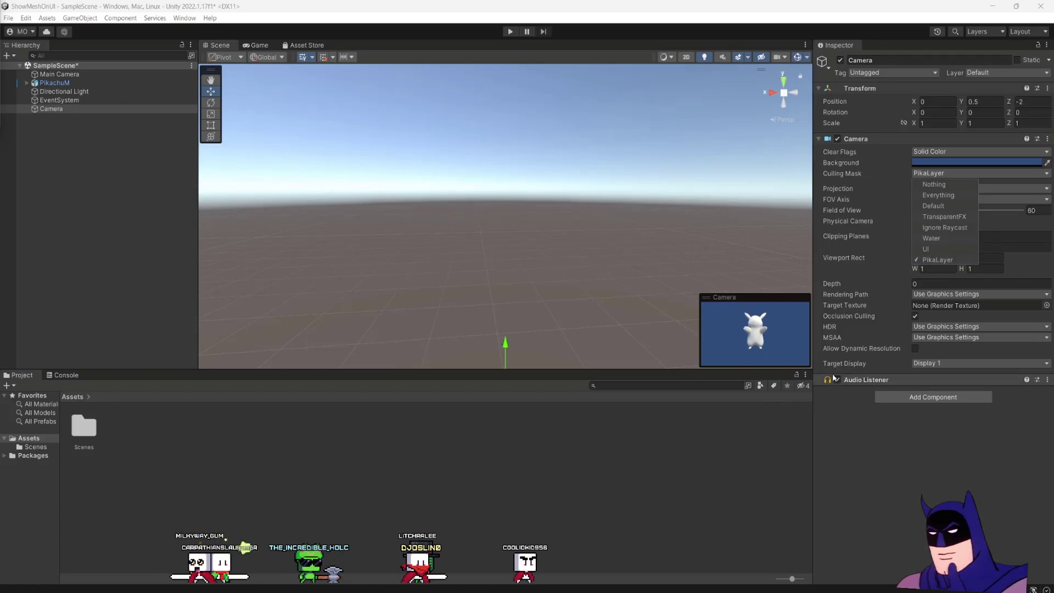
{"action": "left_click", "coordinate": [884, 443]}
{"action": "key", "text": "ctrl+s"}
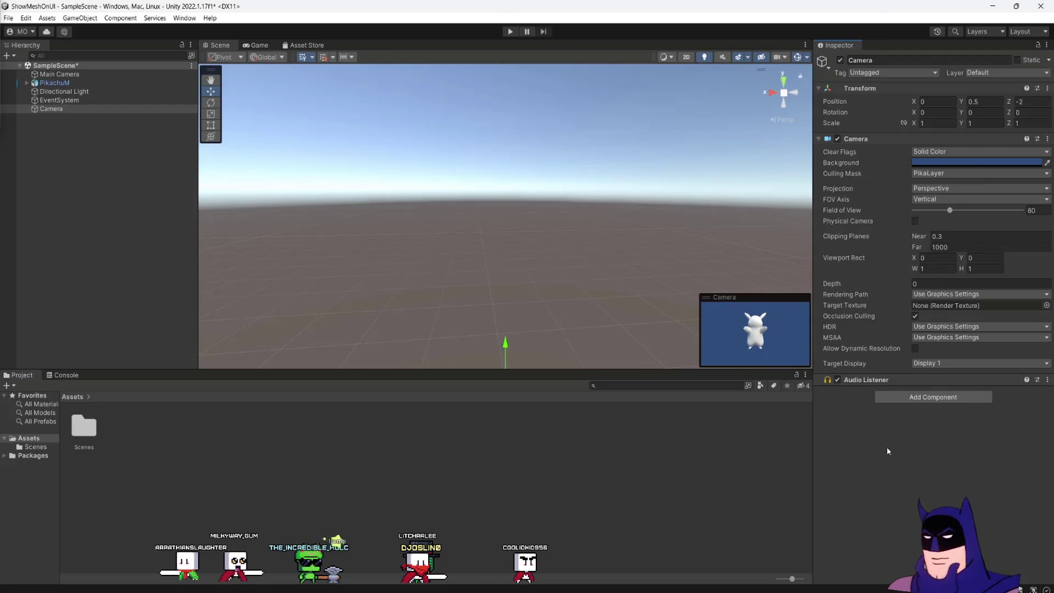
Follow the tutorial creating a Render Texture asset named Pikatex
{"action": "right_click", "coordinate": [134, 423]}
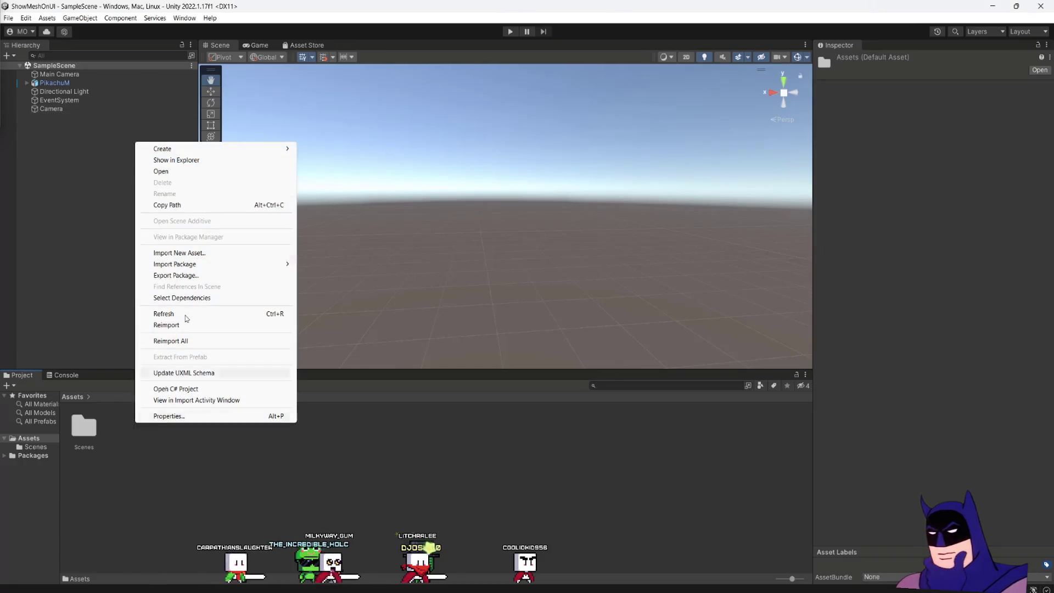
{"action": "mouse_move", "coordinate": [212, 151]}
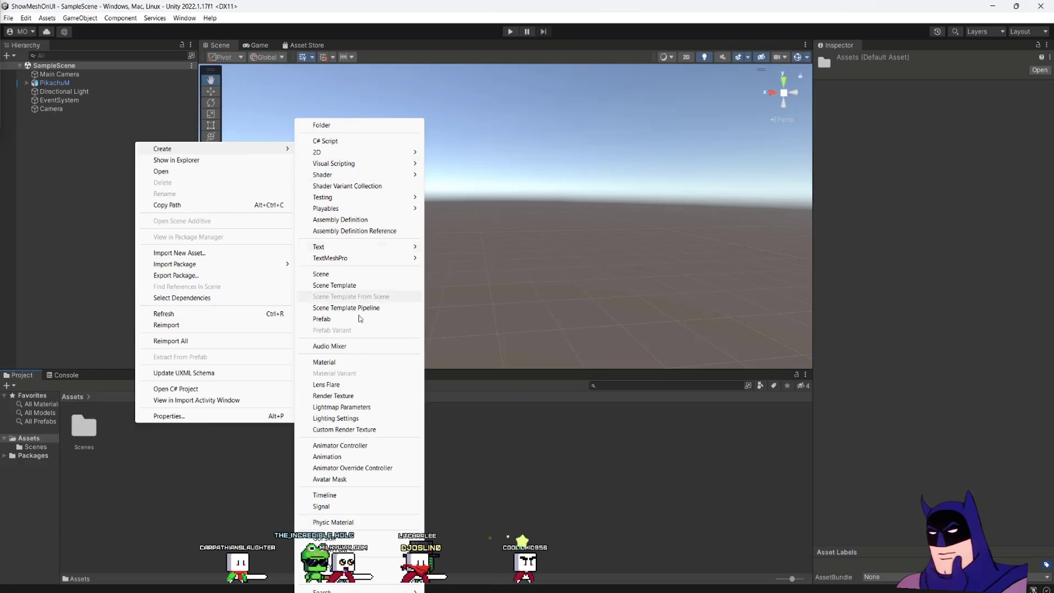
{"action": "left_click", "coordinate": [357, 396]}
{"action": "type", "text": "Pikatex"}
{"action": "key", "text": "Return"}
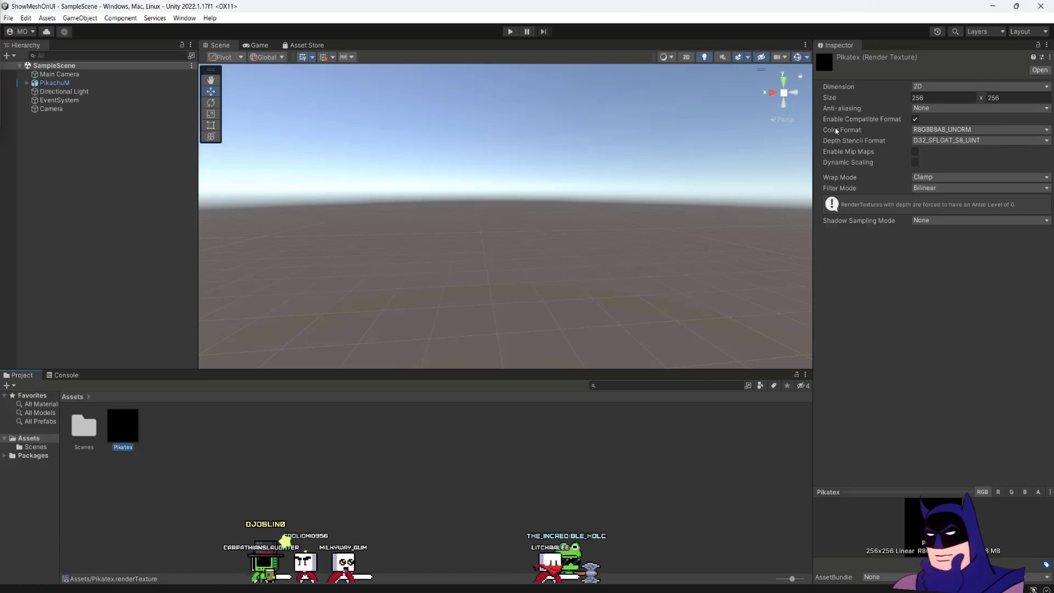
Follow it setting Depth Stencil Format to None and assigning Pikatex as the camera's Target Texture
{"action": "left_click", "coordinate": [936, 141]}
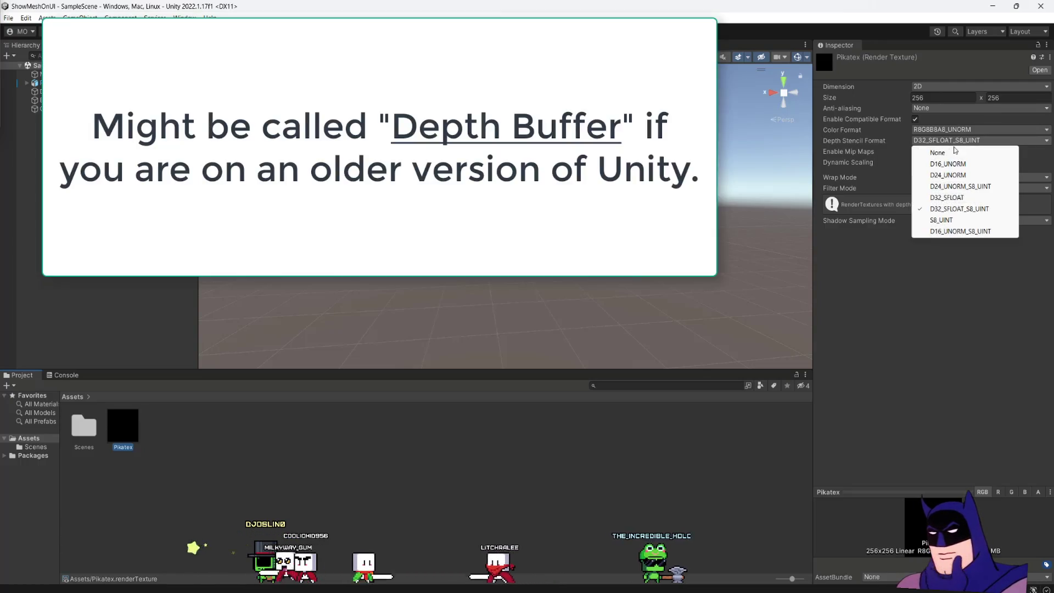
{"action": "left_click", "coordinate": [952, 154]}
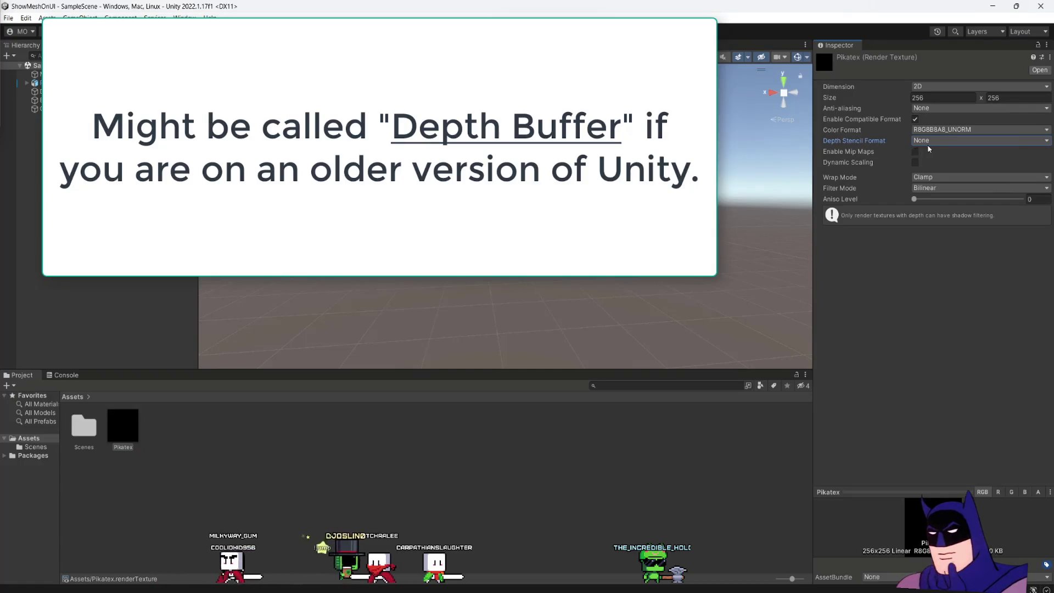
{"action": "left_click", "coordinate": [838, 240]}
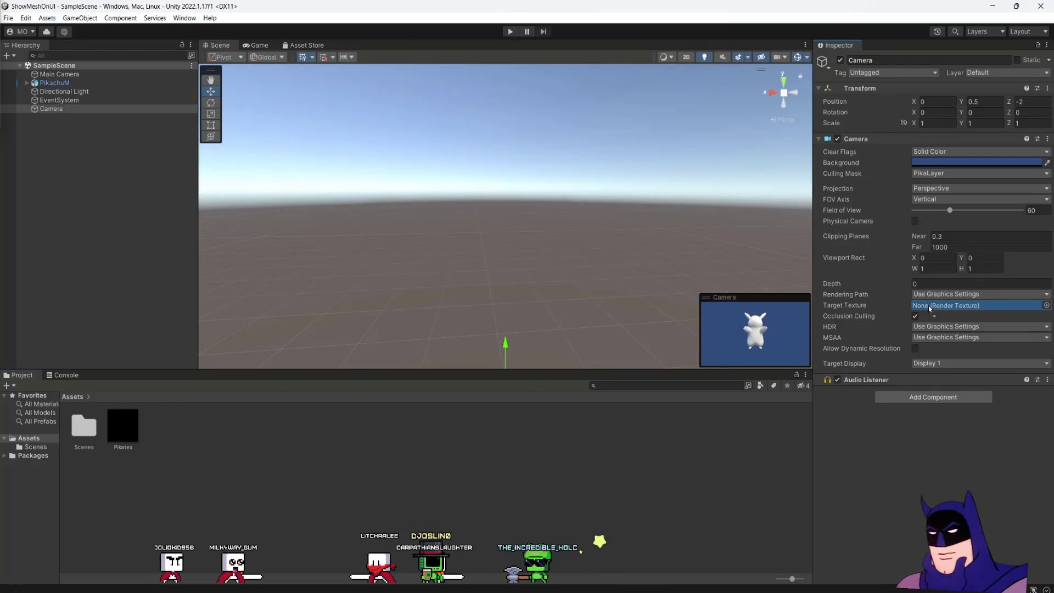
{"action": "left_click_drag", "start_coordinate": [930, 308], "coordinate": [938, 310]}
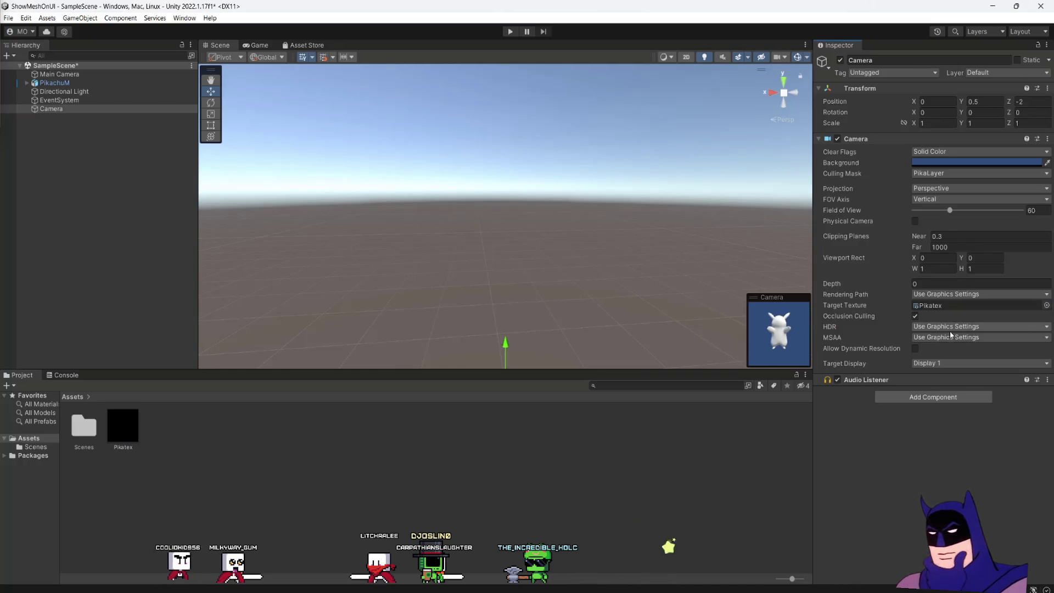
{"action": "key", "text": "ctrl+s"}
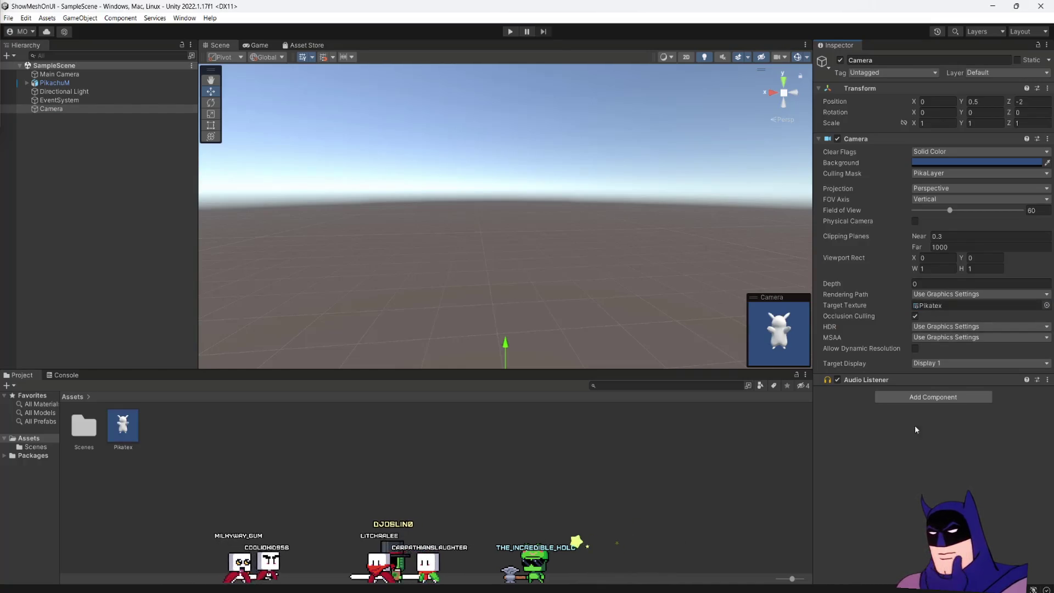
Follow the tutorial adding a UI Canvas from the Hierarchy's context menu
{"action": "right_click", "coordinate": [58, 146]}
{"action": "mouse_move", "coordinate": [82, 339]}
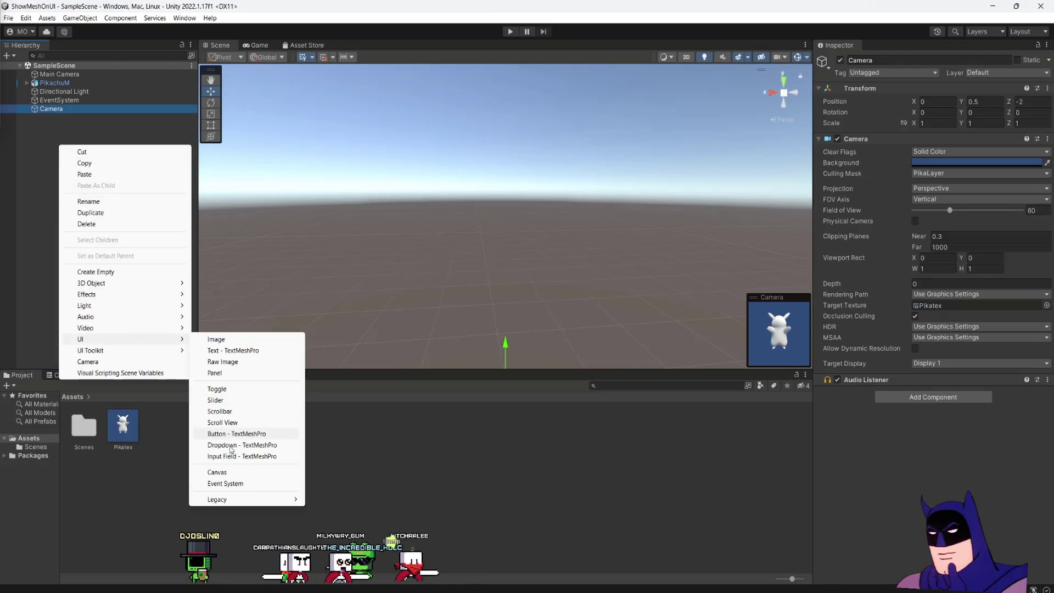
{"action": "left_click", "coordinate": [236, 472]}
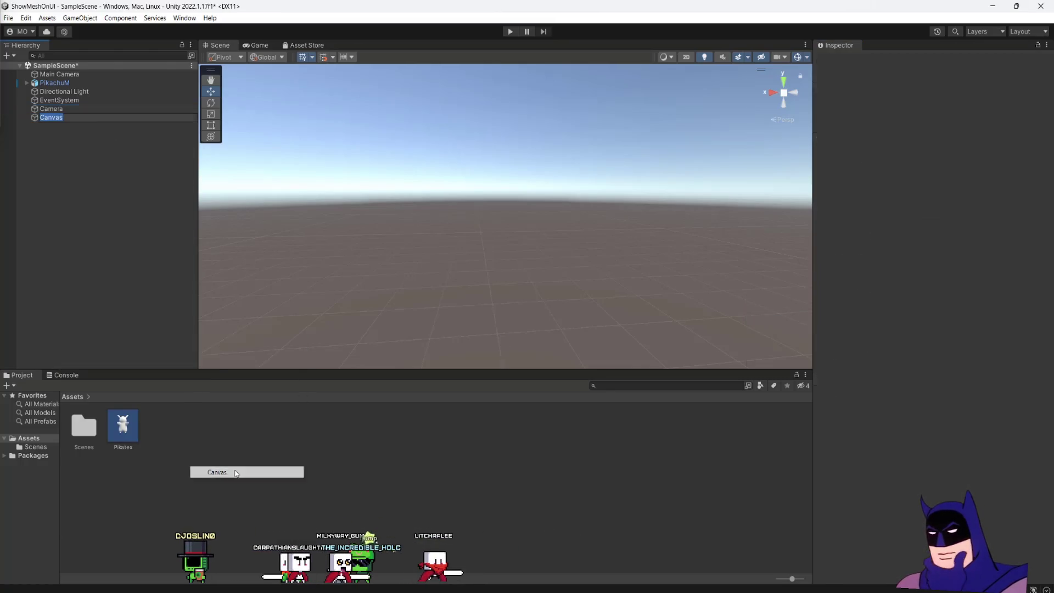
{"action": "left_click", "coordinate": [92, 117]}
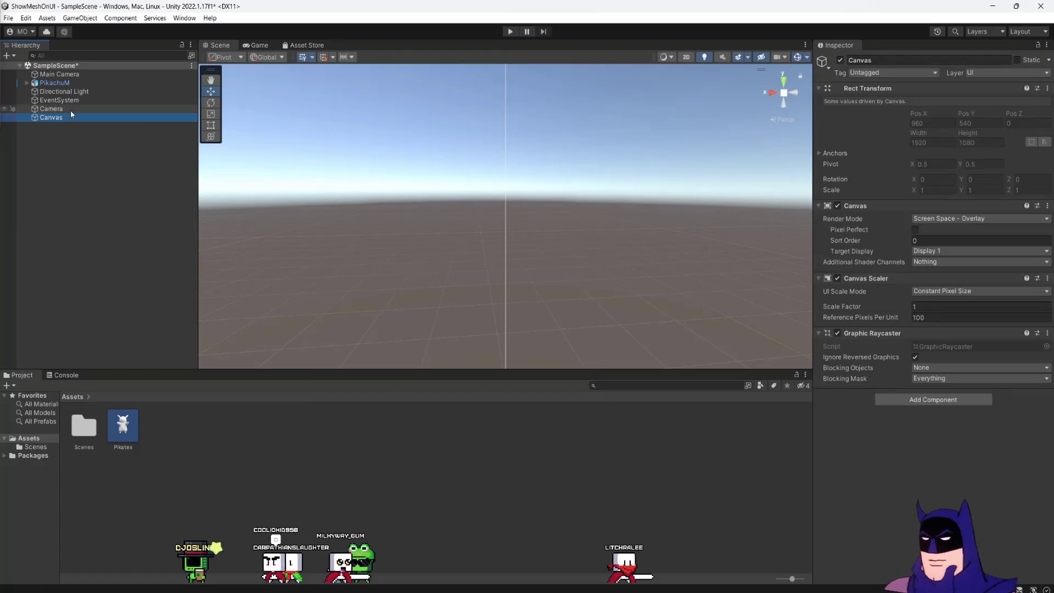
Follow it adding a Raw Image under the Canvas, then exit fullscreen playback
{"action": "right_click", "coordinate": [70, 117]}
{"action": "mouse_move", "coordinate": [141, 325]}
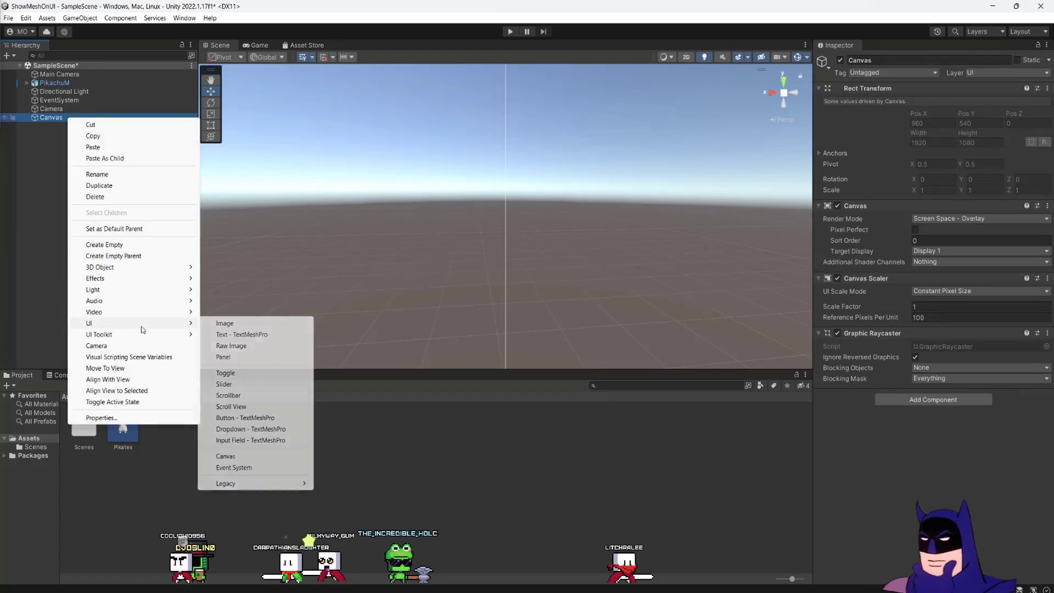
{"action": "left_click", "coordinate": [240, 346]}
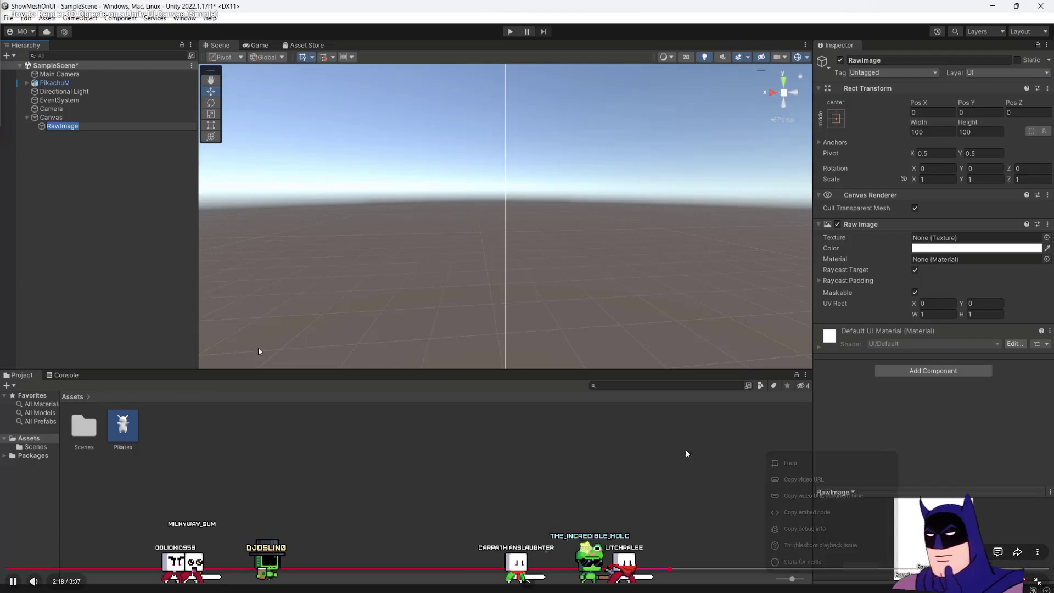
{"action": "left_click", "coordinate": [163, 429]}
{"action": "key", "text": "Escape"}
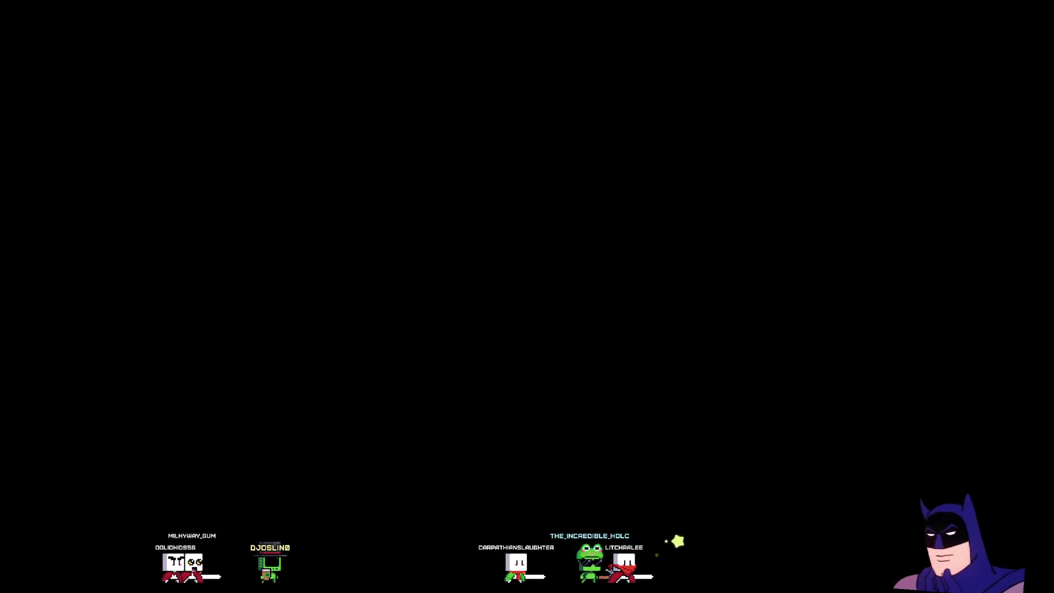
Minimize the Firefox tutorial window to reveal Unity's Level02 view of the ABANDONED skate bowl
{"action": "left_click", "coordinate": [533, 164]}
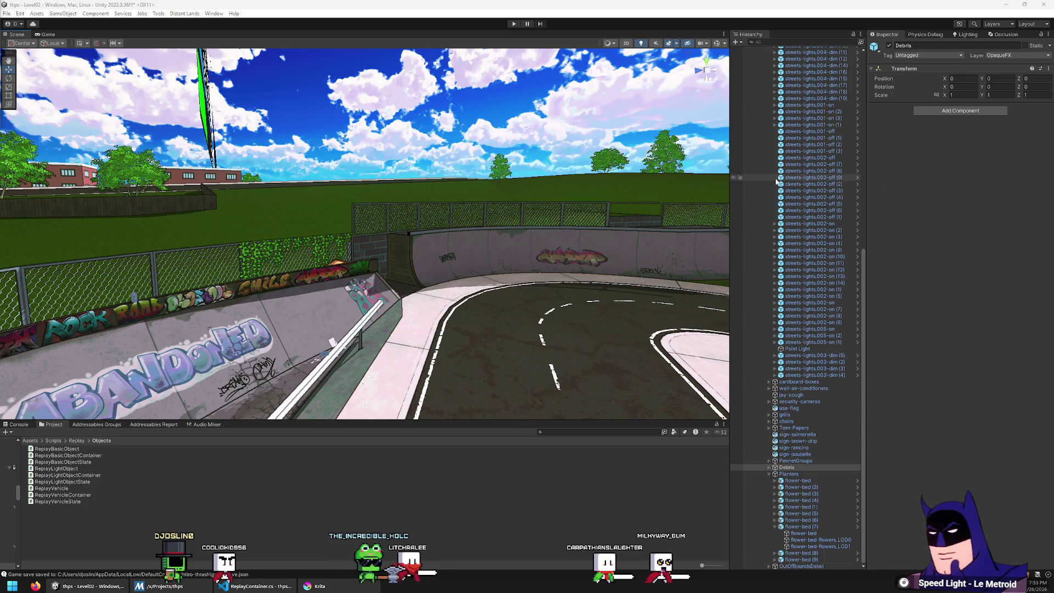
Drag the Firefox YouTube tutorial window back over Unity's Scene view
{"action": "scroll", "coordinate": [802, 175], "scroll_direction": "up", "scroll_amount": 15}
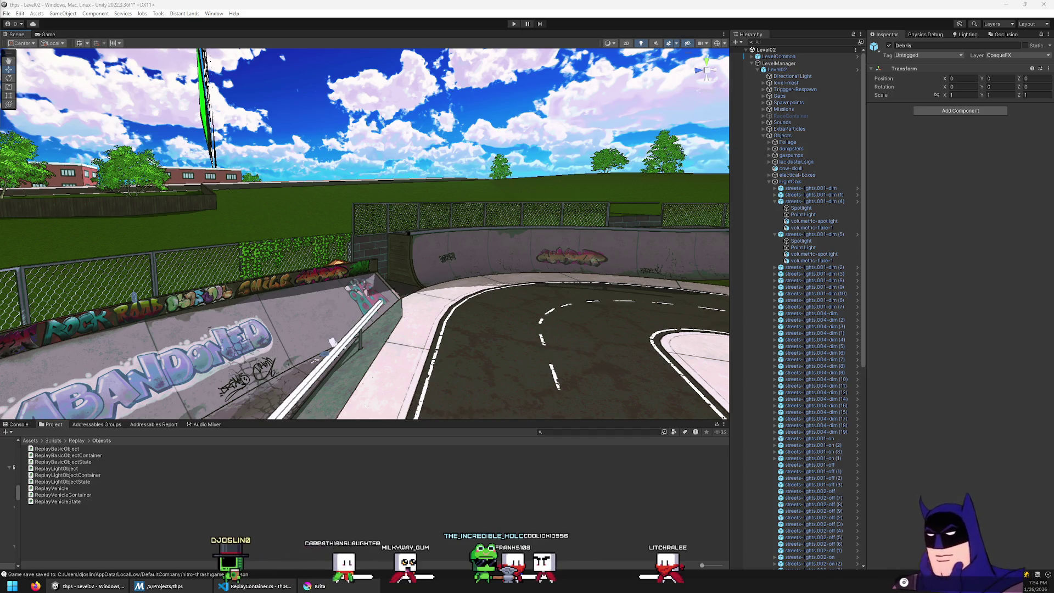
{"action": "mouse_move", "coordinate": [1053, 244]}
{"action": "left_mouse_down"}
{"action": "mouse_move", "coordinate": [720, 197]}
{"action": "mouse_move", "coordinate": [786, 139]}
{"action": "mouse_move", "coordinate": [778, 135]}
{"action": "left_mouse_up"}
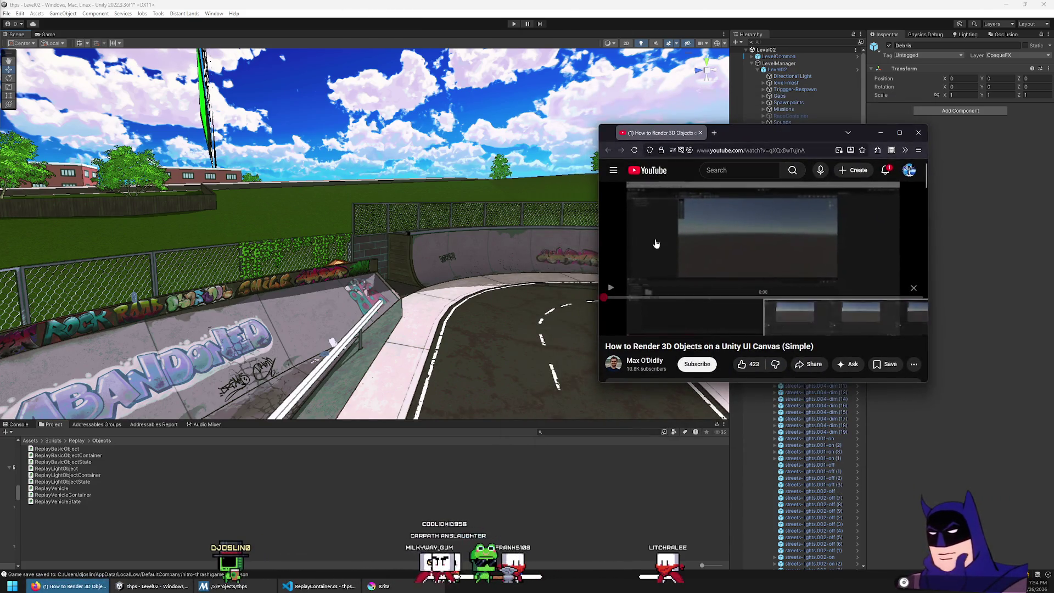
Play the tutorial in an enlarged browser window, pause it at 0:20, and return to Unity
{"action": "left_click", "coordinate": [730, 228]}
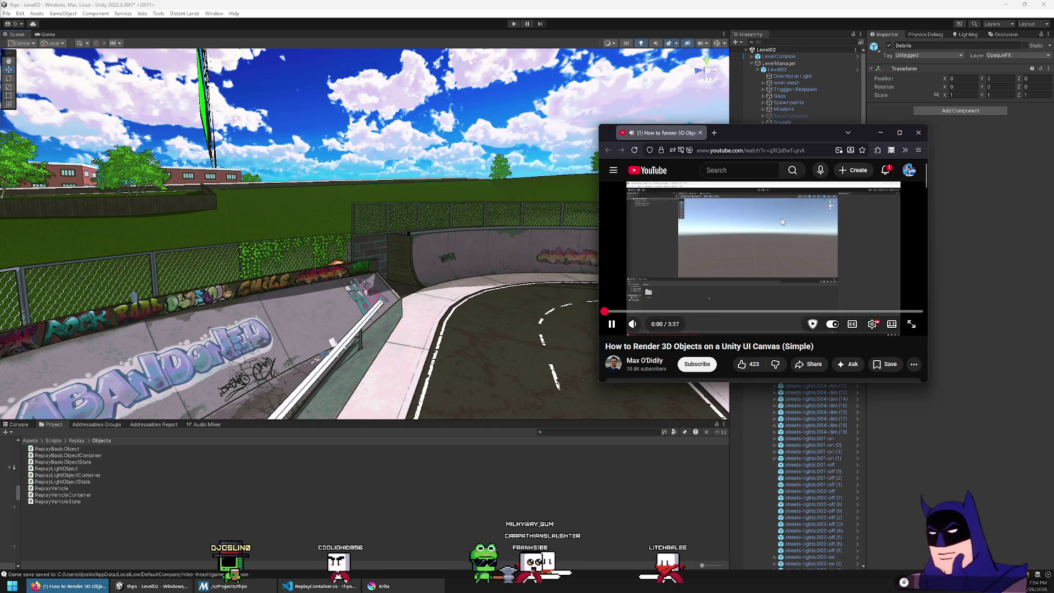
{"action": "left_click_drag", "start_coordinate": [927, 382], "coordinate": [1039, 509]}
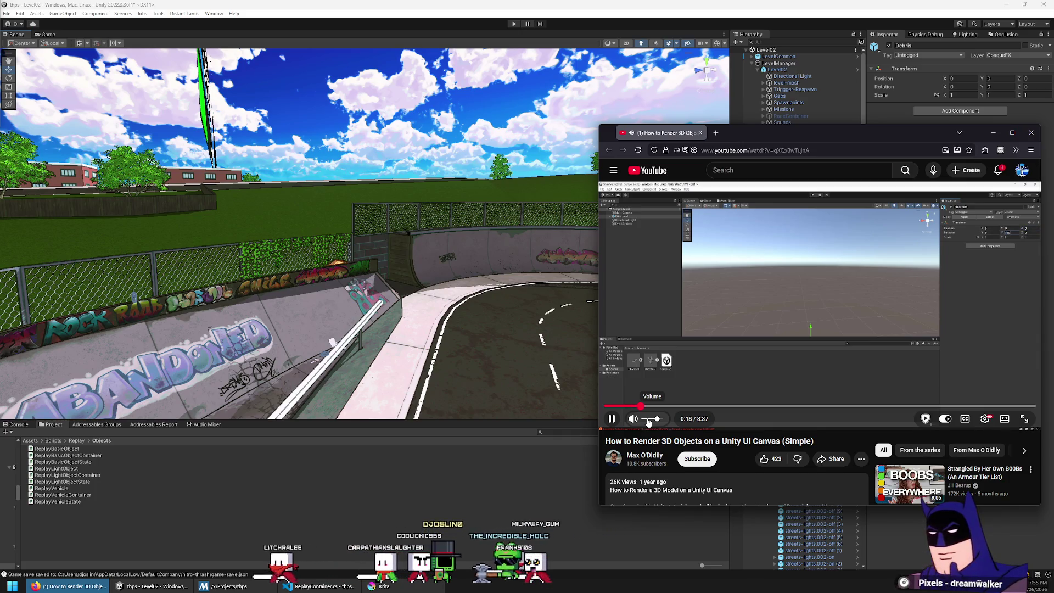
{"action": "left_click", "coordinate": [710, 334]}
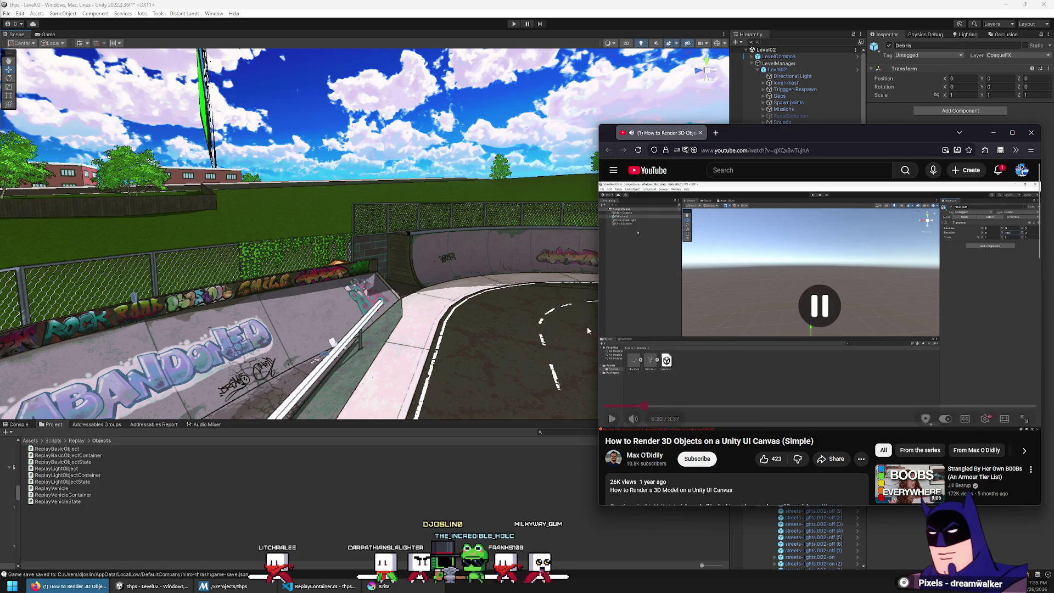
{"action": "left_click", "coordinate": [764, 73]}
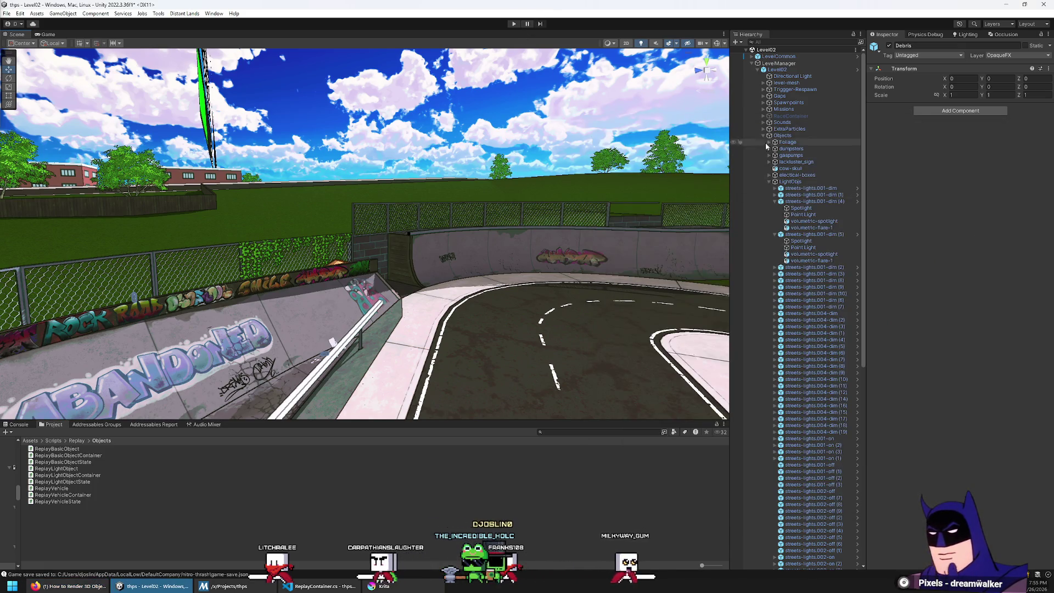
Create an empty Hierarchy object named RenderHud positioned at 0, 0, 0
{"action": "left_click", "coordinate": [769, 63]}
{"action": "key", "text": "Left"}
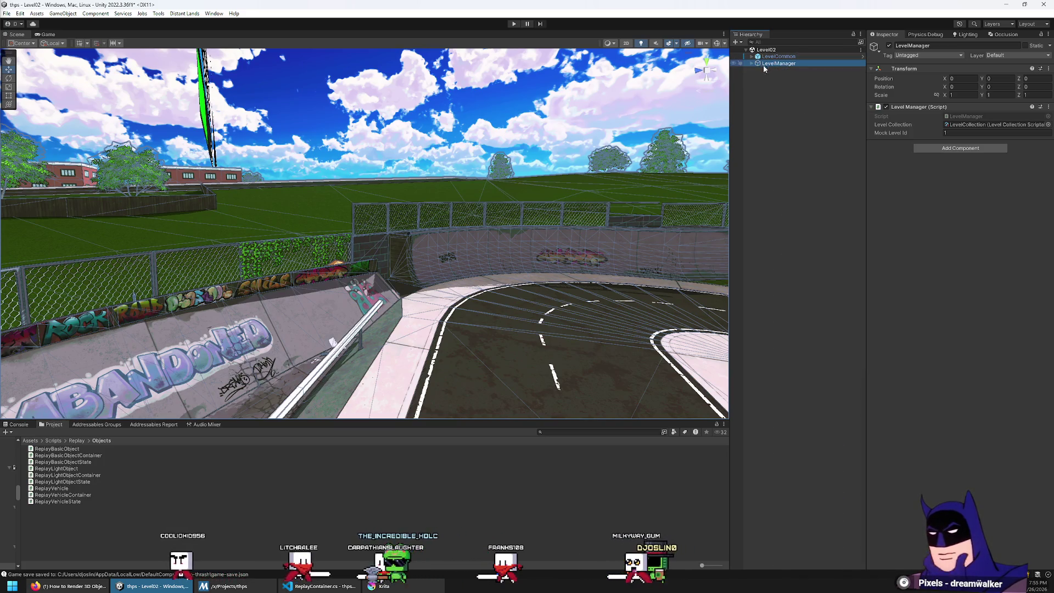
{"action": "left_click", "coordinate": [788, 113]}
{"action": "right_click", "coordinate": [778, 113]}
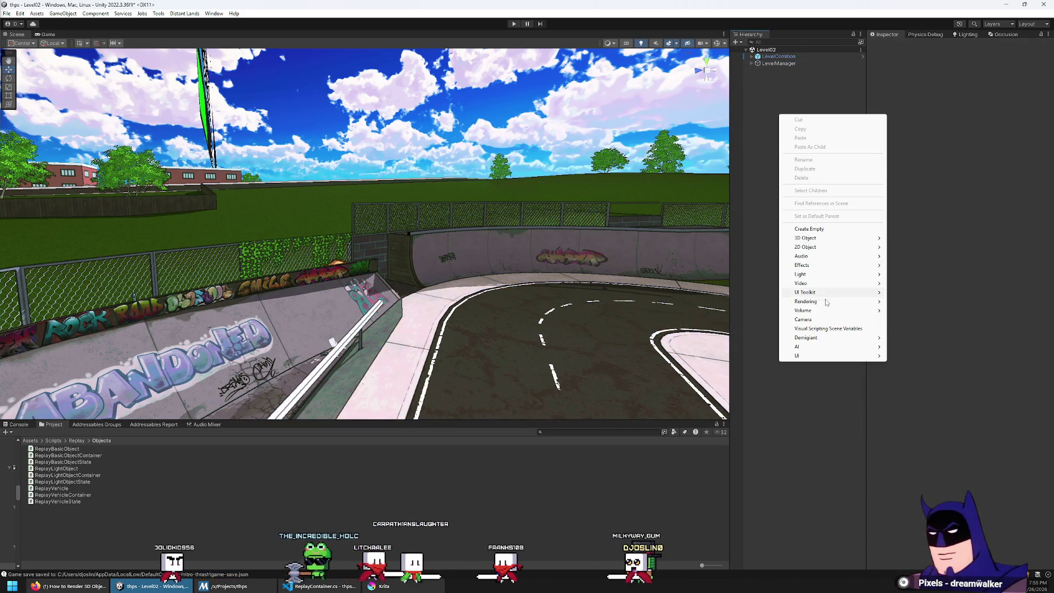
{"action": "left_click", "coordinate": [820, 230]}
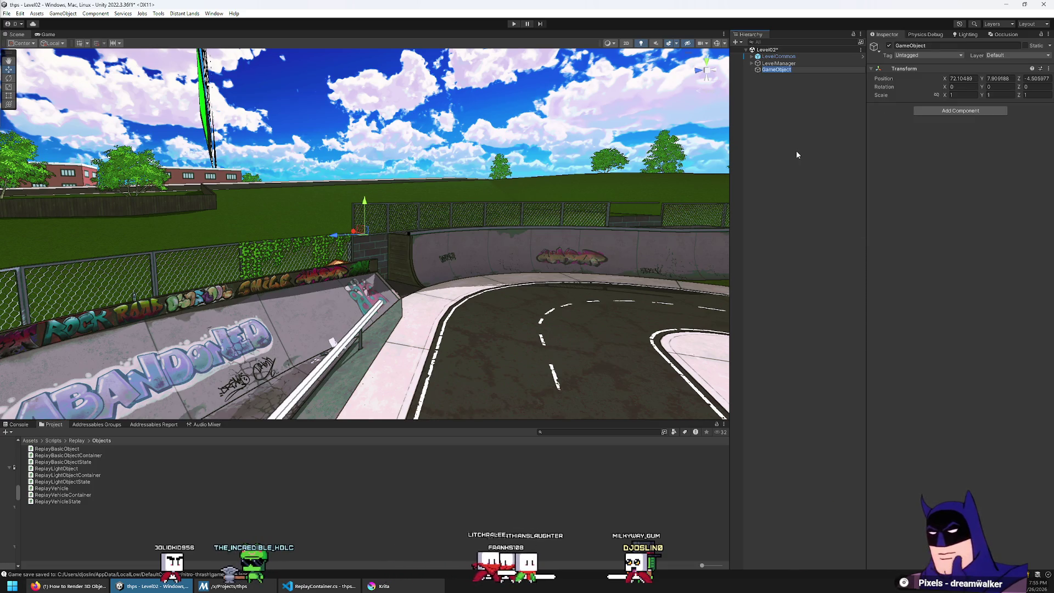
{"action": "type", "text": "RenderHud"}
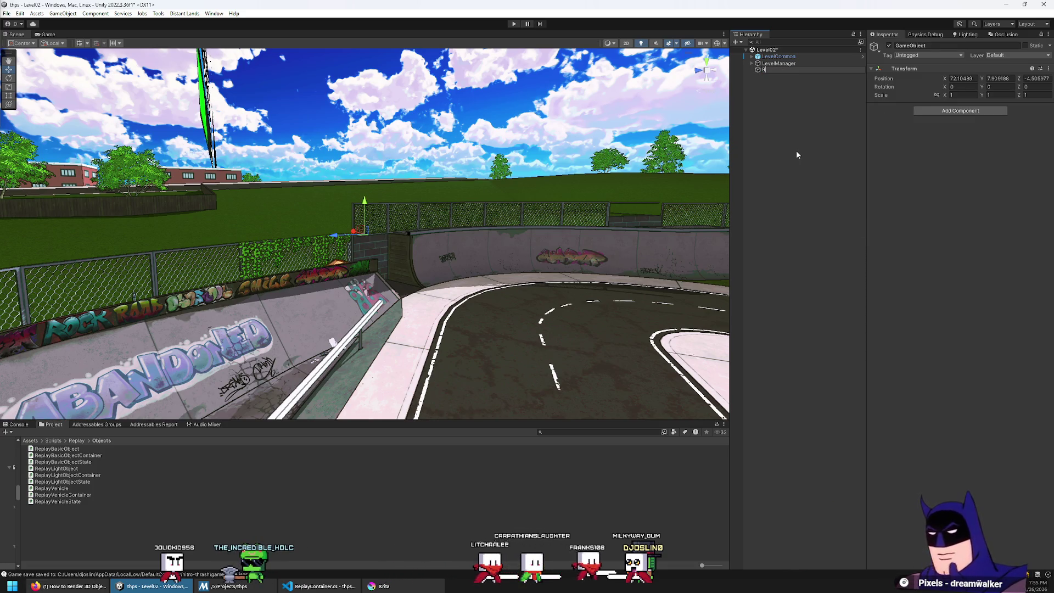
{"action": "key", "text": "Return"}
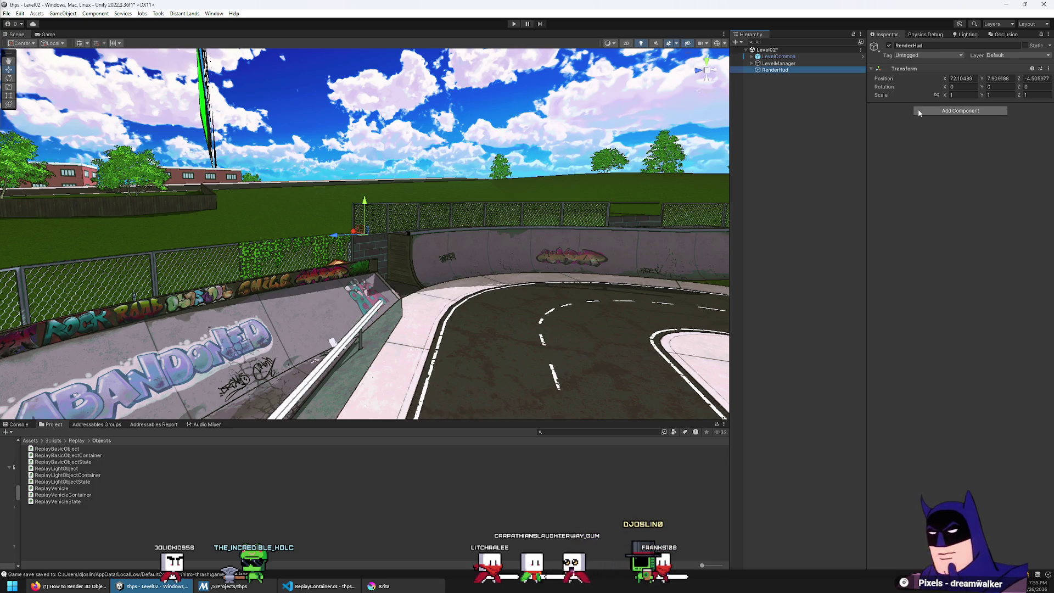
{"action": "type", "text": "0"}
{"action": "left_click", "coordinate": [1013, 79]}
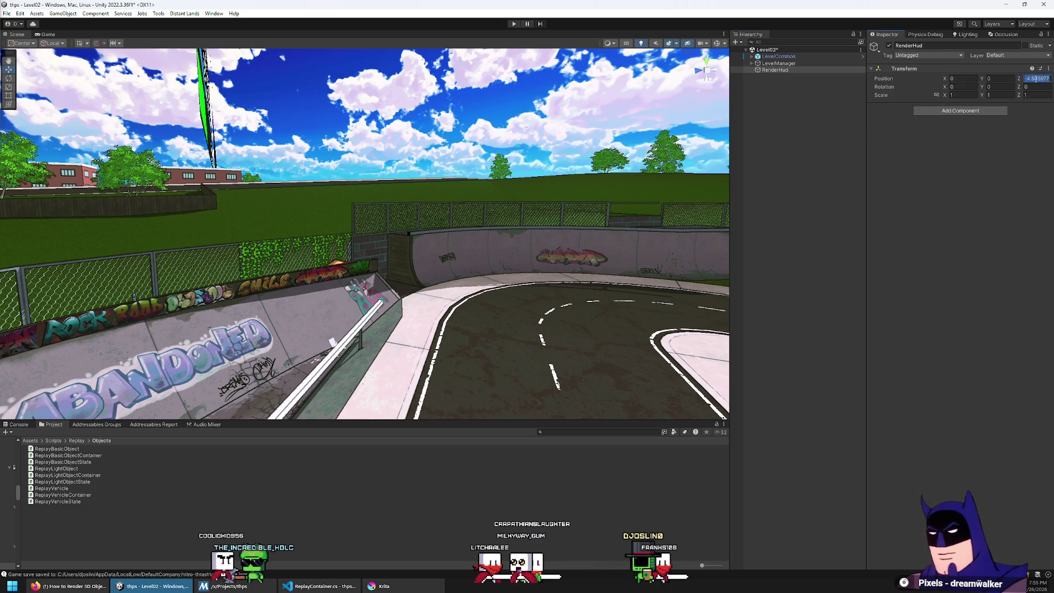
Search the project for 'combo' and drag the combo-letters prefab under RenderHud
{"action": "left_click", "coordinate": [30, 440]}
{"action": "type", "text": "ombo"}
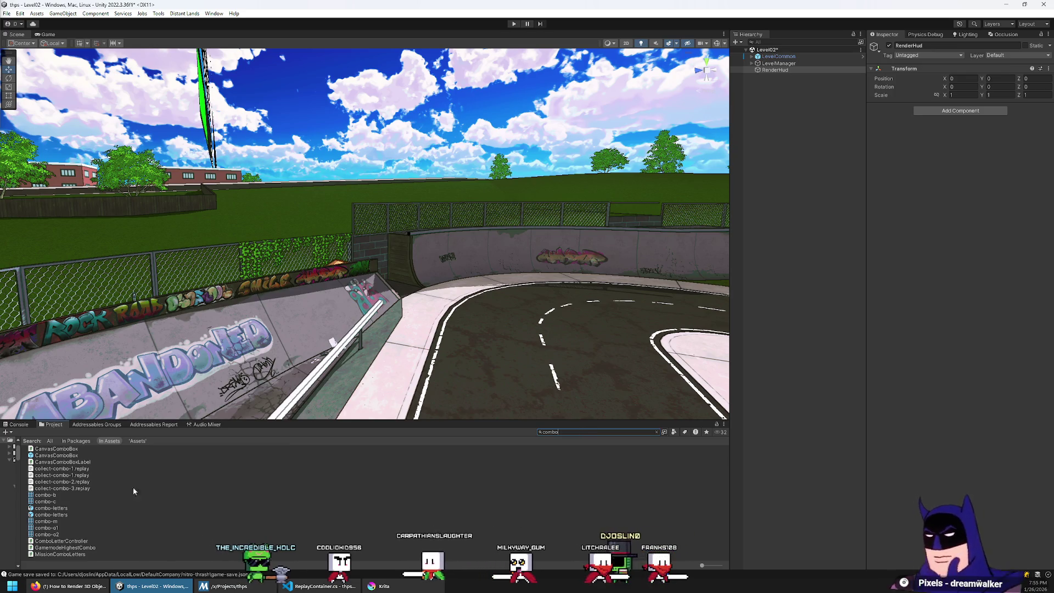
{"action": "left_click", "coordinate": [52, 509]}
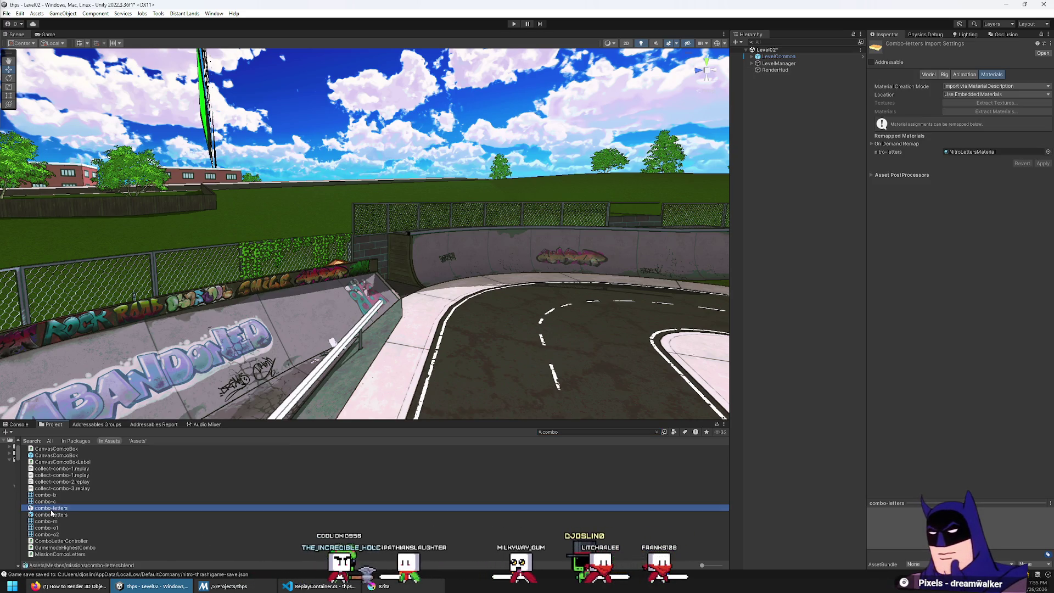
{"action": "left_click", "coordinate": [57, 514]}
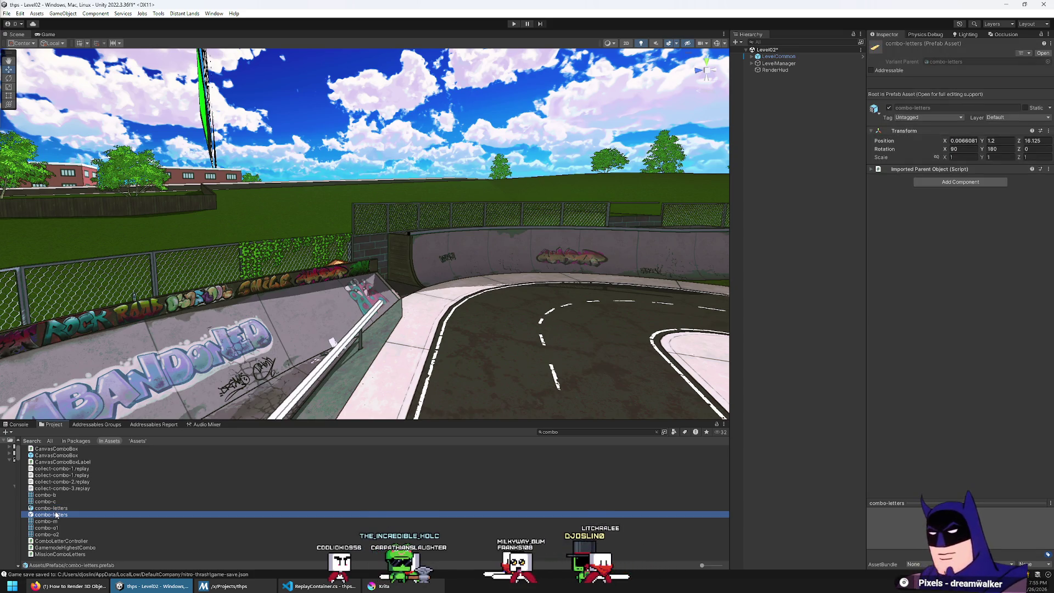
{"action": "left_click", "coordinate": [55, 510]}
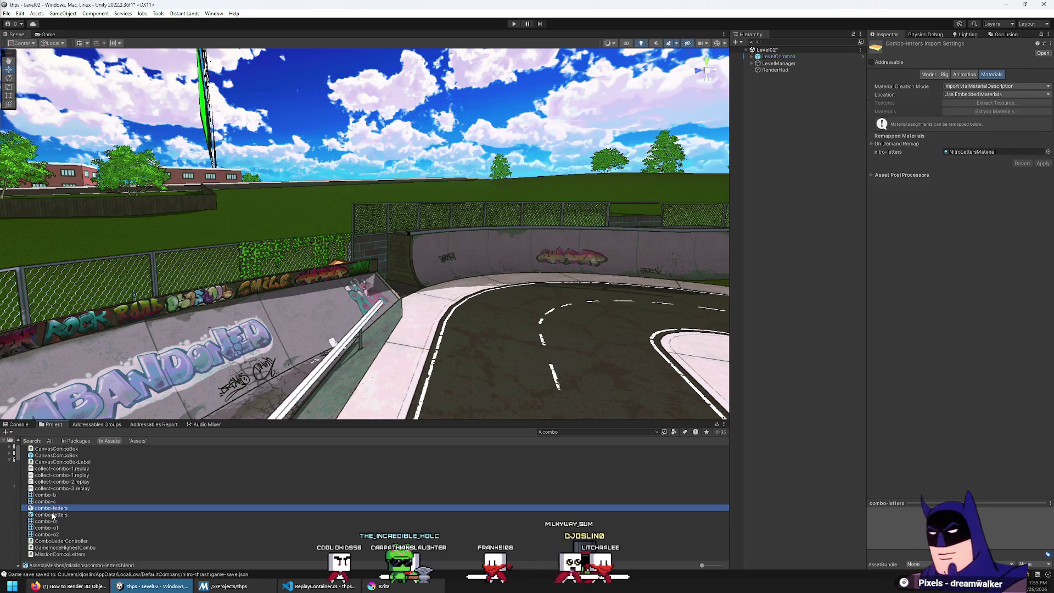
{"action": "mouse_move", "coordinate": [50, 514]}
{"action": "left_mouse_down"}
{"action": "mouse_move", "coordinate": [207, 494]}
{"action": "mouse_move", "coordinate": [786, 72]}
{"action": "left_mouse_up"}
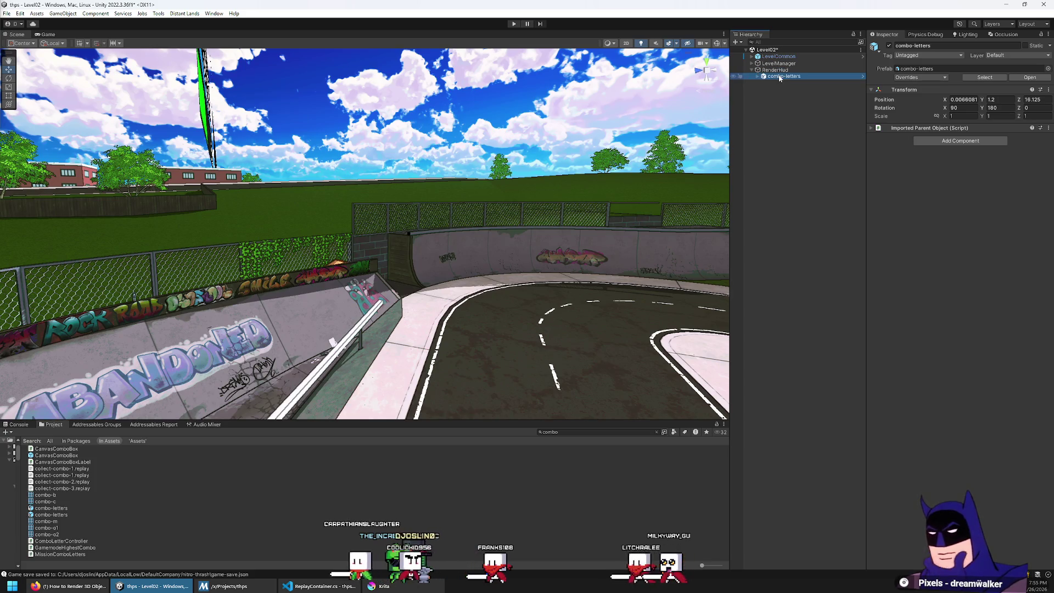
Set combo-letters Position to 0, 0, 0 and frame the PLAYER COMBO letters in the Scene view
{"action": "left_click", "coordinate": [989, 101]}
{"action": "type", "text": "0"}
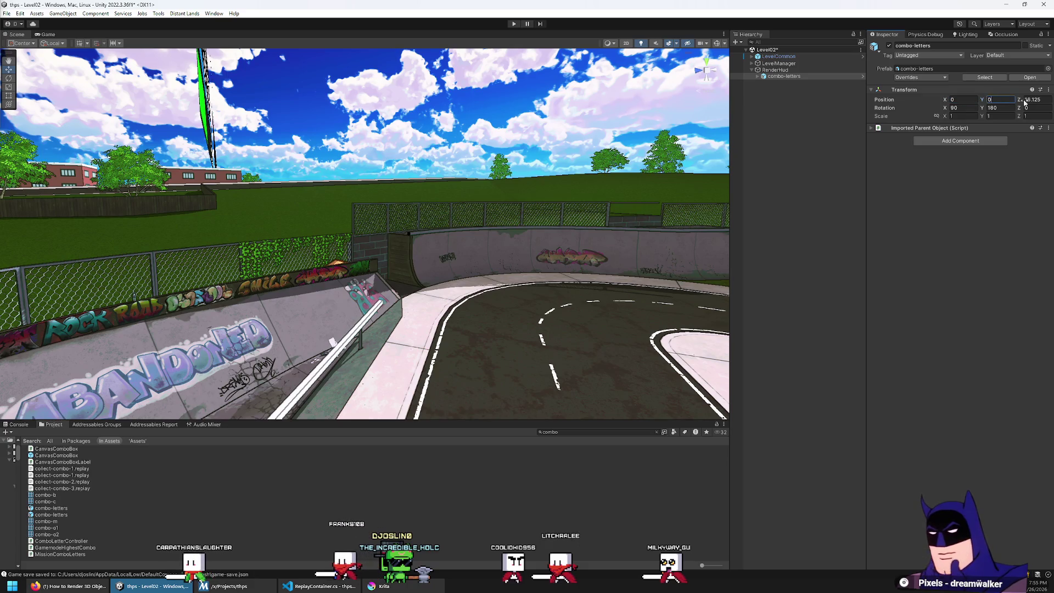
{"action": "double_click", "coordinate": [782, 77]}
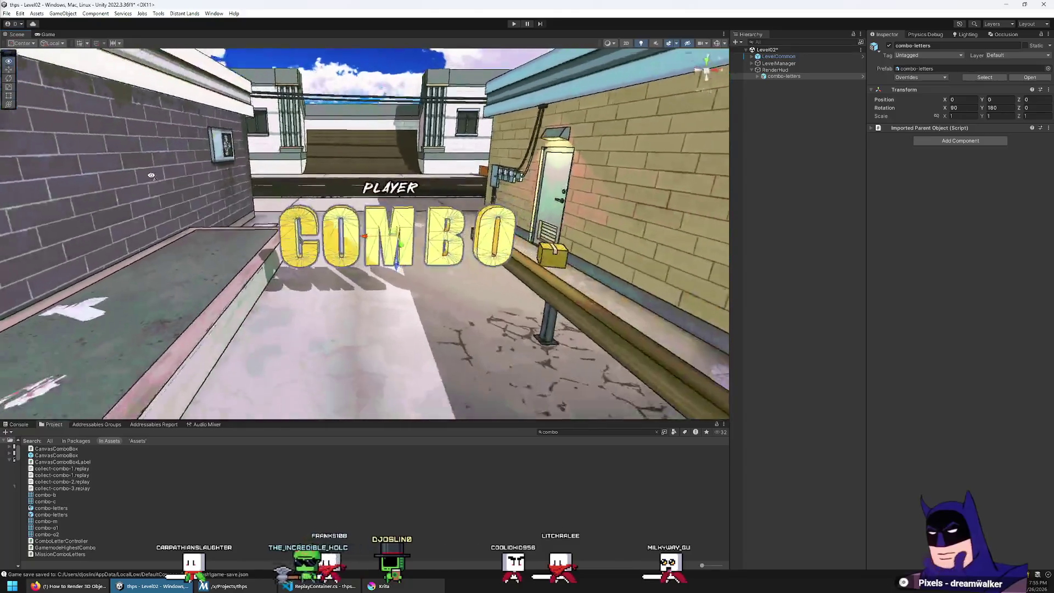
{"action": "left_click_drag", "start_coordinate": [151, 176], "coordinate": [196, 160]}
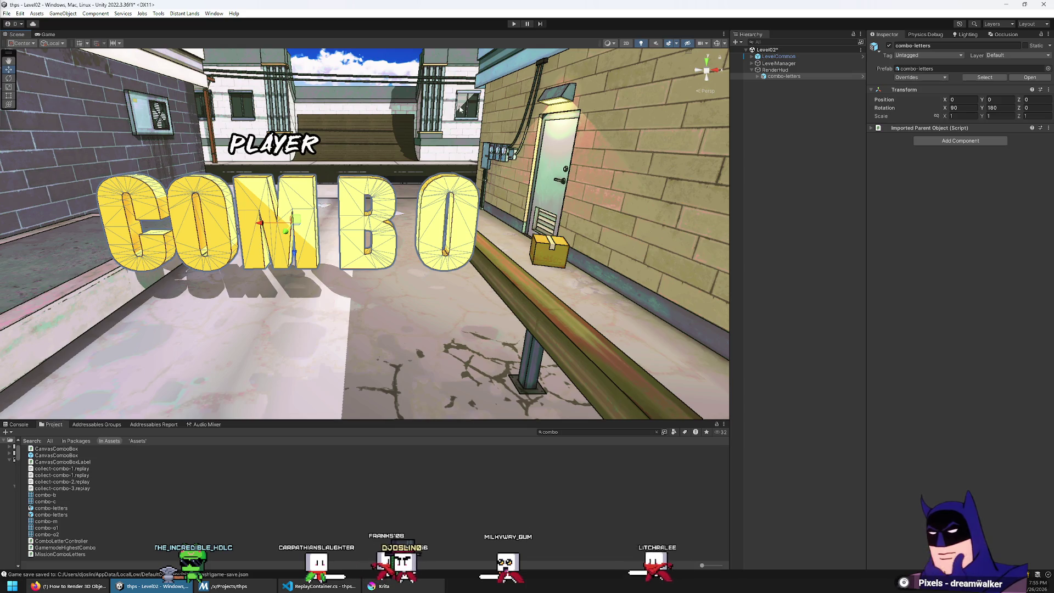
{"action": "key", "text": "alt+Tab"}
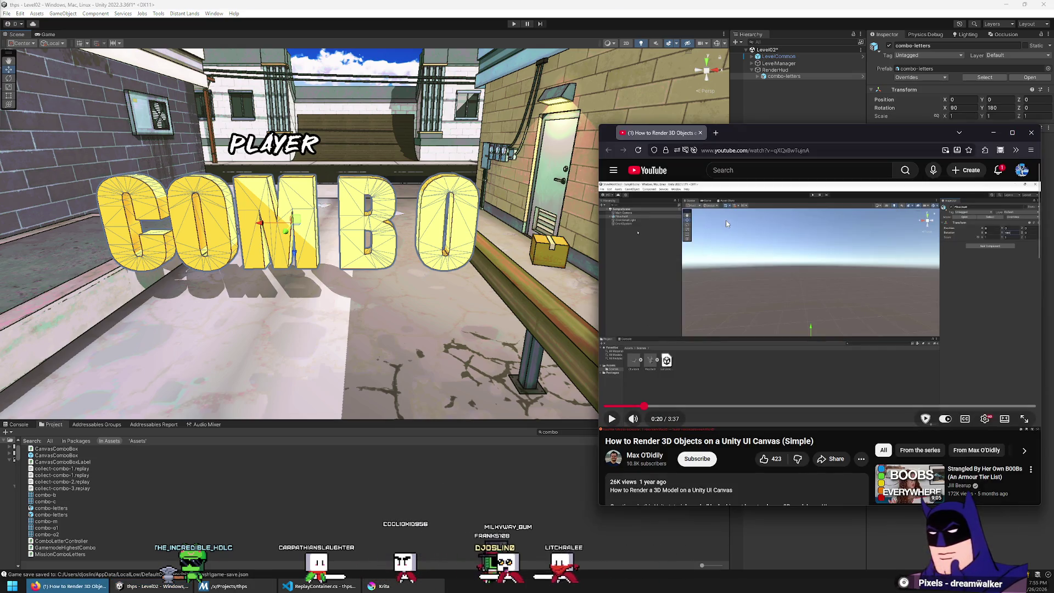
Play the tutorial to about 0:23 in a larger window, pause it, and return to Unity
{"action": "left_click", "coordinate": [729, 253]}
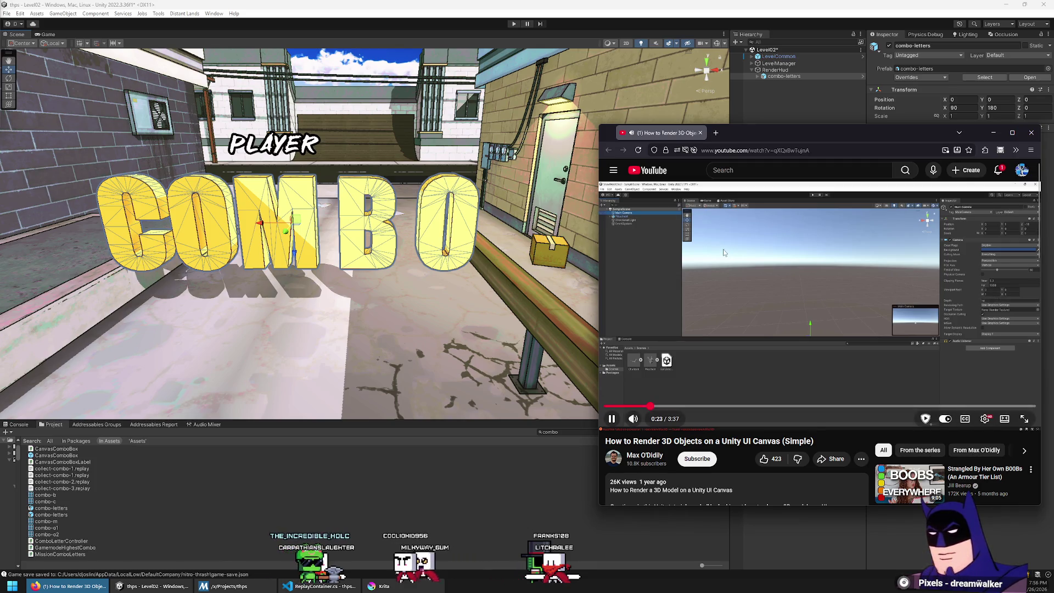
{"action": "left_click_drag", "start_coordinate": [600, 125], "coordinate": [397, 68]}
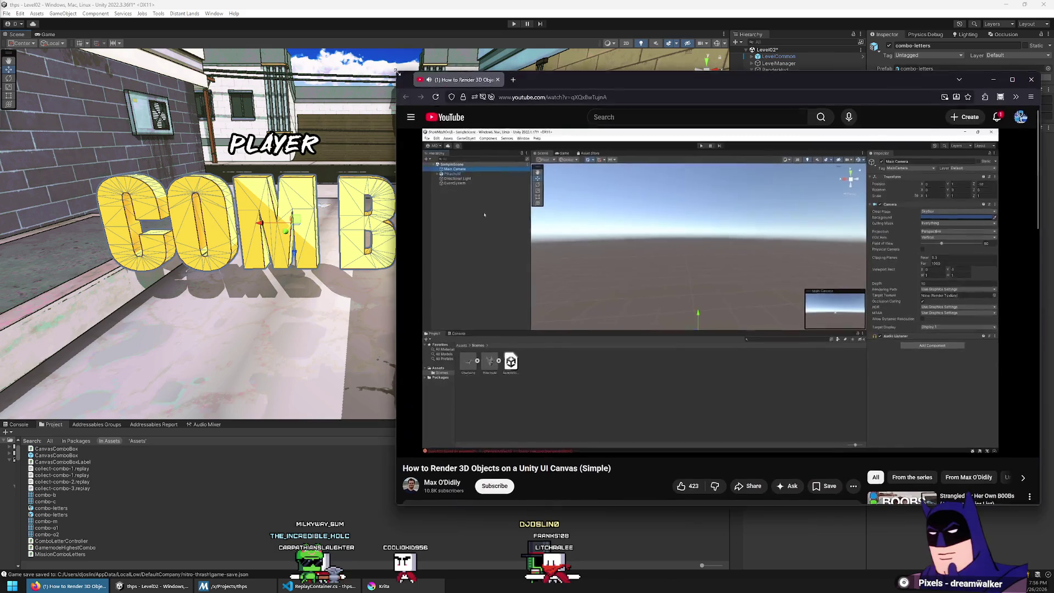
{"action": "left_click", "coordinate": [640, 206]}
{"action": "left_click", "coordinate": [544, 13]}
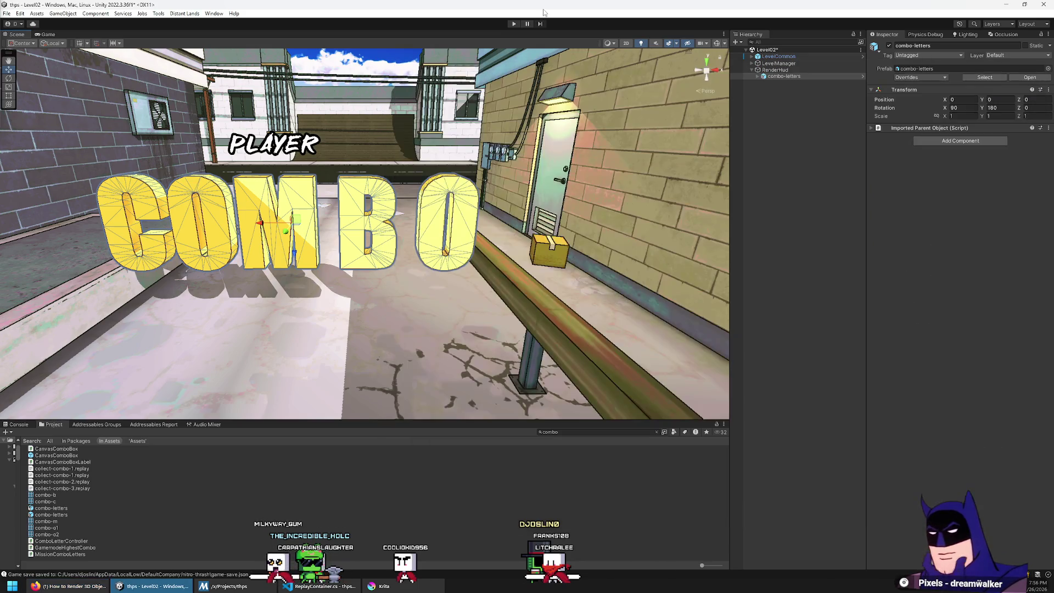
{"action": "left_click", "coordinate": [805, 71]}
Add a child Camera under RenderHud and name it RenderCamera
{"action": "right_click", "coordinate": [805, 71]}
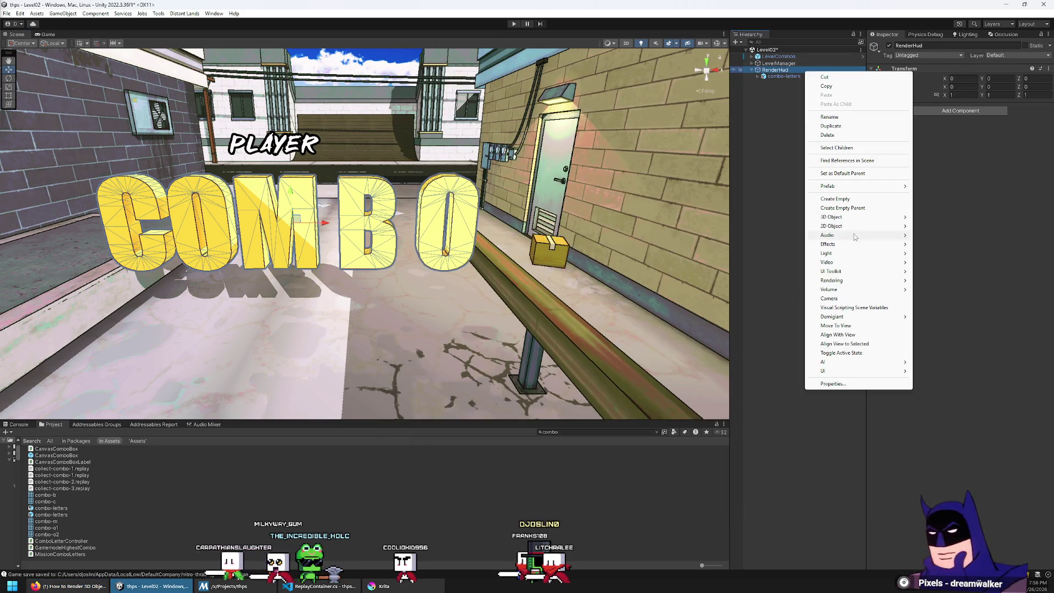
{"action": "left_click", "coordinate": [844, 299]}
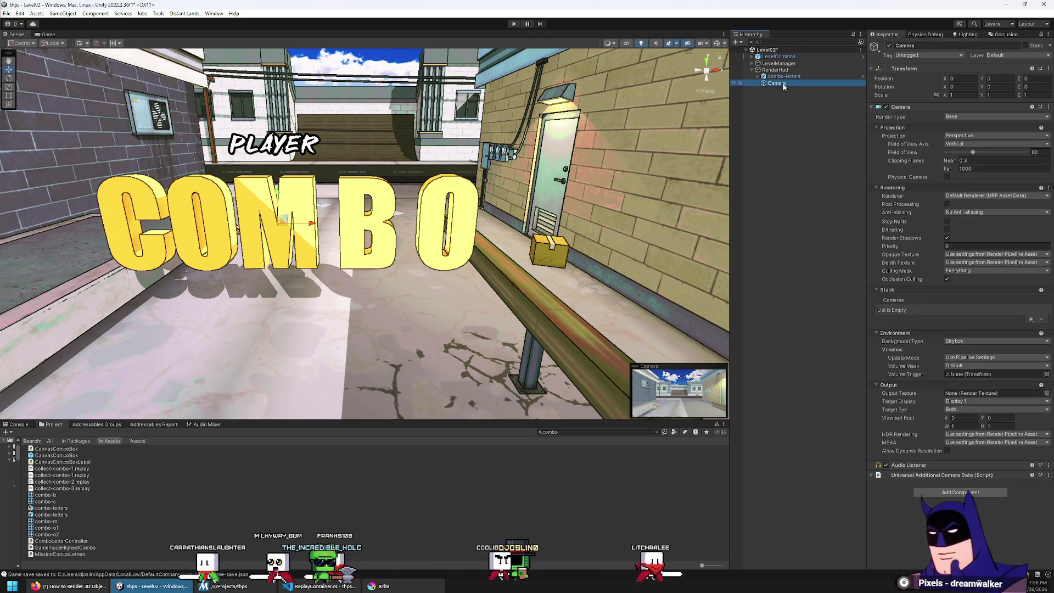
{"action": "type", "text": "RenderCamera"}
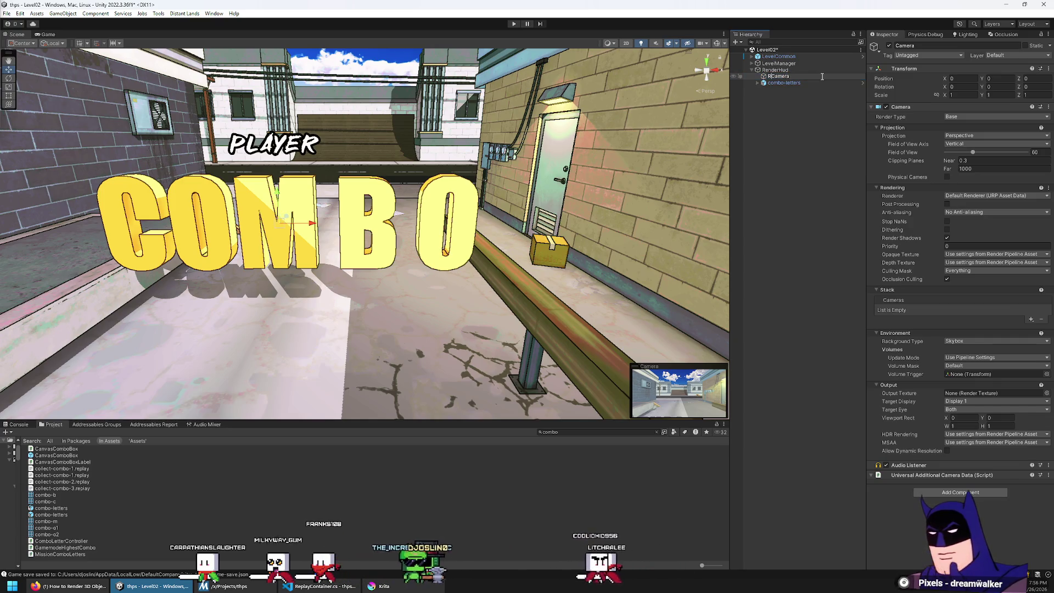
{"action": "key", "text": "Return"}
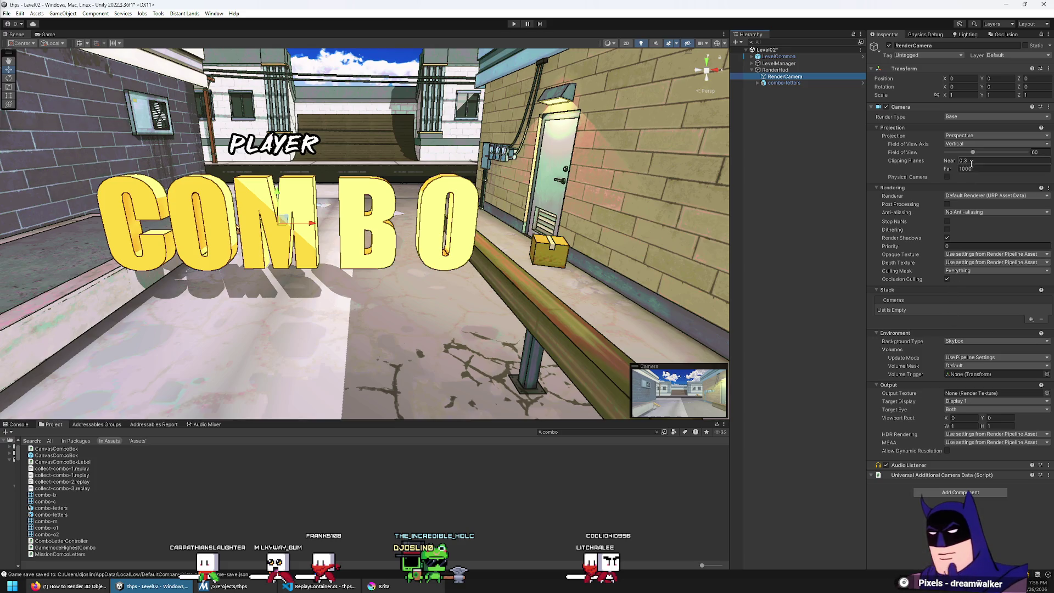
{"action": "key", "text": "alt+Tab"}
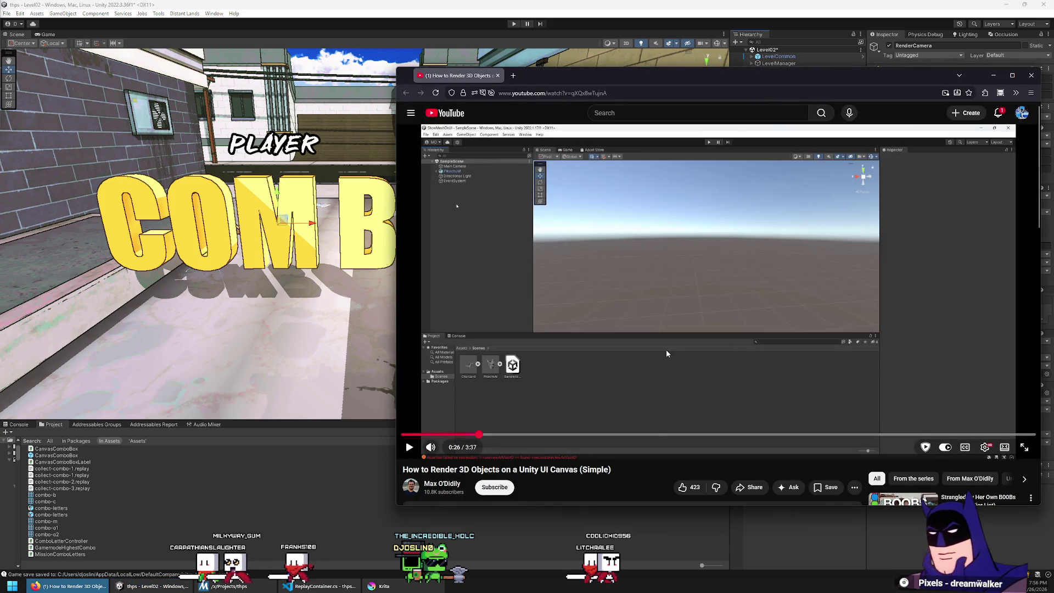
Rewind the tutorial five seconds and compare its camera setup with Unity
{"action": "key", "text": "Left"}
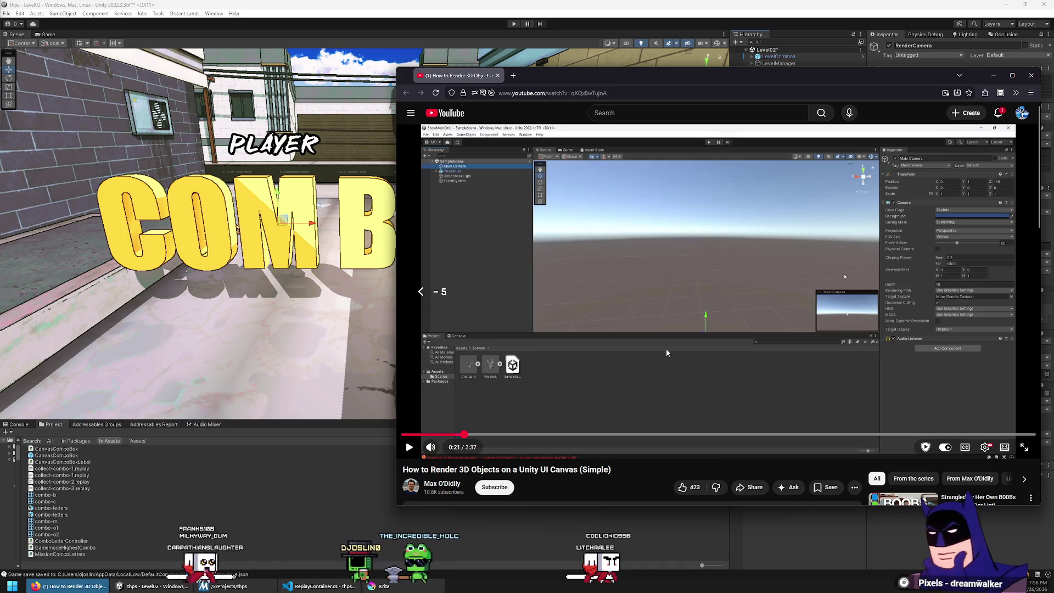
{"action": "key", "text": "alt+Tab"}
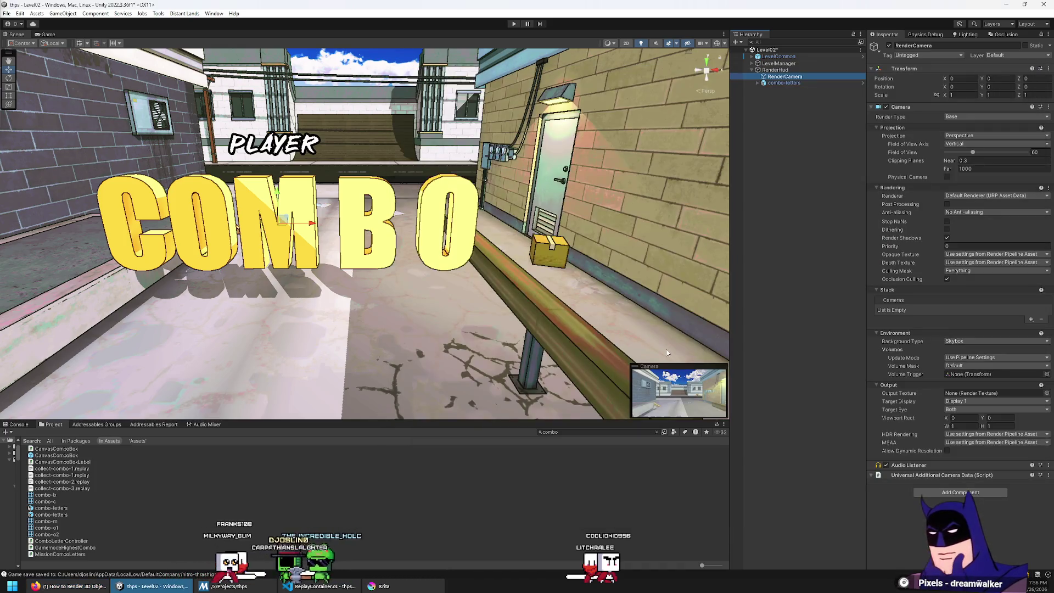
{"action": "key", "text": "alt+Tab"}
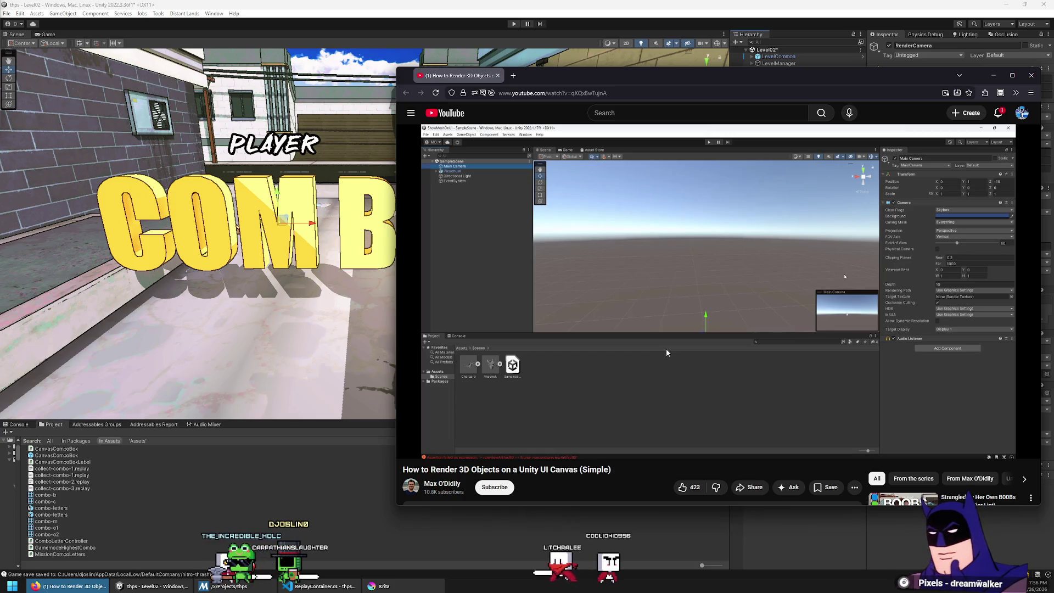
{"action": "key", "text": "alt+Tab"}
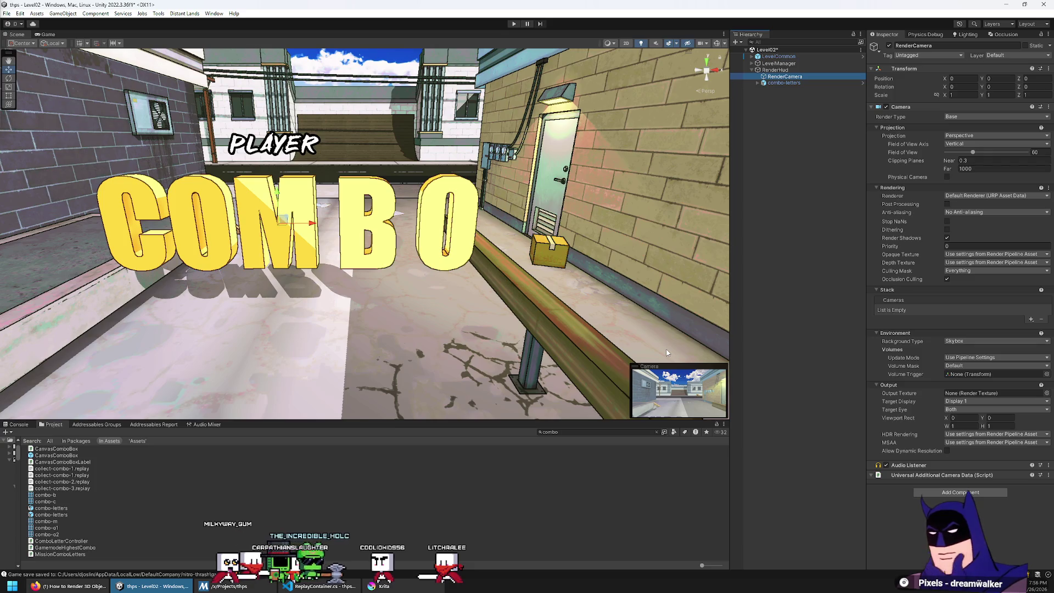
{"action": "key", "text": "alt+Tab"}
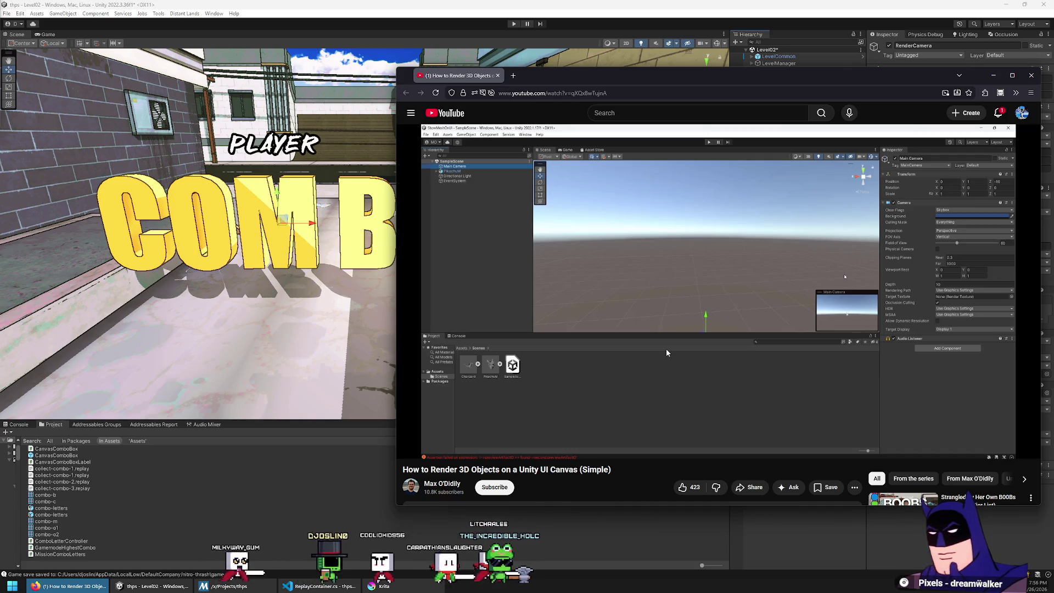
{"action": "key", "text": "alt+Tab"}
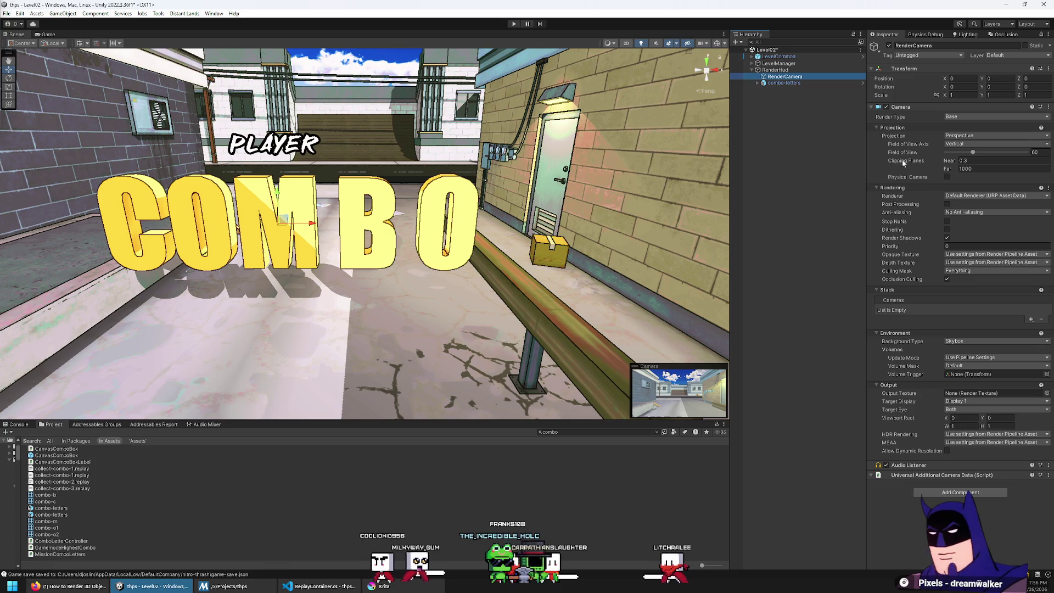
{"action": "key", "text": "alt+Tab"}
Move the tutorial browser to the left side, beside RenderCamera's camera settings
{"action": "left_click_drag", "start_coordinate": [867, 78], "coordinate": [458, 89]}
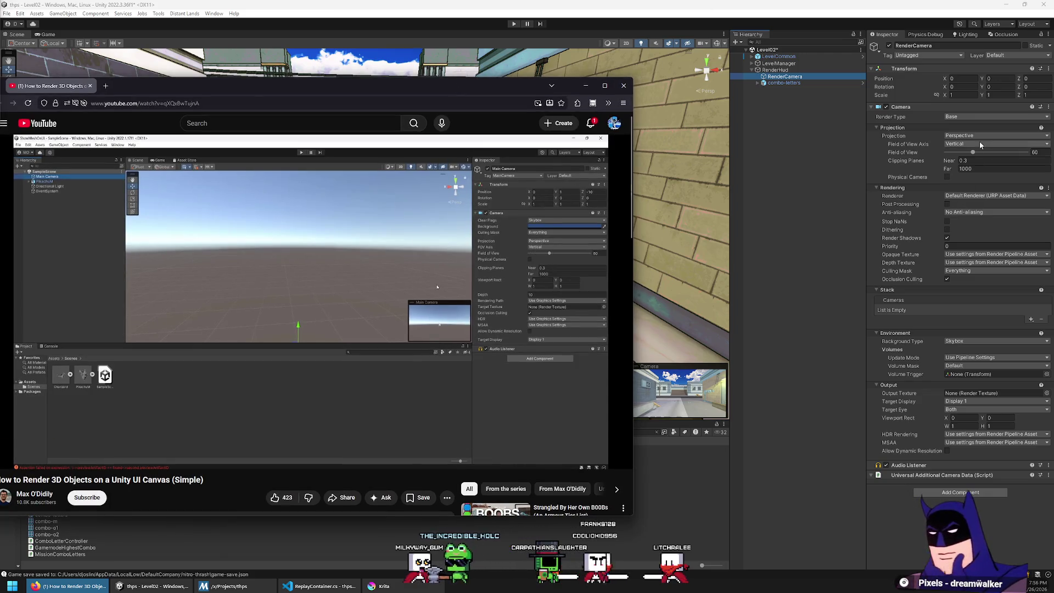
{"action": "mouse_move", "coordinate": [518, 226]}
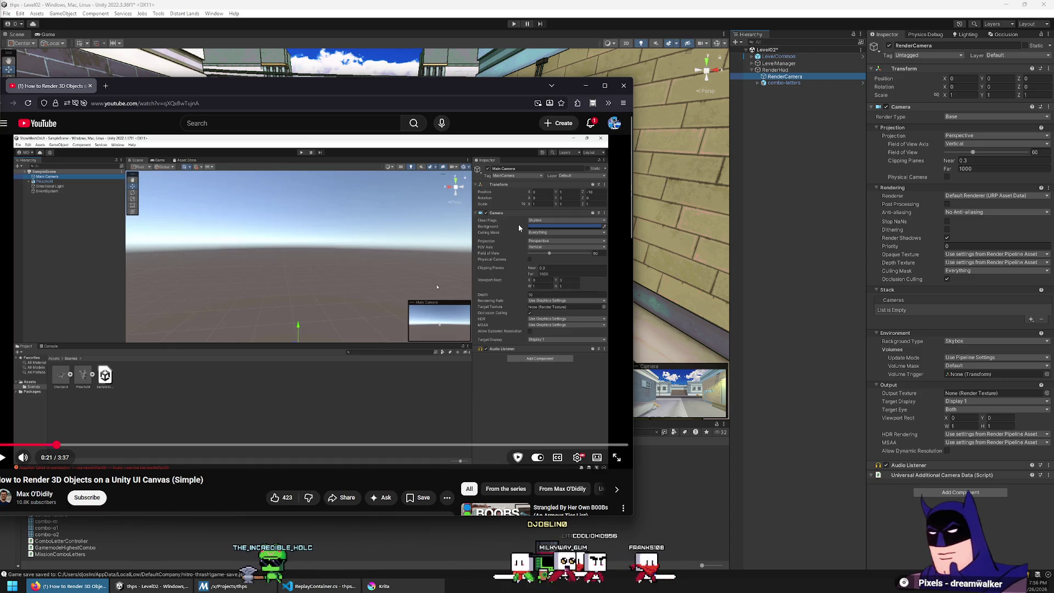
{"action": "left_click", "coordinate": [957, 118]}
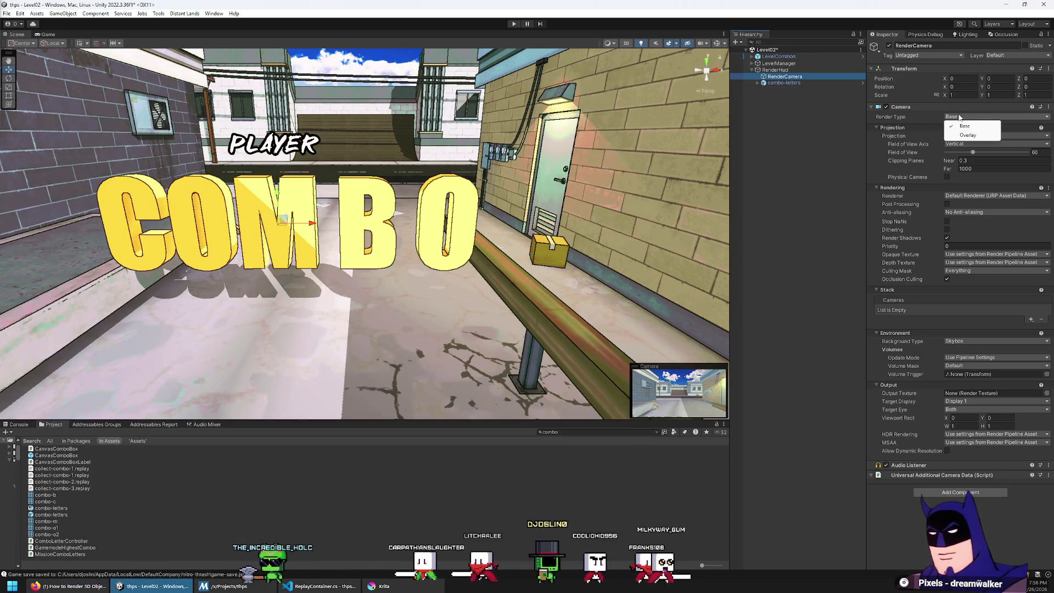
Try Overlay as RenderCamera's Render Type, then undo it back to Base
{"action": "left_click", "coordinate": [969, 138]}
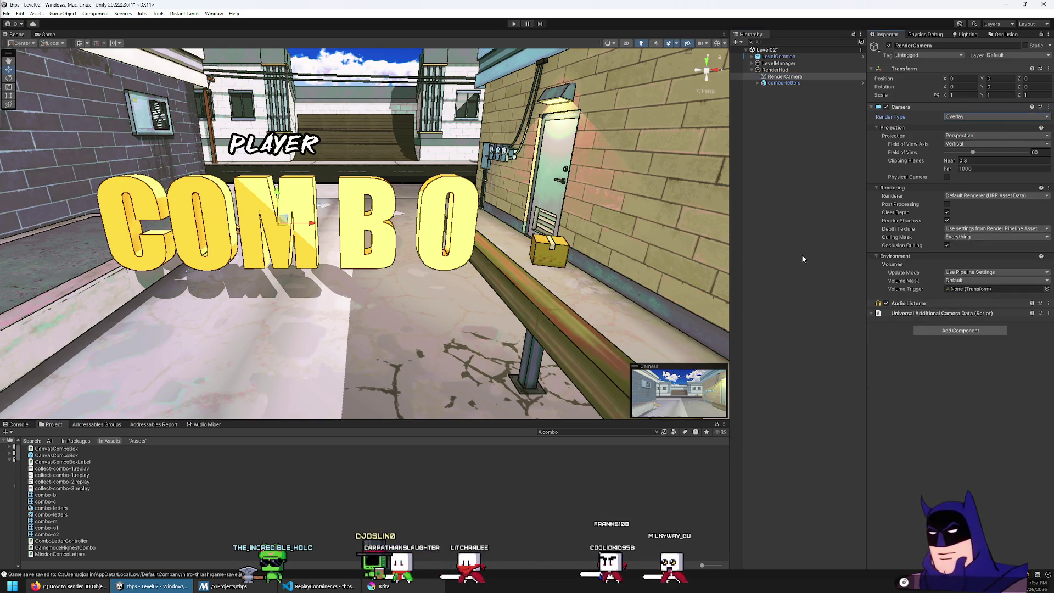
{"action": "key", "text": "ctrl+z"}
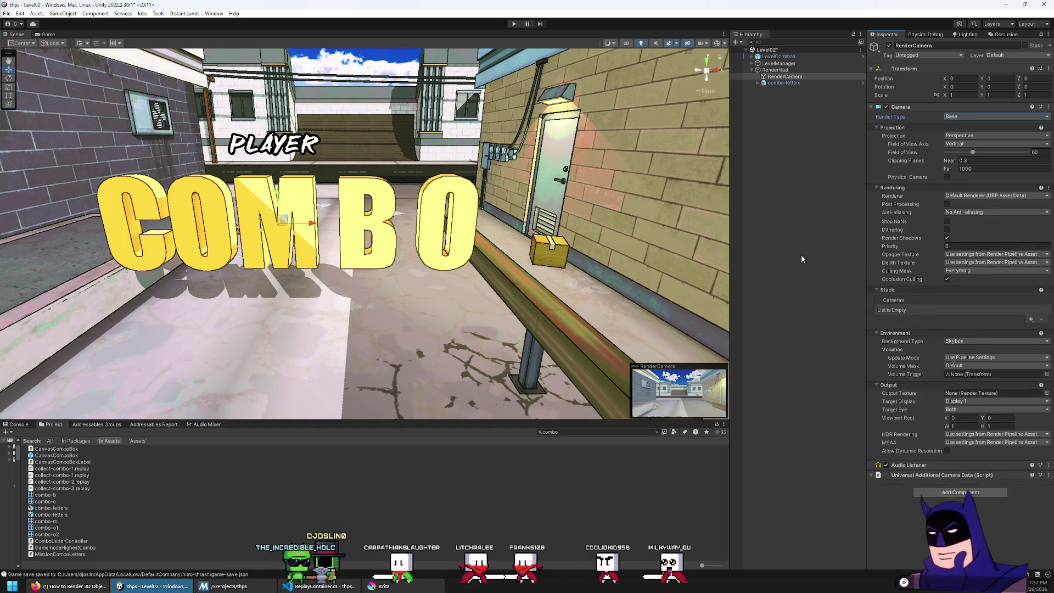
{"action": "key", "text": "alt+Tab"}
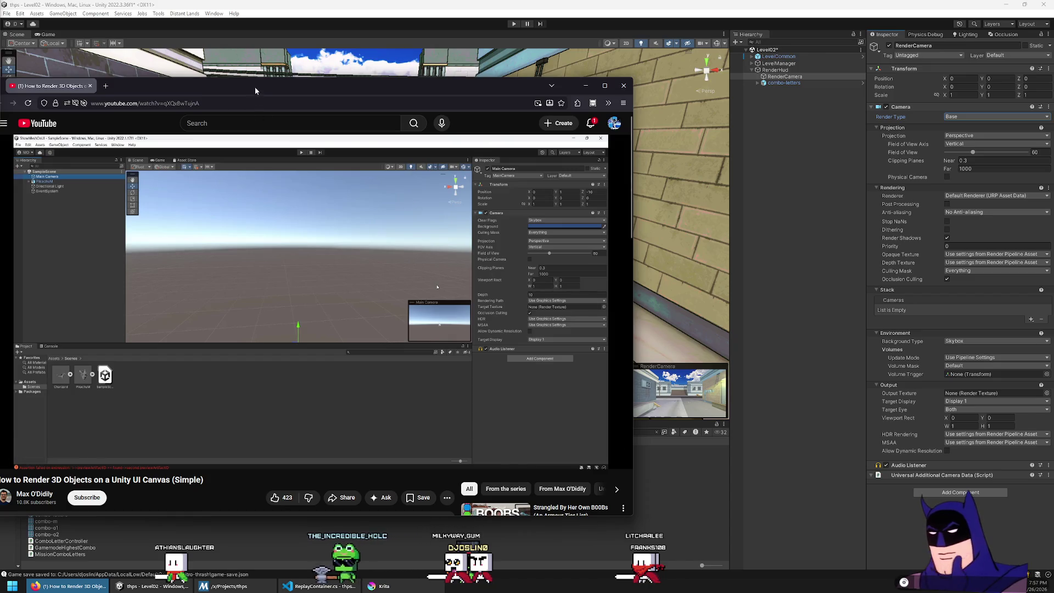
Move the tutorial browser window onto the second monitor
{"action": "mouse_move", "coordinate": [254, 89]}
{"action": "left_mouse_down"}
{"action": "mouse_move", "coordinate": [232, 87]}
{"action": "mouse_move", "coordinate": [470, 147]}
{"action": "mouse_move", "coordinate": [1053, 230]}
{"action": "left_mouse_up"}
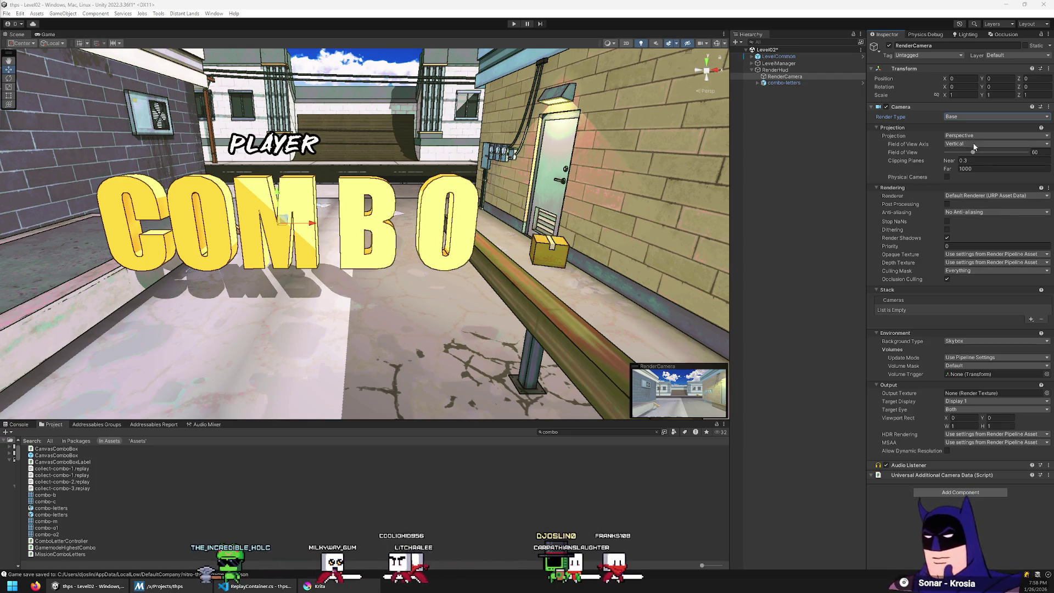
{"action": "left_click", "coordinate": [970, 196]}
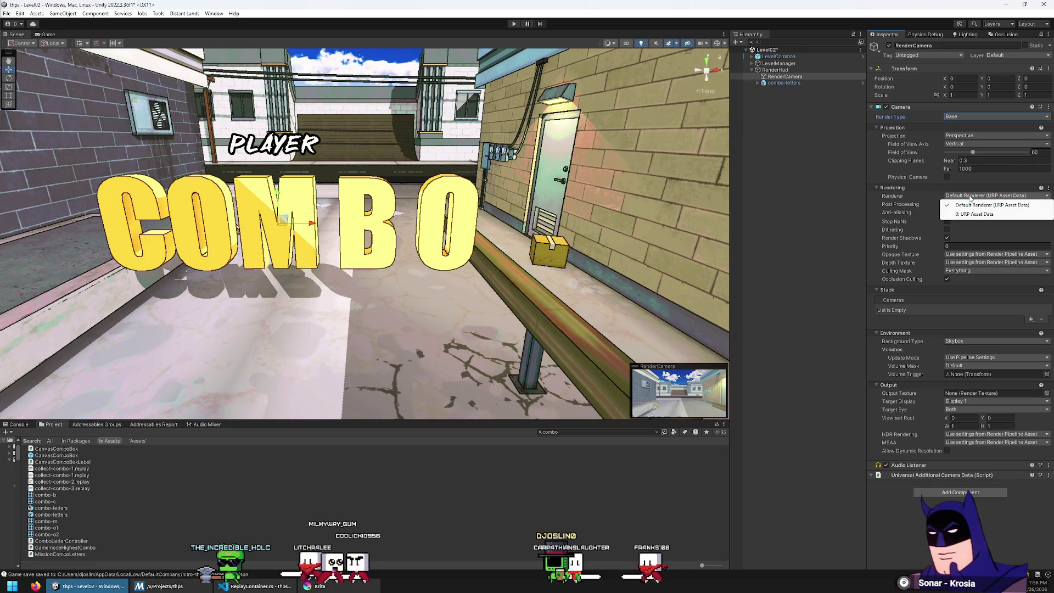
{"action": "left_click", "coordinate": [926, 187]}
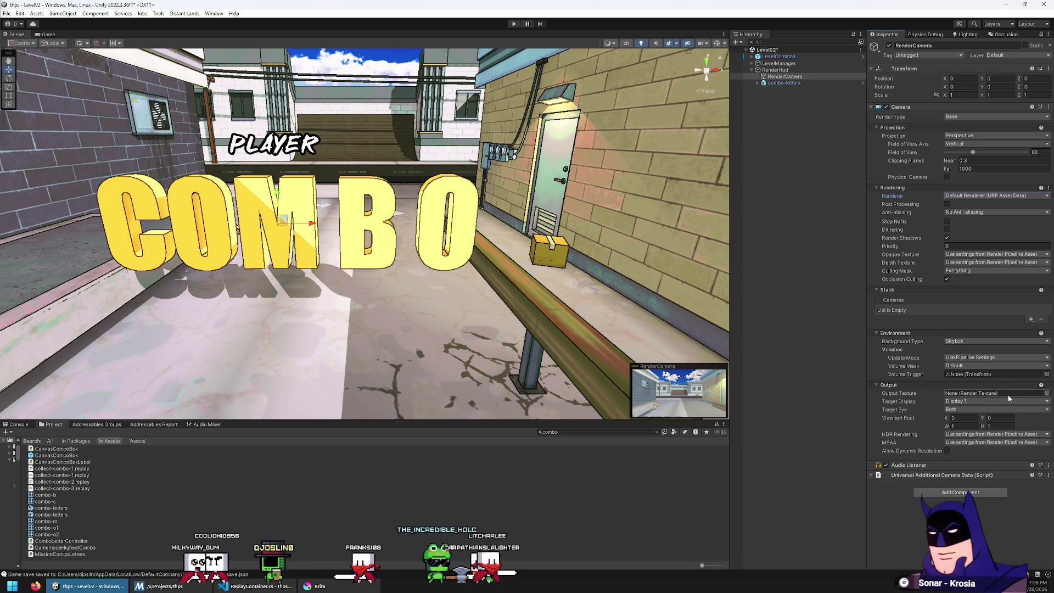
{"action": "left_click", "coordinate": [657, 432]}
Open the Assets/Materials folder in the Project window
{"action": "scroll", "coordinate": [65, 475], "scroll_direction": "down", "scroll_amount": 2}
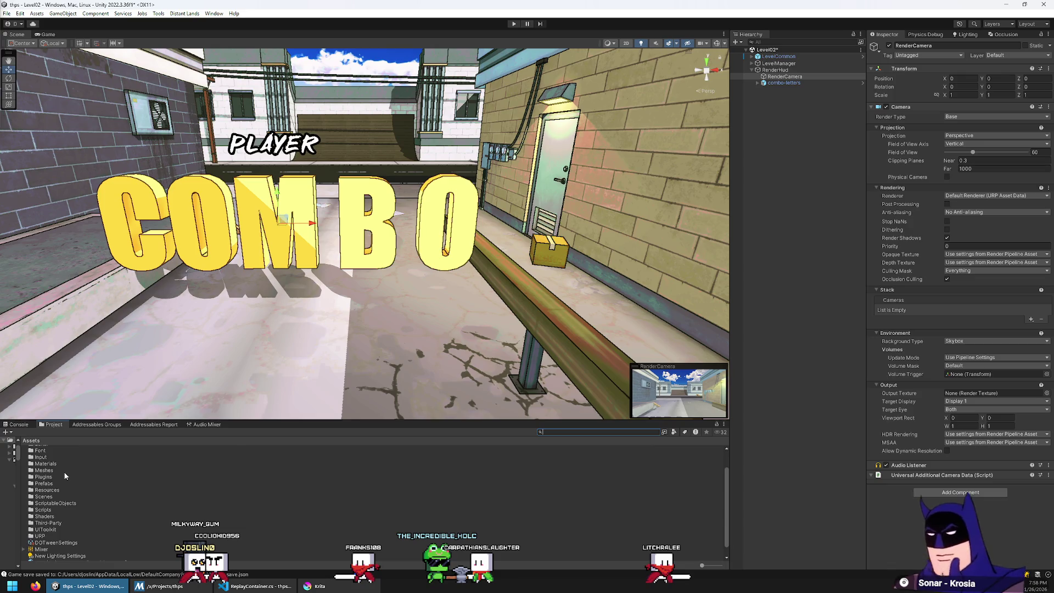
{"action": "scroll", "coordinate": [58, 476], "scroll_direction": "up", "scroll_amount": 2}
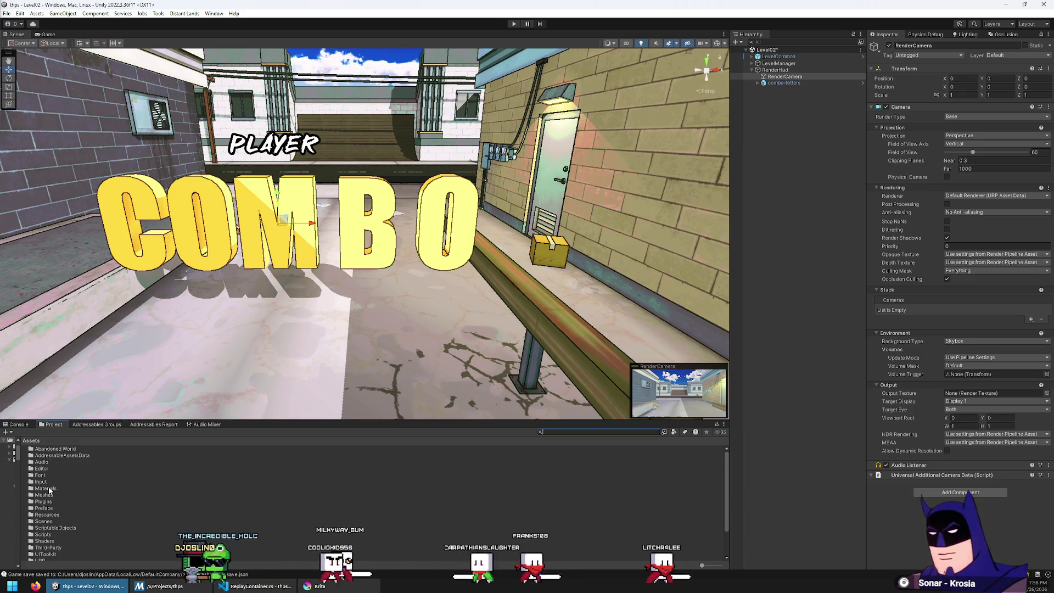
{"action": "double_click", "coordinate": [46, 488]}
{"action": "scroll", "coordinate": [63, 538], "scroll_direction": "down", "scroll_amount": 5}
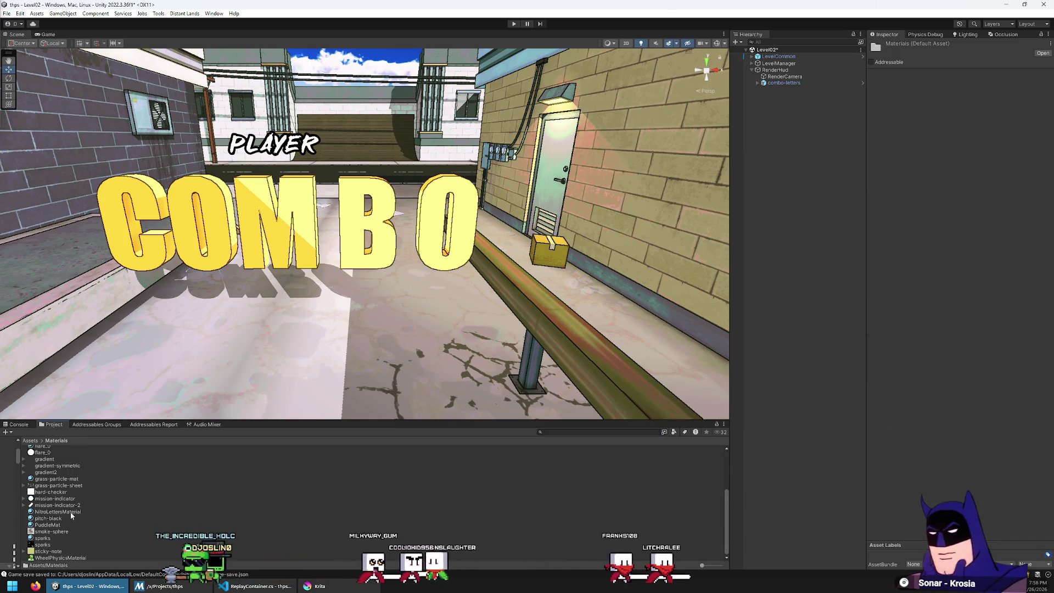
{"action": "scroll", "coordinate": [64, 478], "scroll_direction": "up", "scroll_amount": 5}
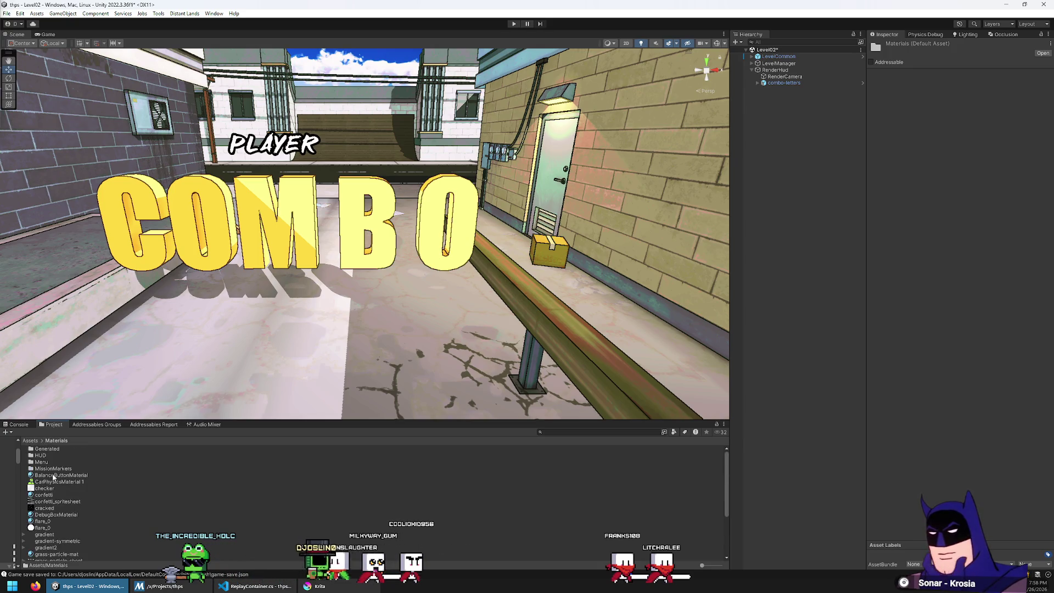
Create a Custom Render Texture there named HudRenderTexture
{"action": "right_click", "coordinate": [53, 477]}
{"action": "mouse_move", "coordinate": [141, 234]}
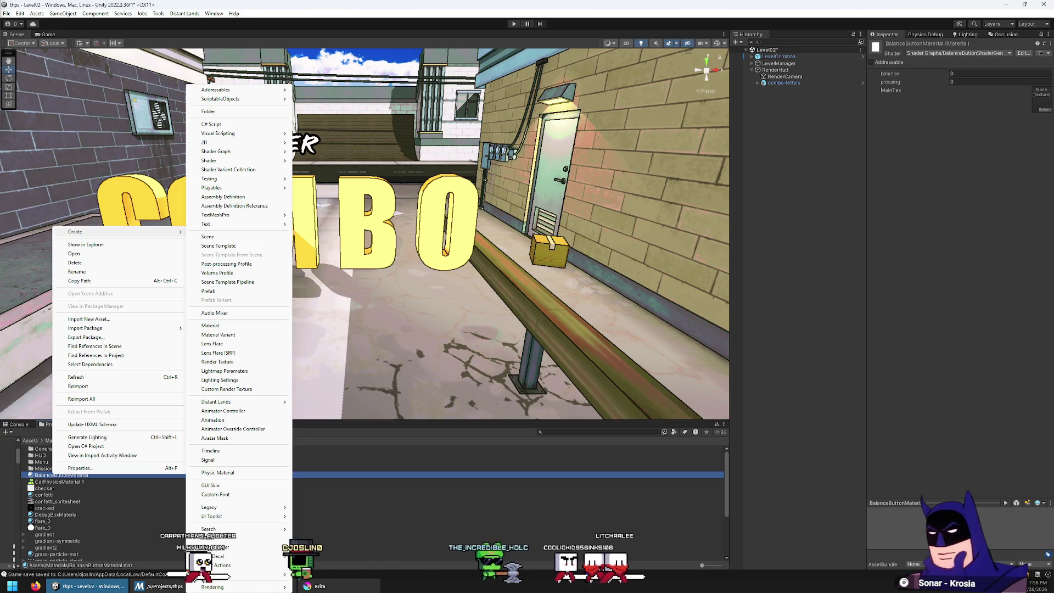
{"action": "mouse_move", "coordinate": [270, 587]}
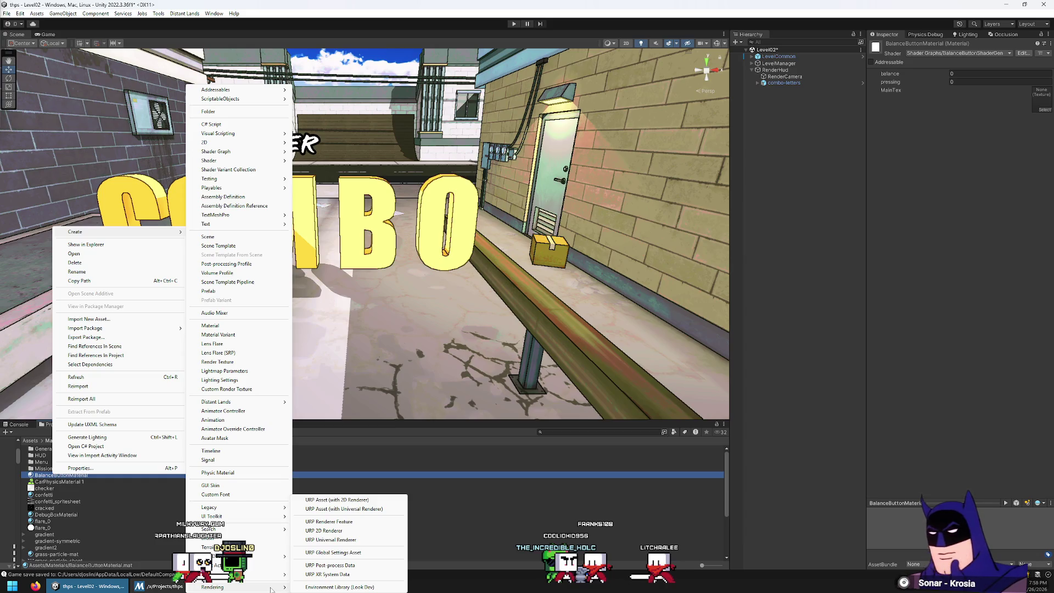
{"action": "mouse_move", "coordinate": [266, 529]}
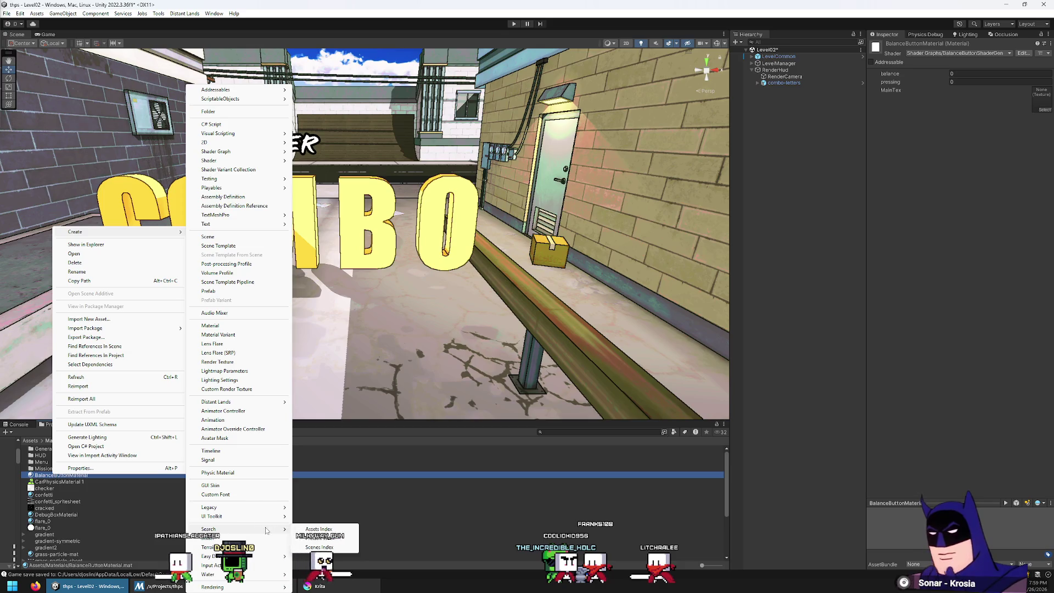
{"action": "left_click", "coordinate": [278, 388]}
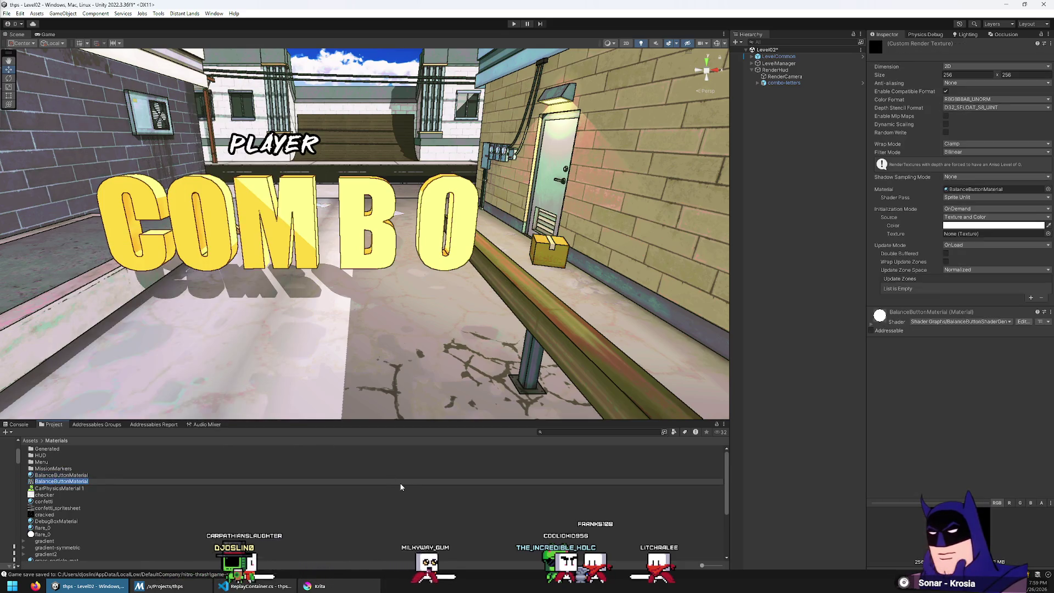
{"action": "type", "text": "Render"}
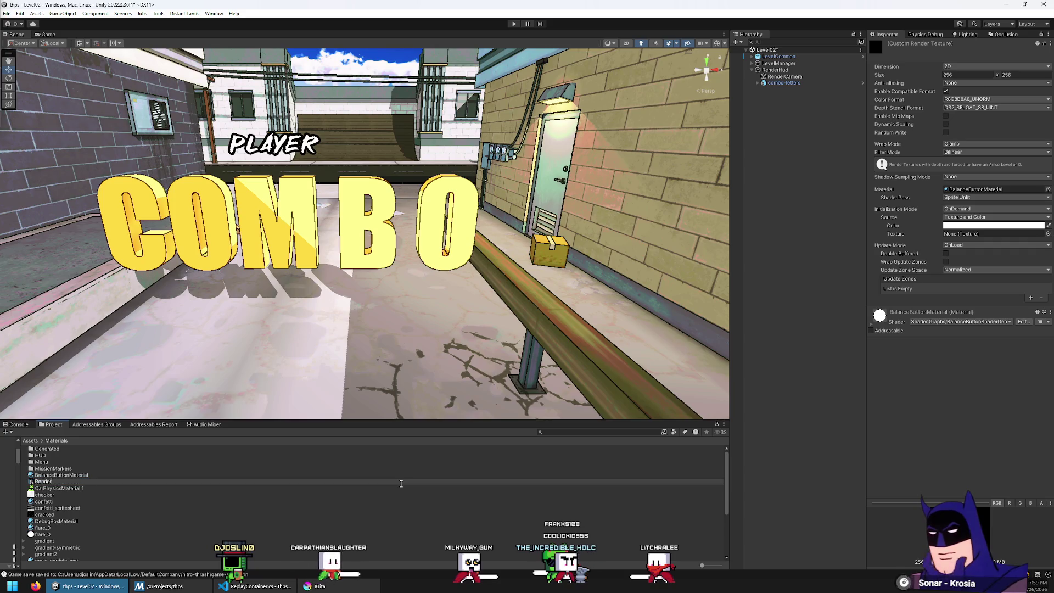
{"action": "key", "text": "ctrl+BackSpace"}
{"action": "type", "text": "HudRenderTexture"}
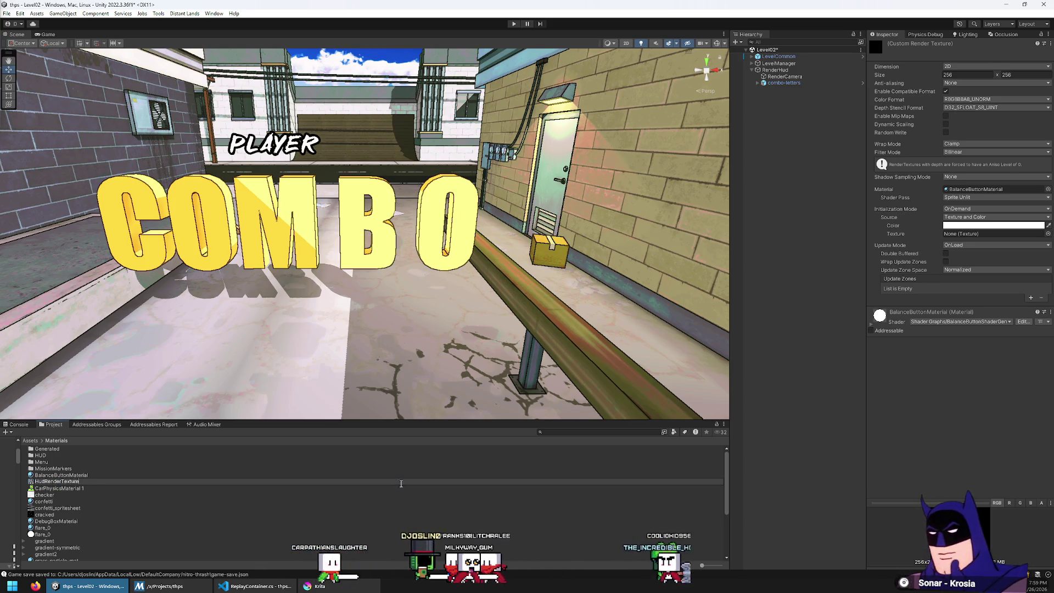
{"action": "key", "text": "Return"}
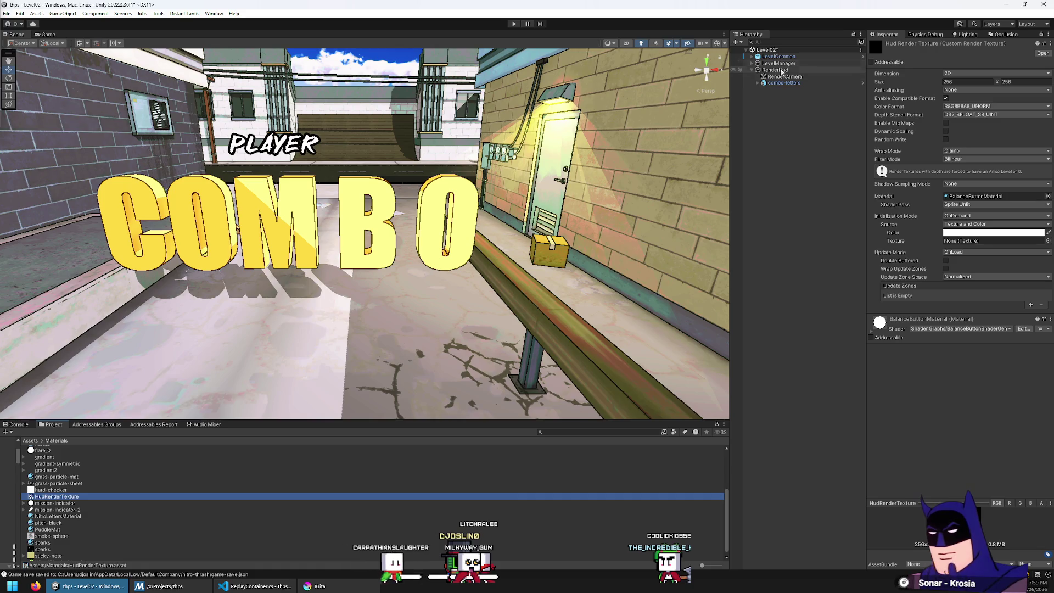
{"action": "left_click", "coordinate": [780, 76]}
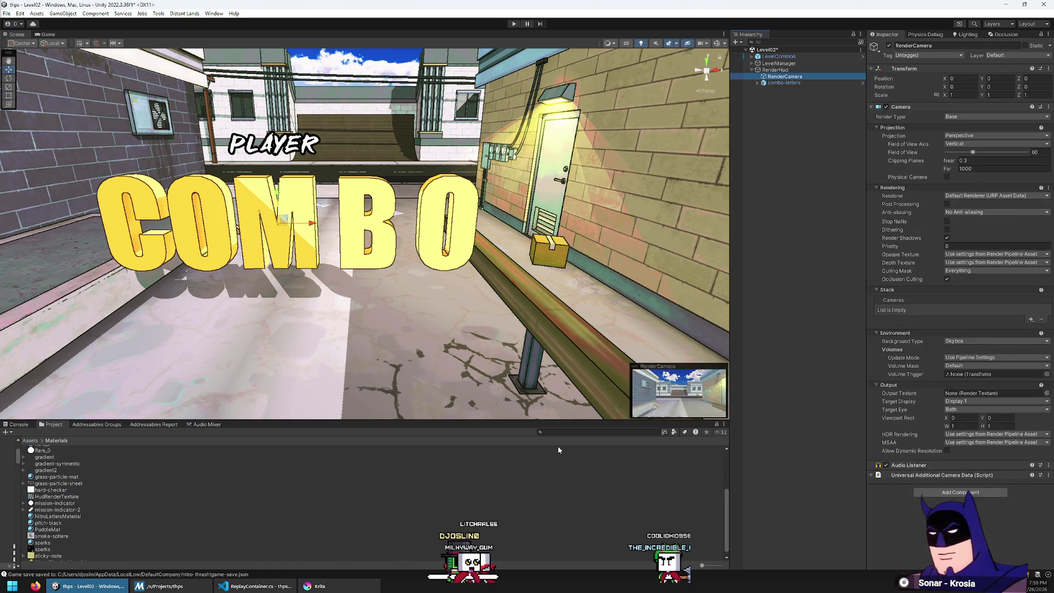
Set RenderCamera's Output Texture to HudRenderTexture and pull it back to Z -2.444 to frame COMBO
{"action": "left_click", "coordinate": [1046, 393]}
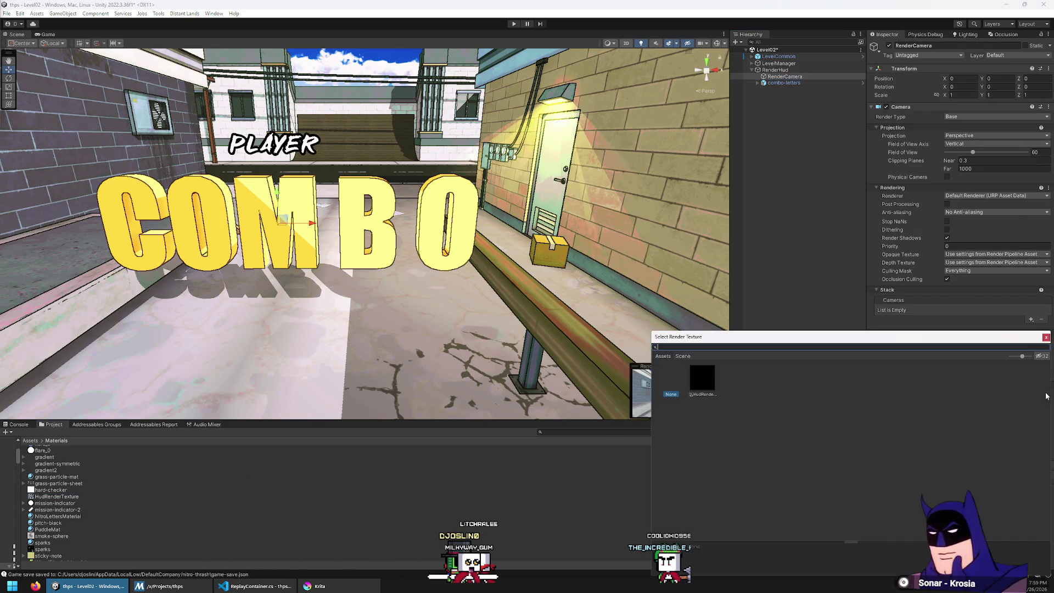
{"action": "double_click", "coordinate": [692, 382]}
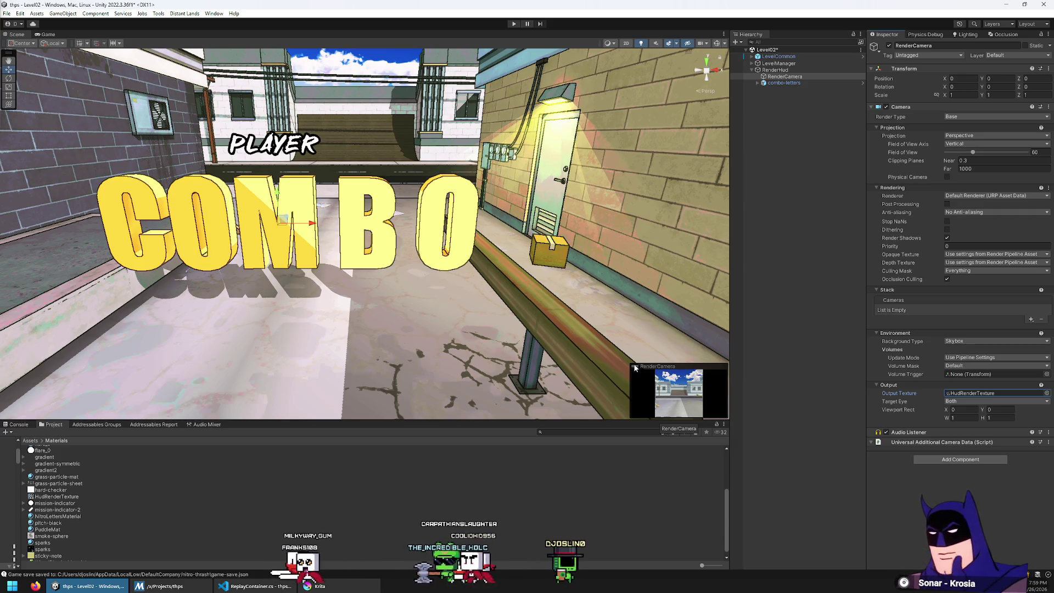
{"action": "mouse_move", "coordinate": [353, 231]}
{"action": "left_mouse_down"}
{"action": "mouse_move", "coordinate": [657, 182]}
{"action": "mouse_move", "coordinate": [554, 236]}
{"action": "mouse_move", "coordinate": [472, 307]}
{"action": "left_mouse_up"}
{"action": "left_click_drag", "start_coordinate": [409, 324], "coordinate": [848, 358]}
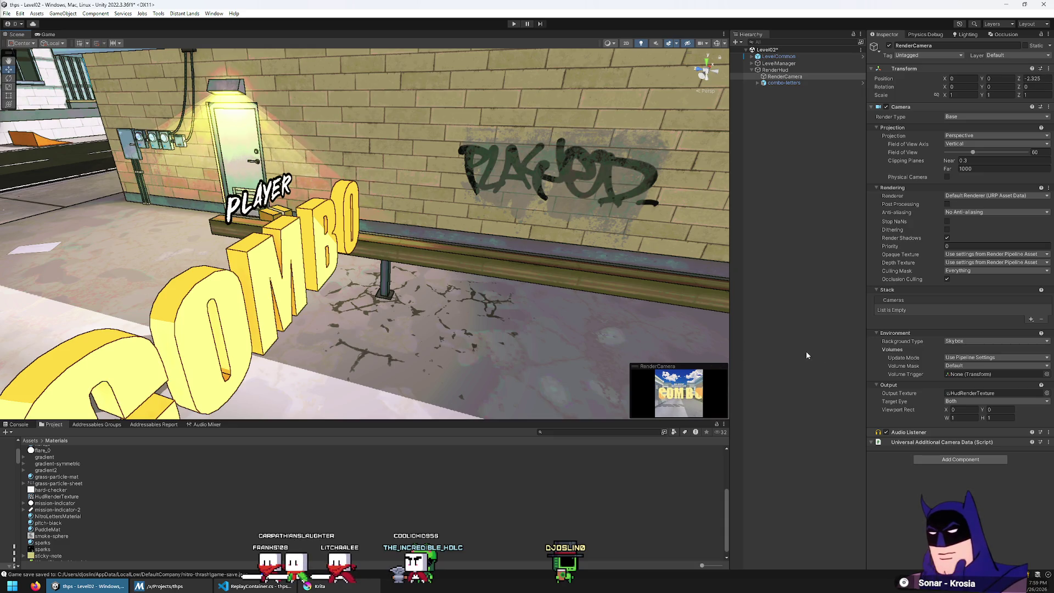
{"action": "mouse_move", "coordinate": [483, 248]}
{"action": "left_mouse_down"}
{"action": "mouse_move", "coordinate": [513, 252]}
{"action": "mouse_move", "coordinate": [346, 209]}
{"action": "left_mouse_up"}
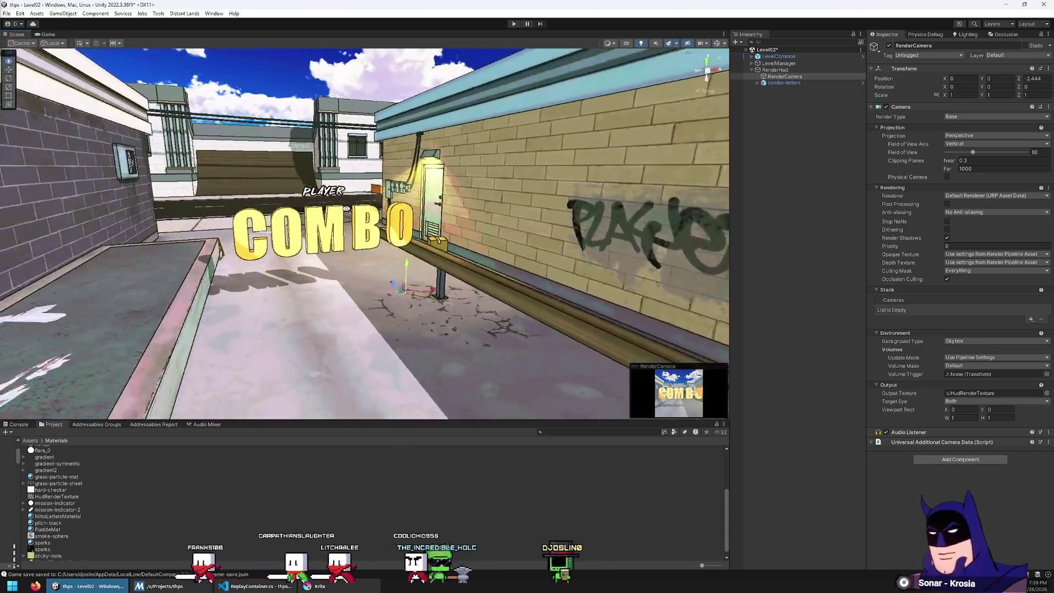
{"action": "scroll", "coordinate": [346, 209], "scroll_direction": "up", "scroll_amount": 3}
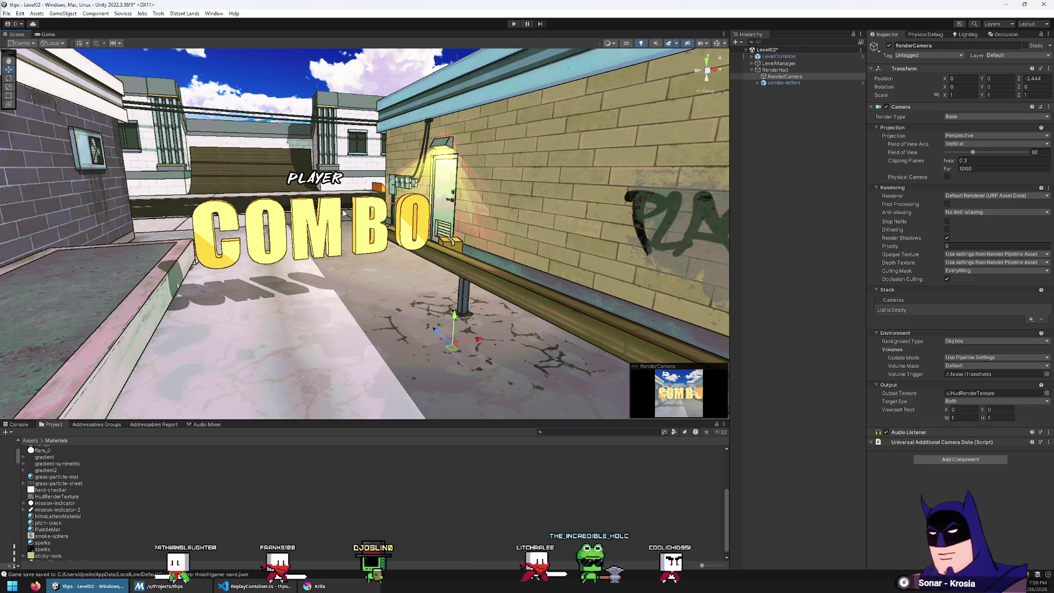
Give RenderCamera a Solid Color black (000000) background, then switch back to the tutorial
{"action": "left_click", "coordinate": [953, 340]}
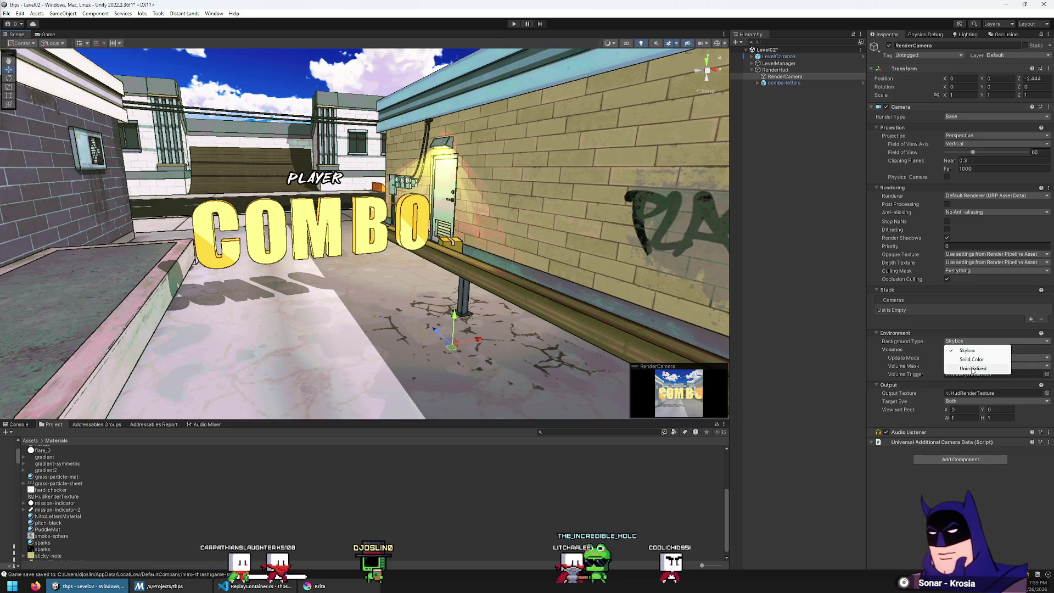
{"action": "left_click", "coordinate": [969, 360]}
{"action": "left_click", "coordinate": [982, 349]}
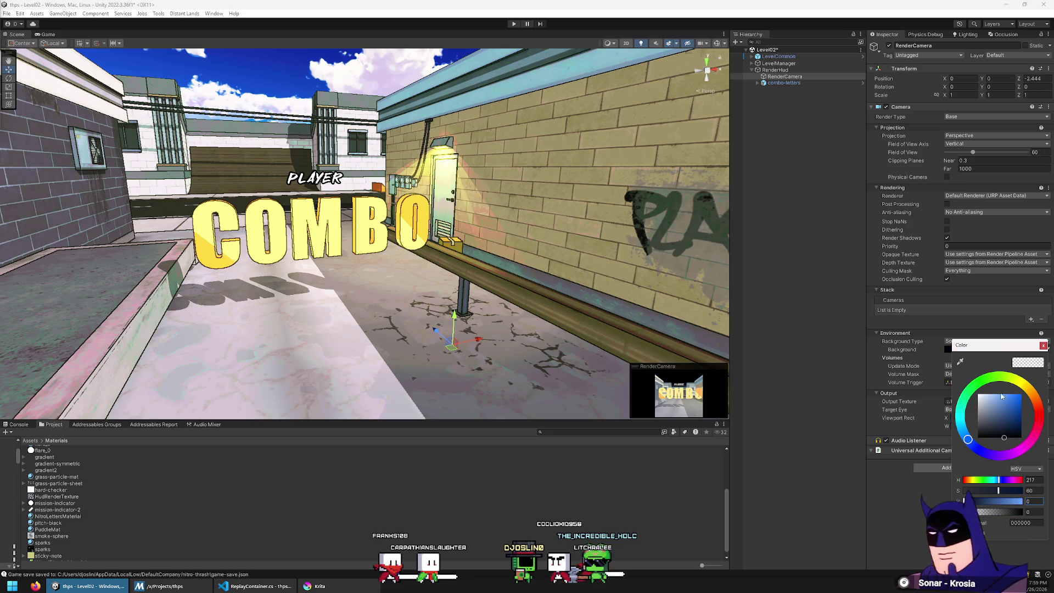
{"action": "left_click", "coordinate": [1043, 346]}
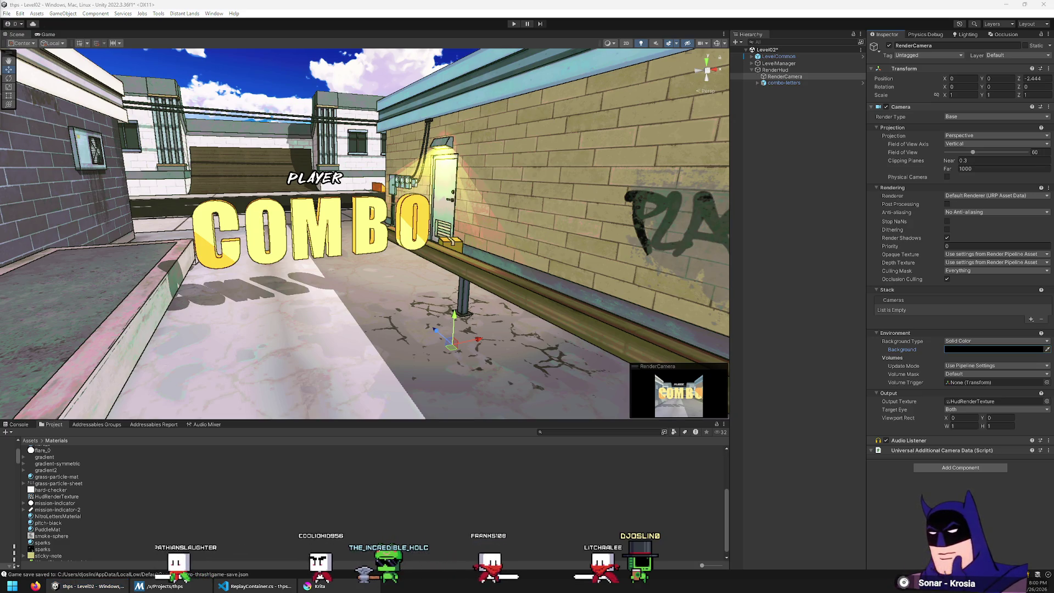
{"action": "key", "text": "alt+Tab"}
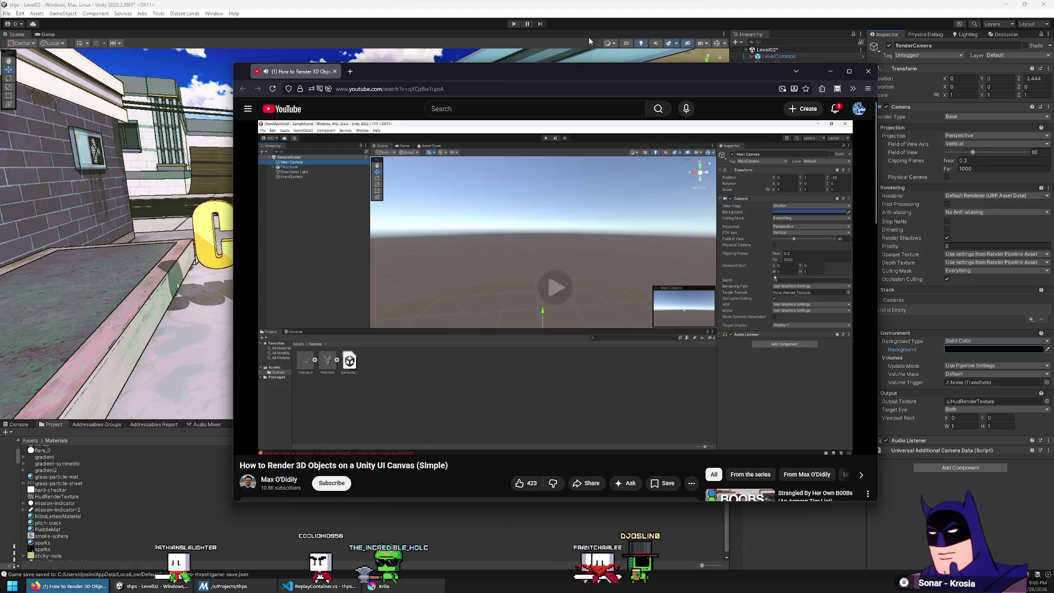
Pause the tutorial, check Unity, then resume the video on to its camera setup
{"action": "key", "text": "space"}
{"action": "left_click", "coordinate": [927, 432]}
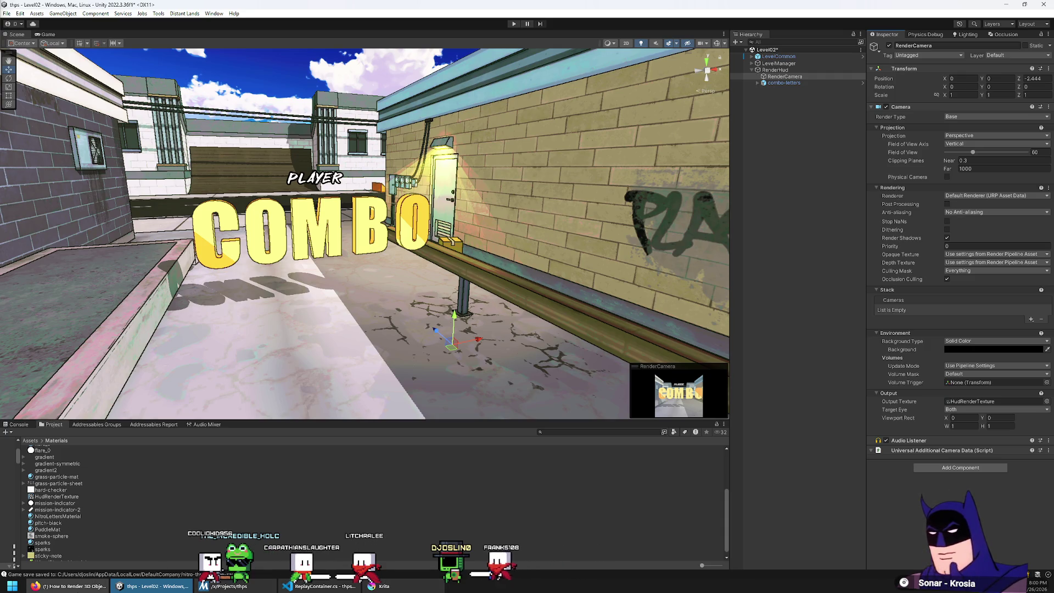
{"action": "left_click", "coordinate": [72, 586]}
{"action": "left_click", "coordinate": [660, 208]}
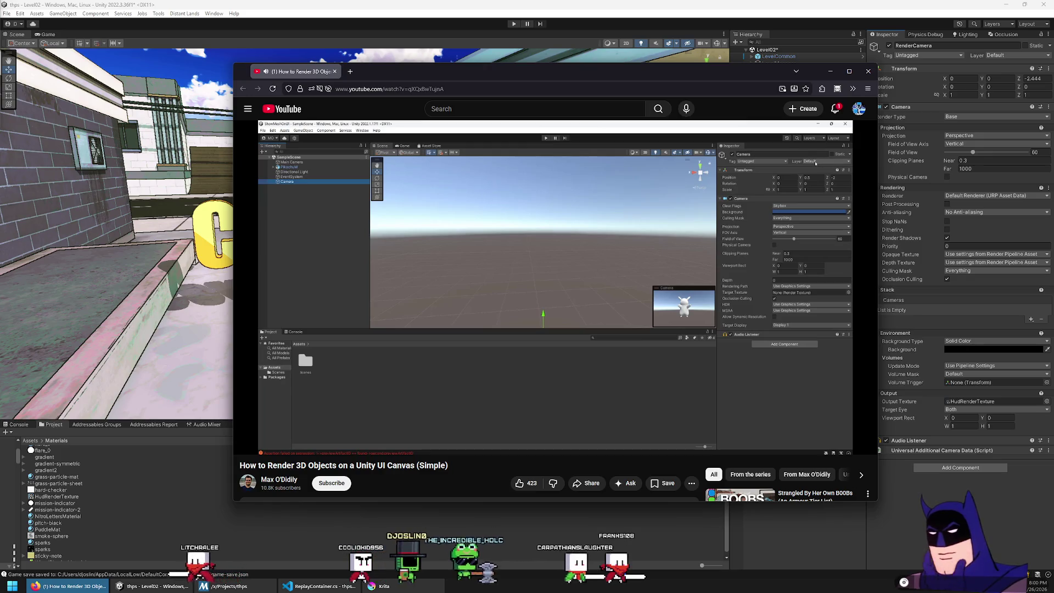
Pause the tutorial and name User Layer 3 'RenderHUD' via RenderCamera's Add Layer option
{"action": "left_click", "coordinate": [663, 225]}
{"action": "left_click", "coordinate": [786, 35]}
{"action": "left_click", "coordinate": [1016, 55]}
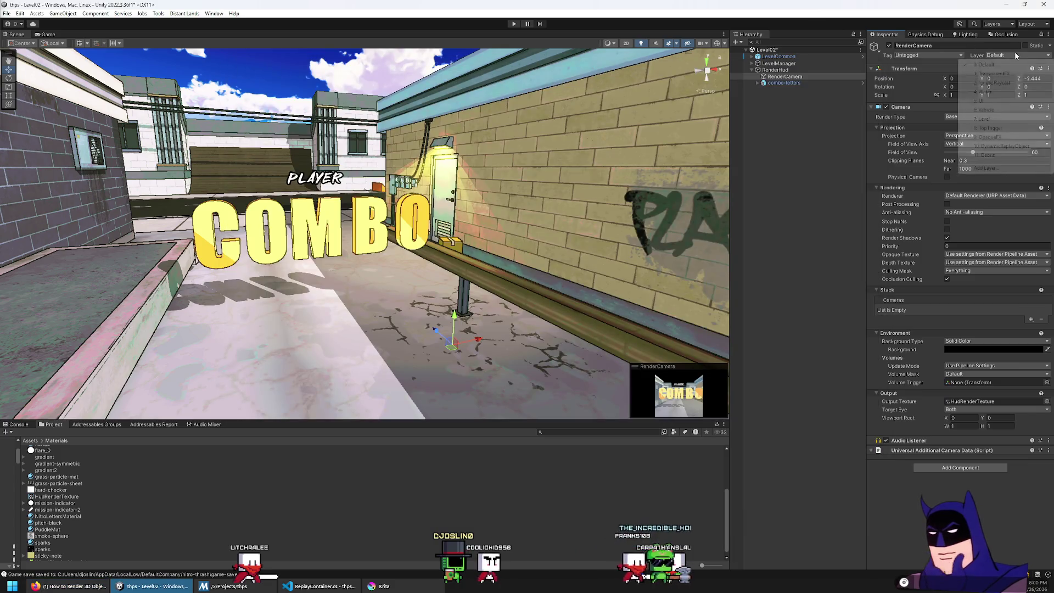
{"action": "left_click", "coordinate": [1002, 168]}
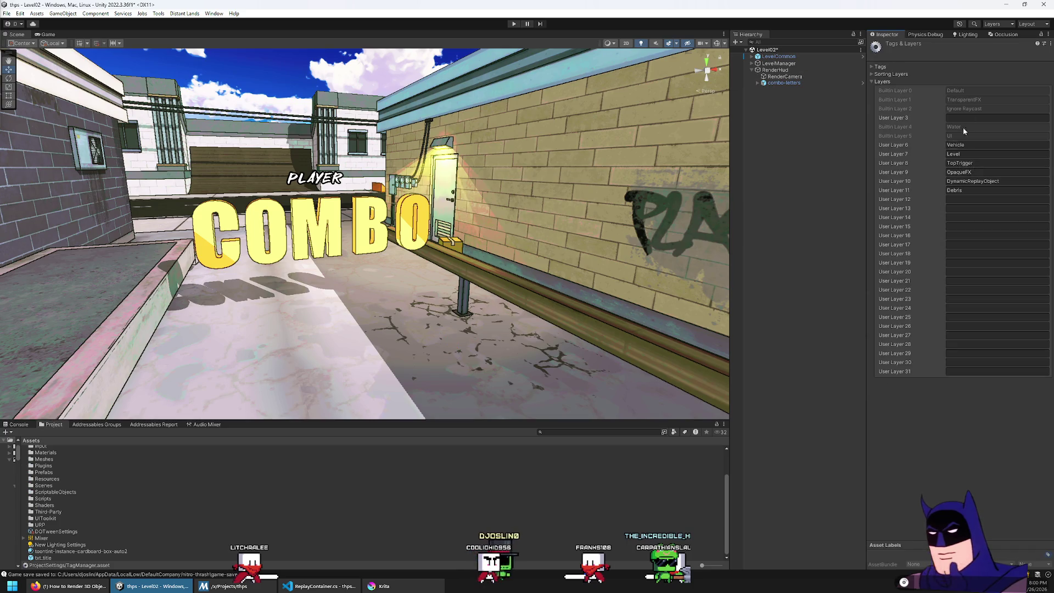
{"action": "key", "text": "Return"}
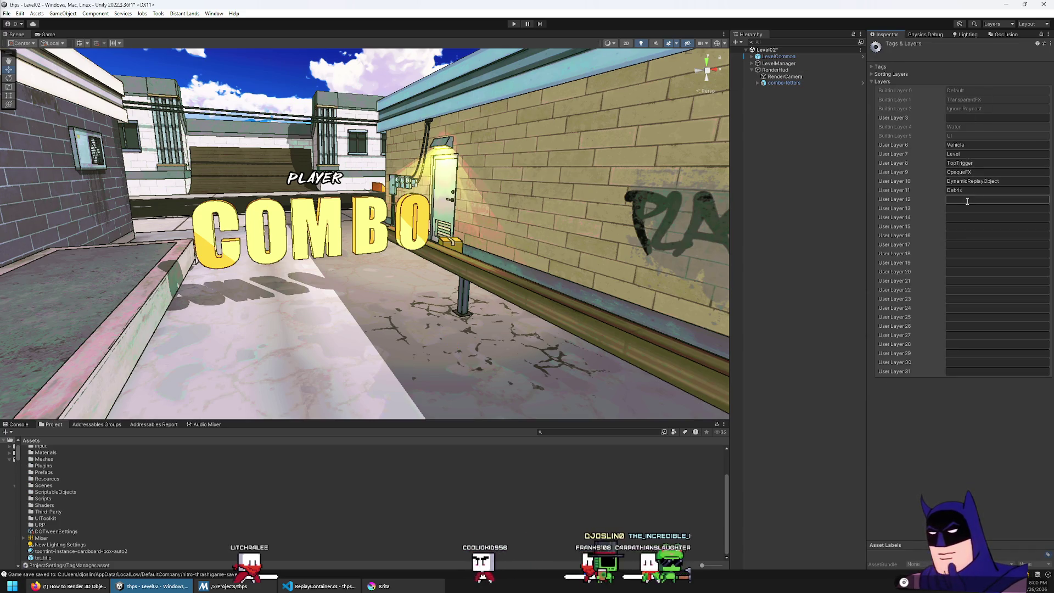
{"action": "left_click", "coordinate": [965, 118]}
{"action": "type", "text": "RenderHUD"}
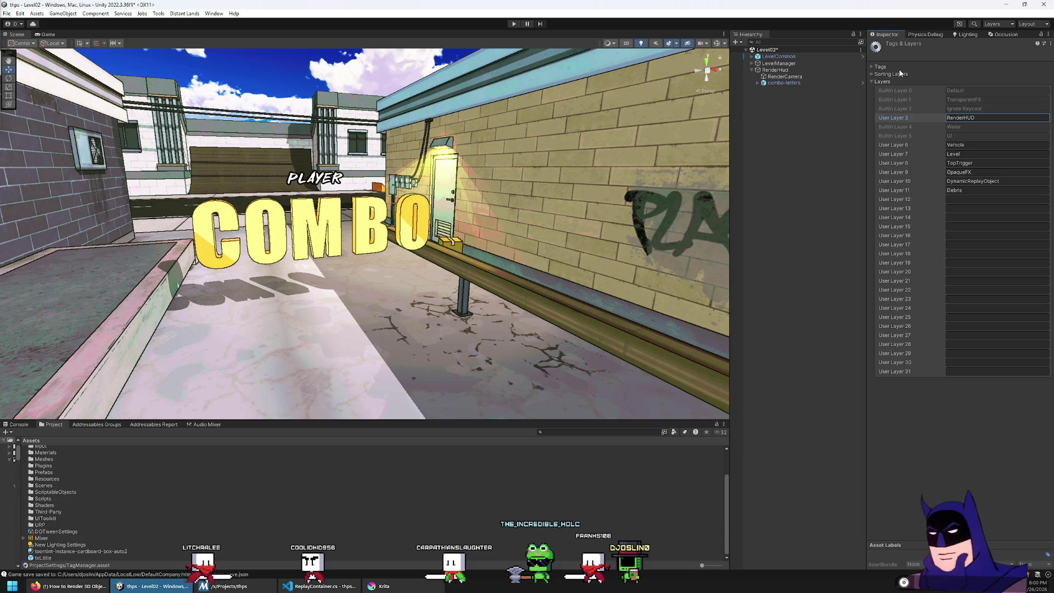
{"action": "left_click", "coordinate": [811, 76]}
{"action": "left_click", "coordinate": [1017, 55]}
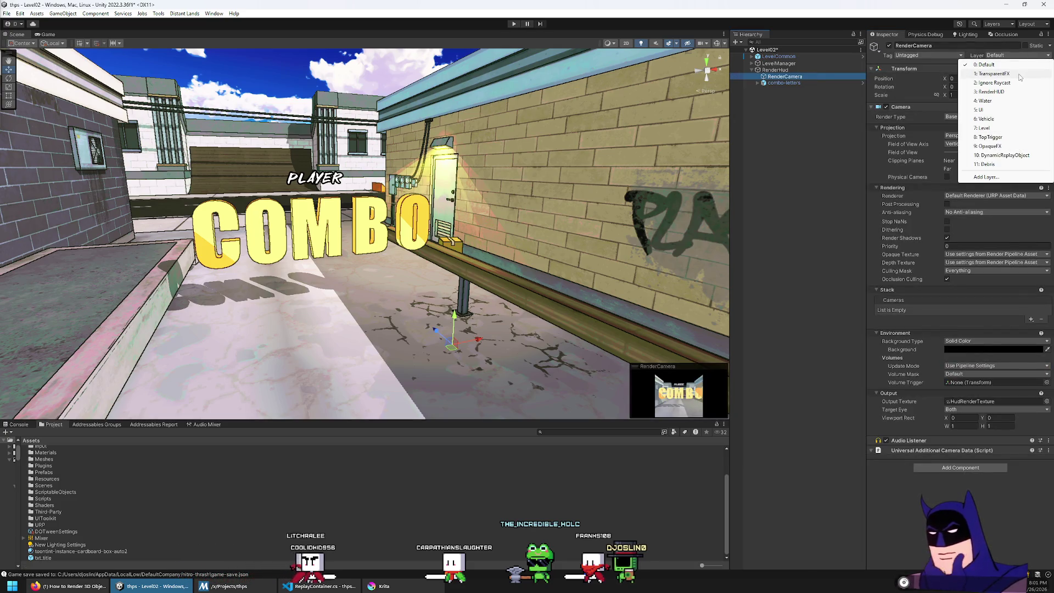
Put RenderCamera and combo-letters, including all child letters, on the RenderHUD layer
{"action": "left_click", "coordinate": [992, 91]}
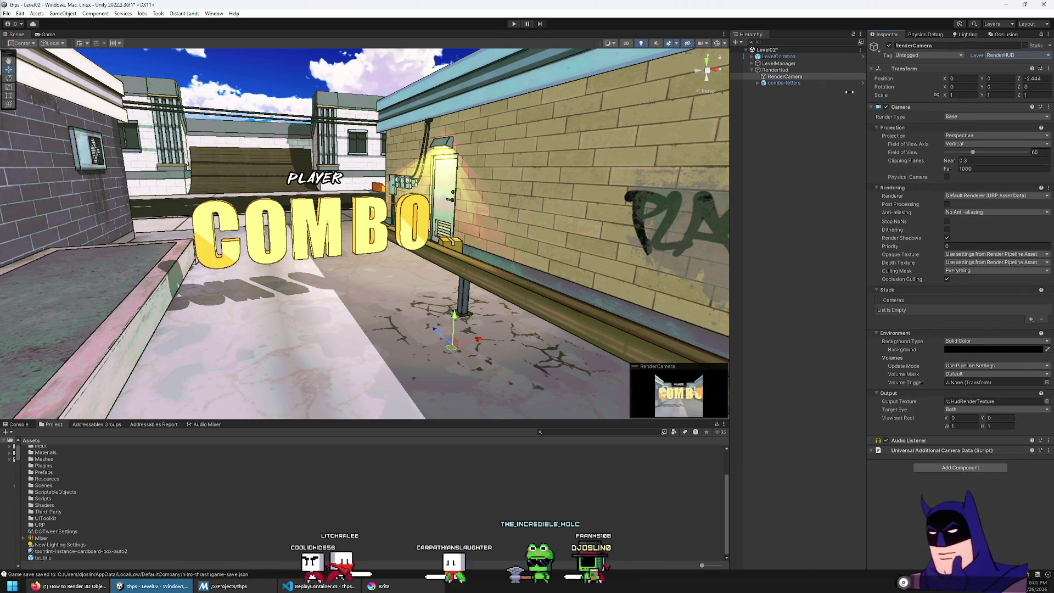
{"action": "left_click", "coordinate": [807, 82]}
{"action": "left_click", "coordinate": [1017, 54]}
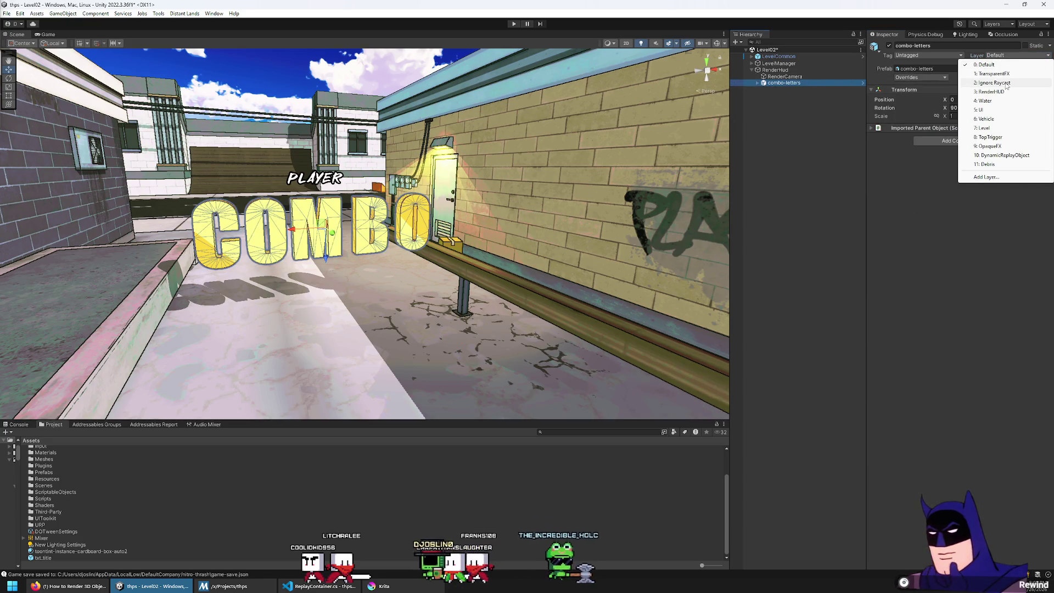
{"action": "left_click", "coordinate": [1003, 91]}
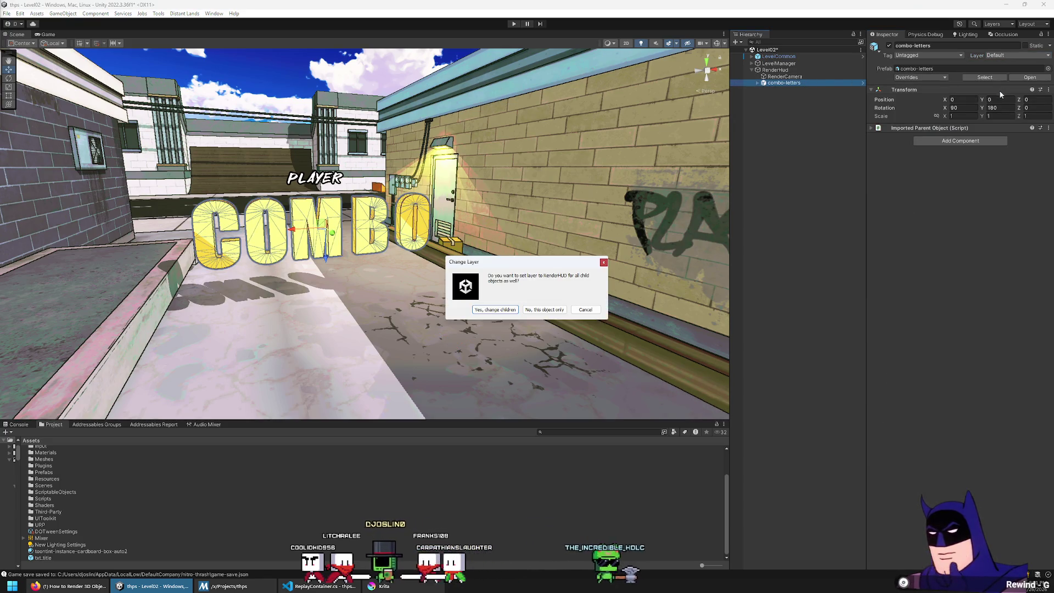
{"action": "left_click", "coordinate": [493, 310]}
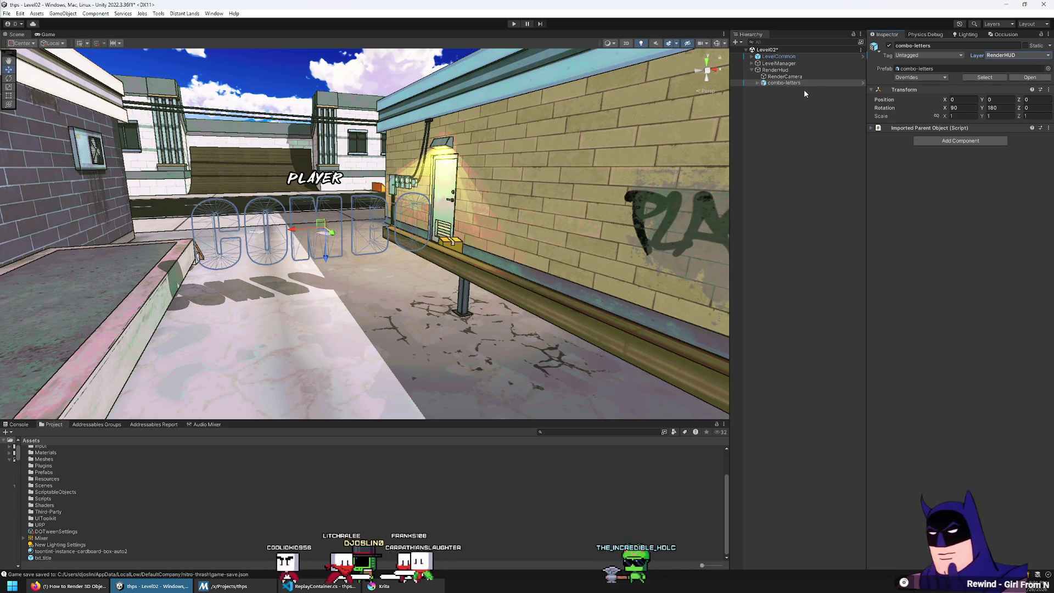
Check RenderCamera's preview, then resume the tutorial video
{"action": "left_click", "coordinate": [785, 76]}
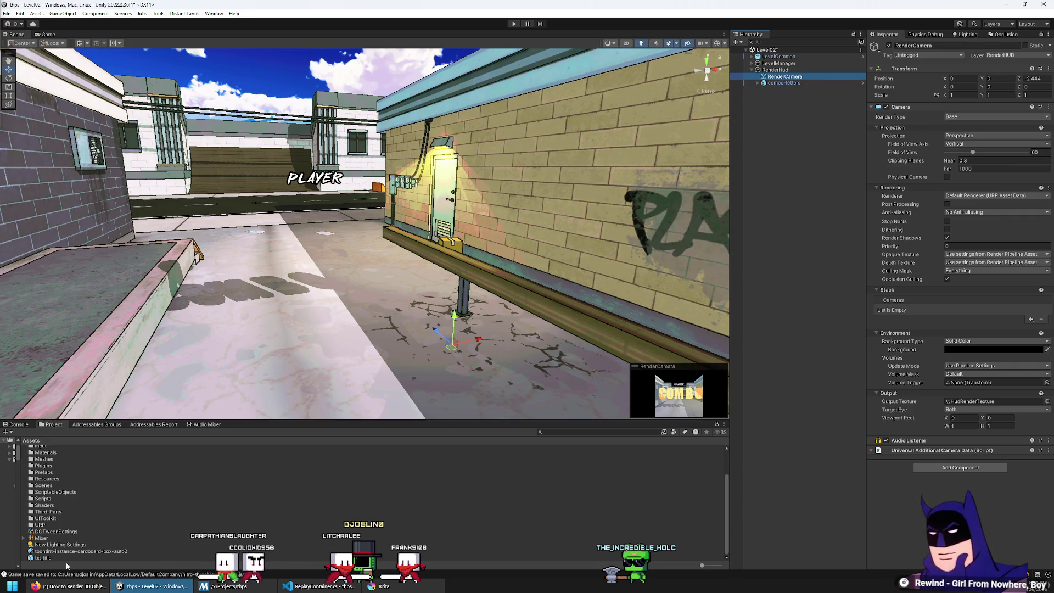
{"action": "left_click", "coordinate": [71, 586]}
{"action": "left_click", "coordinate": [745, 271]}
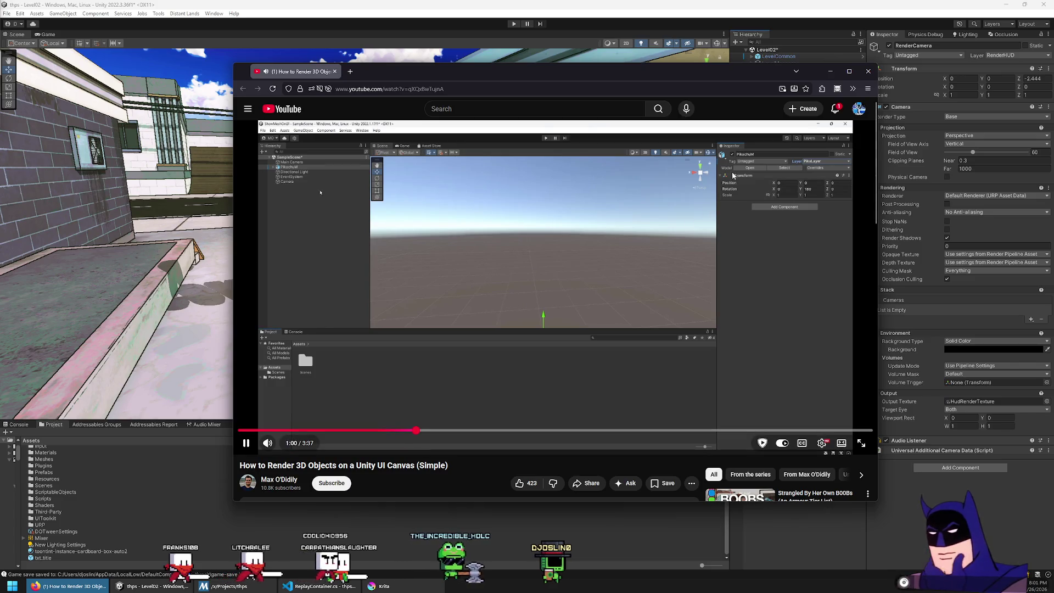
Pause and rewind the tutorial to rewatch the culling-mask setup, then return to Unity
{"action": "left_click", "coordinate": [679, 193]}
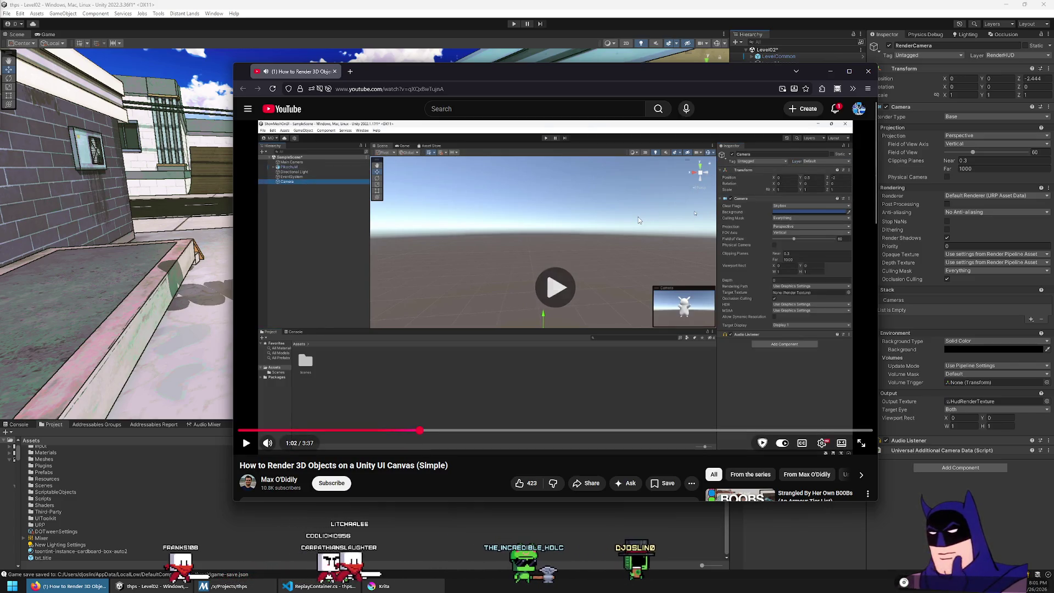
{"action": "left_click", "coordinate": [592, 246]}
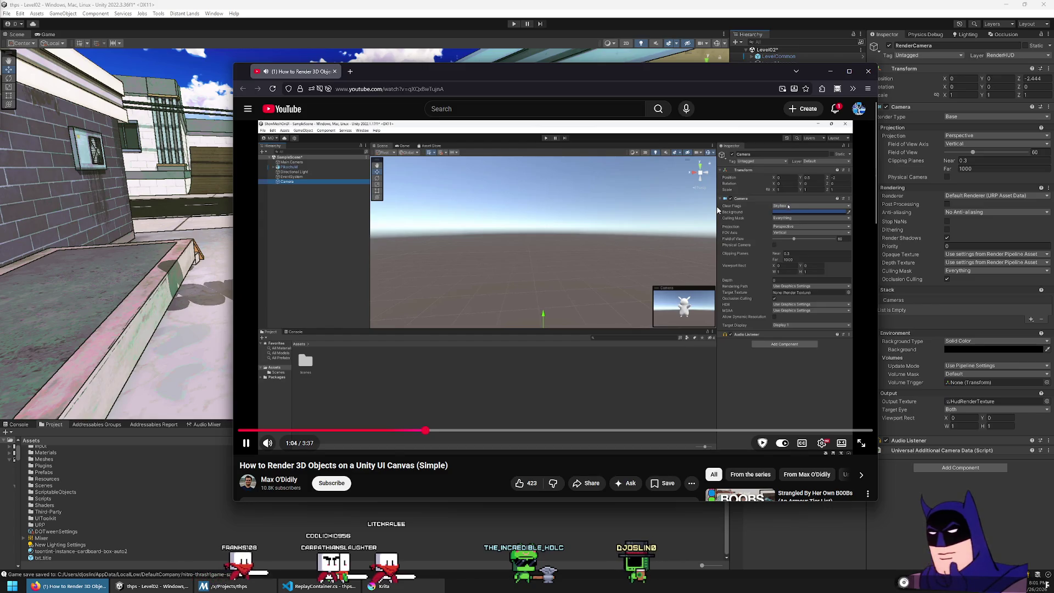
{"action": "left_click", "coordinate": [717, 209]}
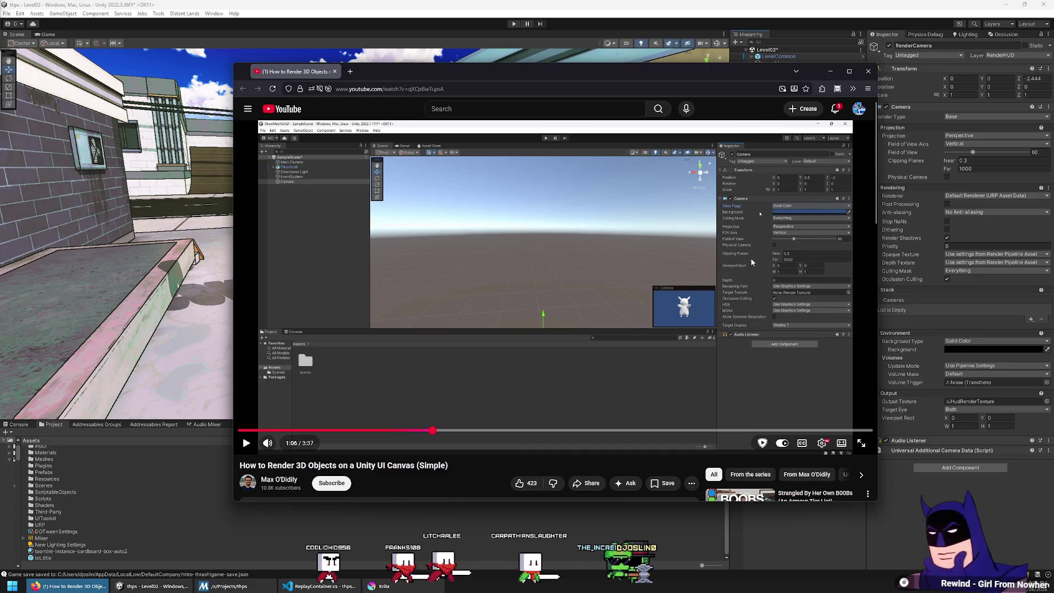
{"action": "key", "text": "k"}
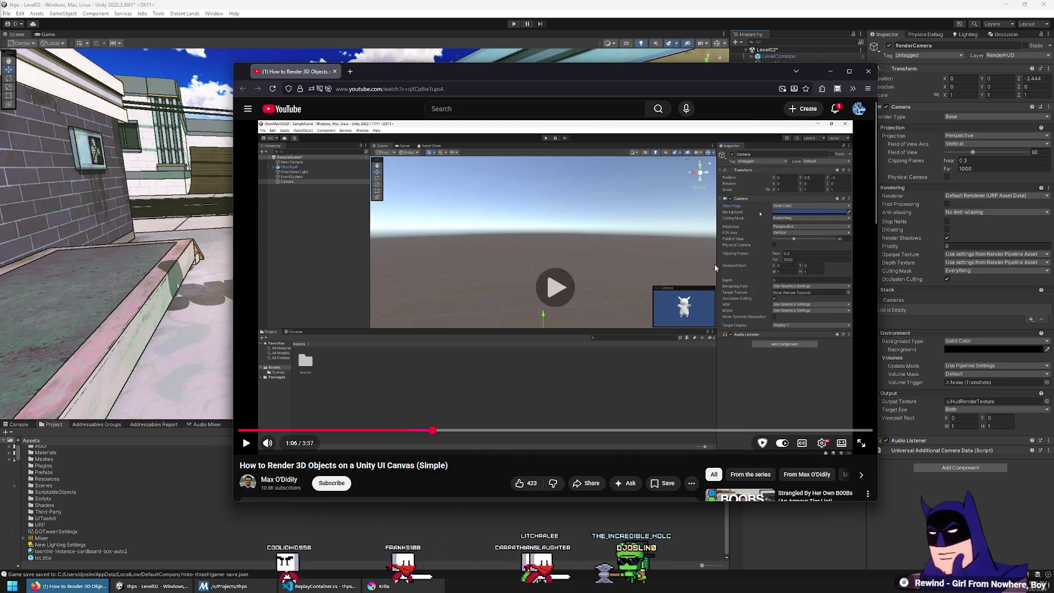
{"action": "key", "text": "j"}
{"action": "key", "text": "j"}
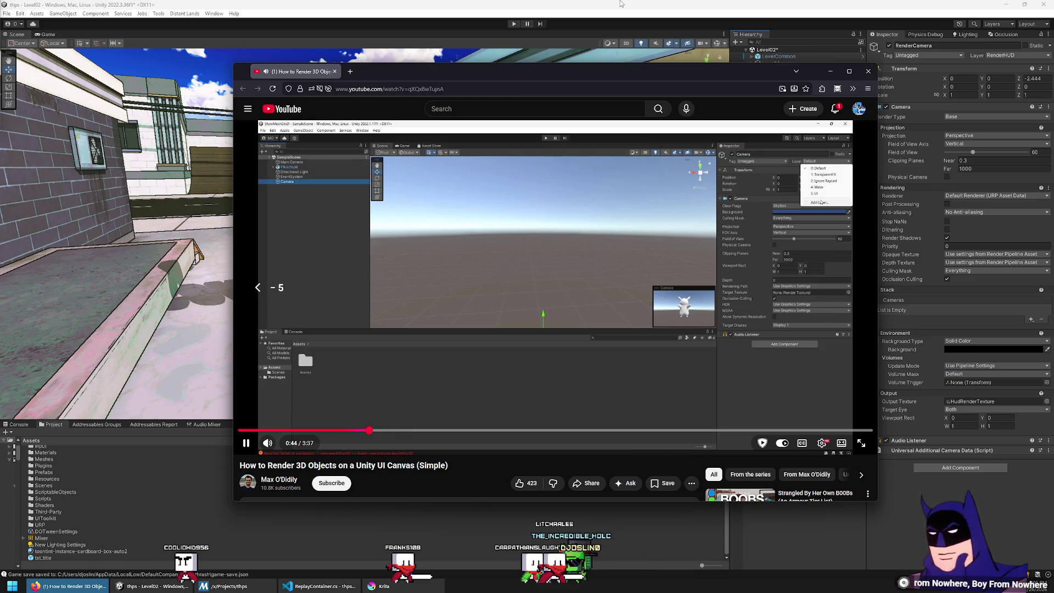
{"action": "key", "text": "Left"}
{"action": "key", "text": "Left"}
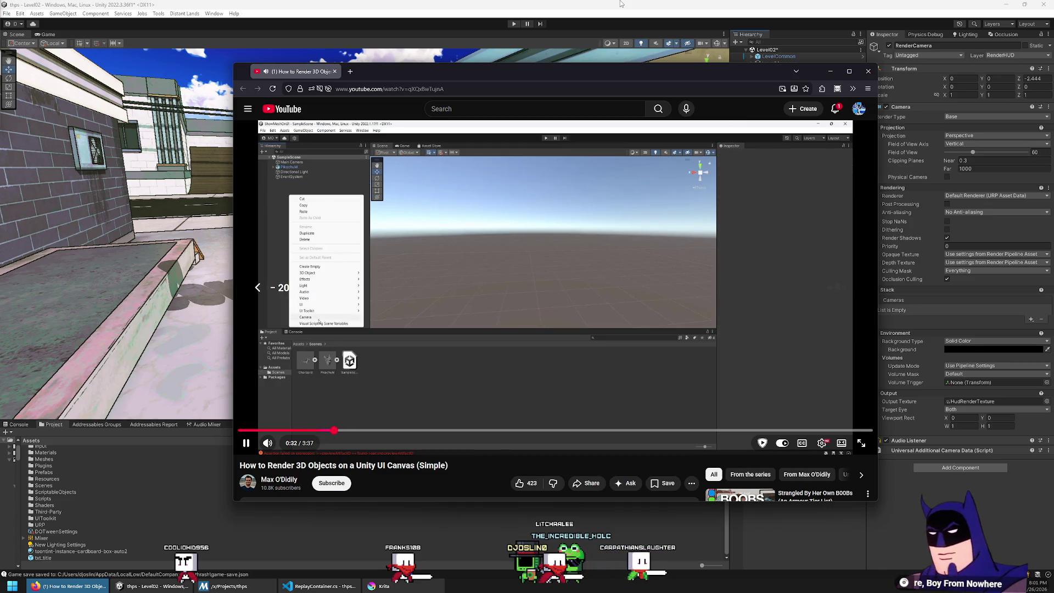
{"action": "key", "text": "Left"}
{"action": "key", "text": "Left"}
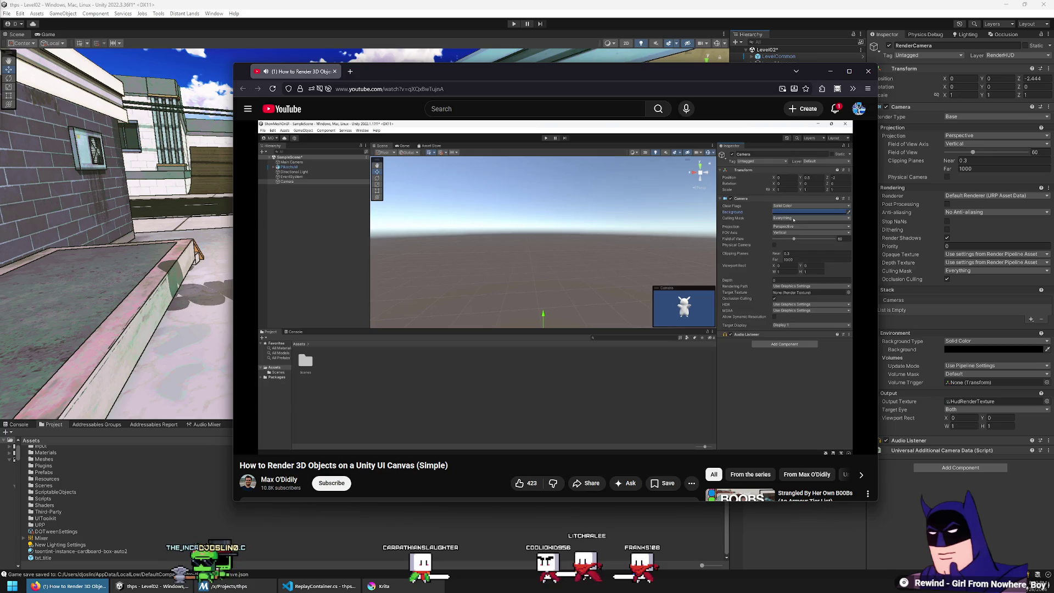
{"action": "mouse_move", "coordinate": [551, 315]}
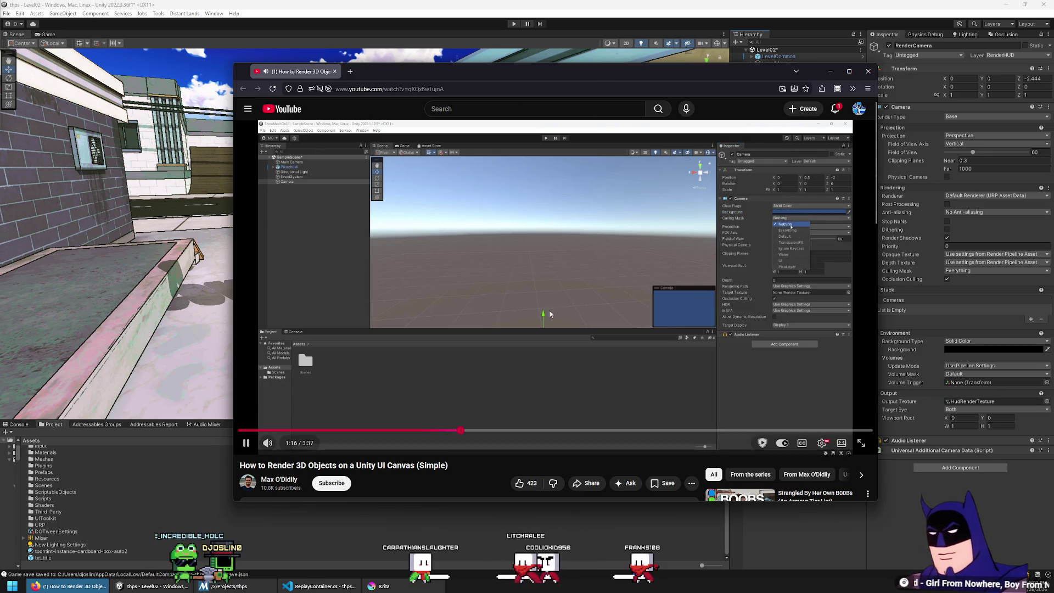
{"action": "left_click", "coordinate": [637, 51]}
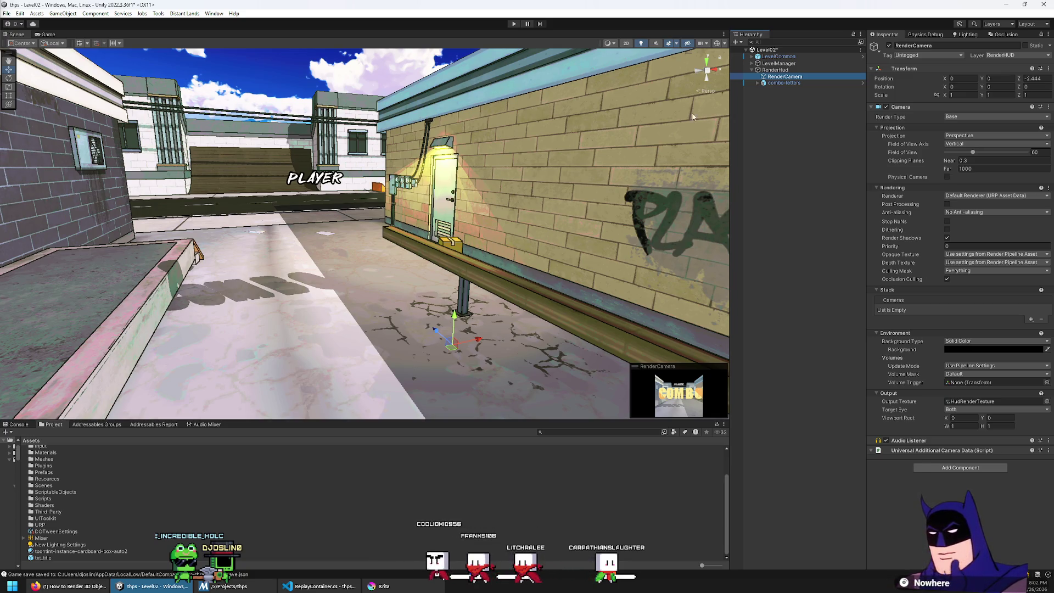
Set RenderCamera's Culling Mask to Nothing, leaving Depth Texture unchanged
{"action": "left_click", "coordinate": [982, 263]}
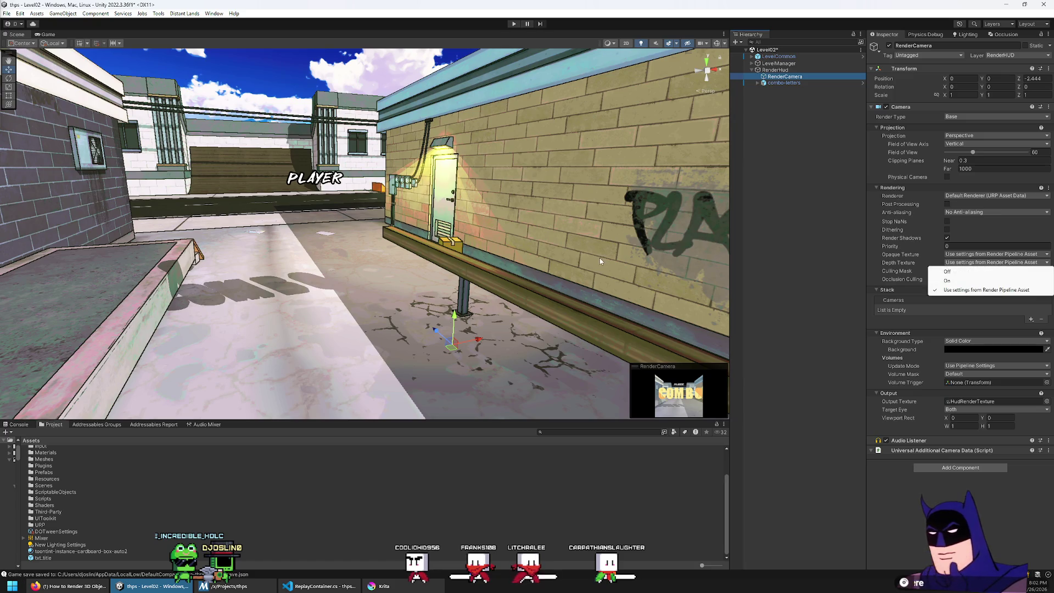
{"action": "key", "text": "Escape"}
{"action": "left_click", "coordinate": [958, 271]}
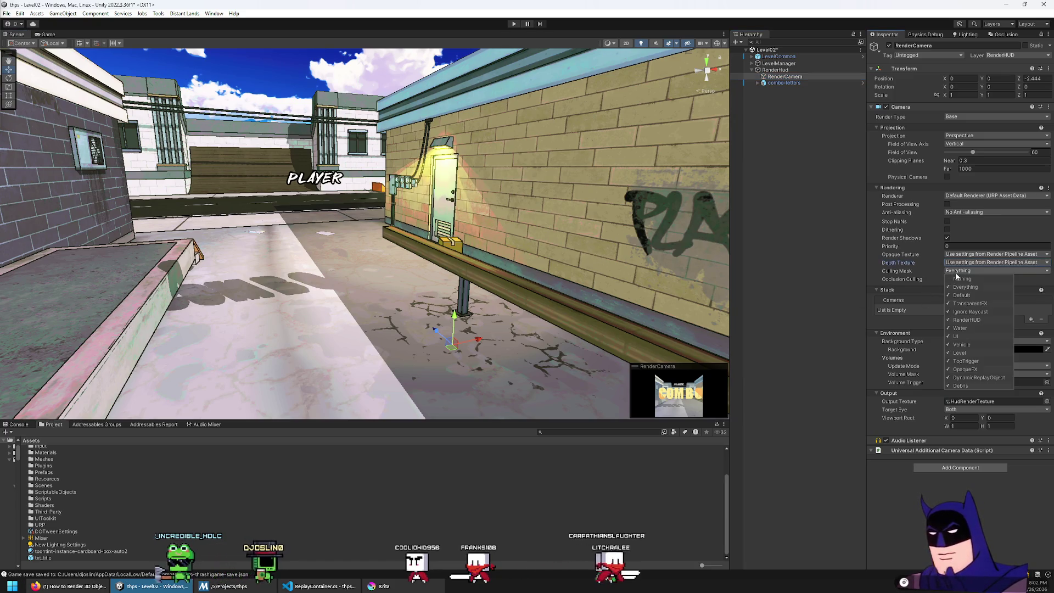
{"action": "left_click", "coordinate": [958, 279]}
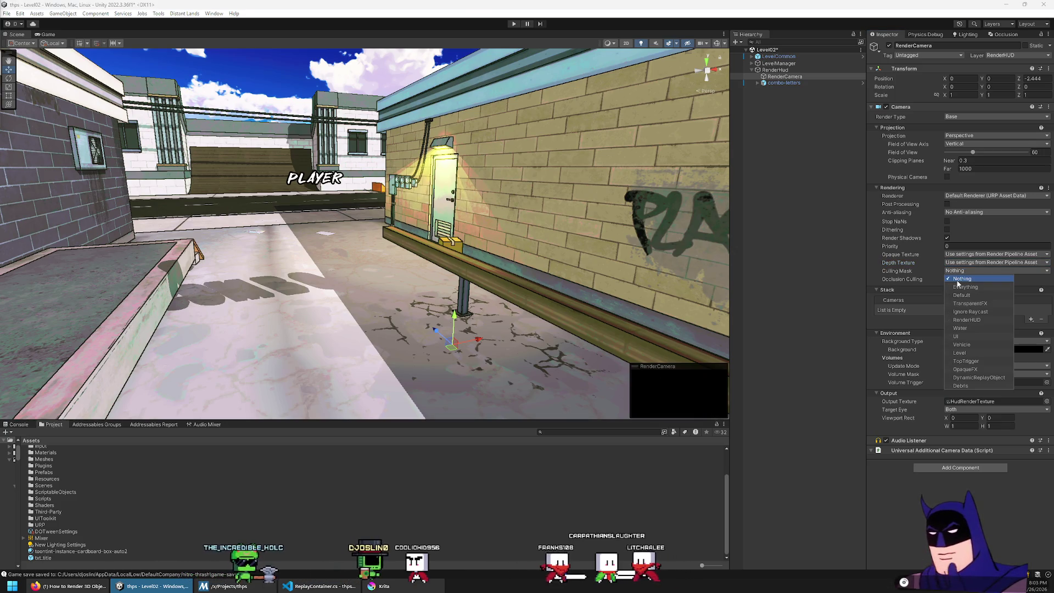
{"action": "left_click", "coordinate": [926, 273]}
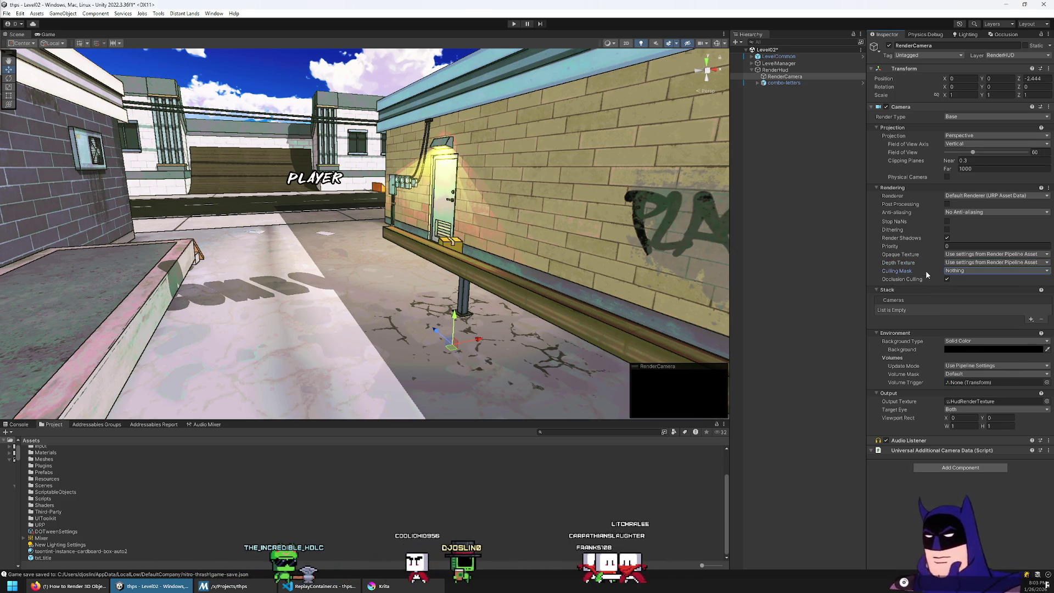
Move RenderCamera onto the Default layer
{"action": "left_click", "coordinate": [1013, 56]}
{"action": "left_click", "coordinate": [995, 66]}
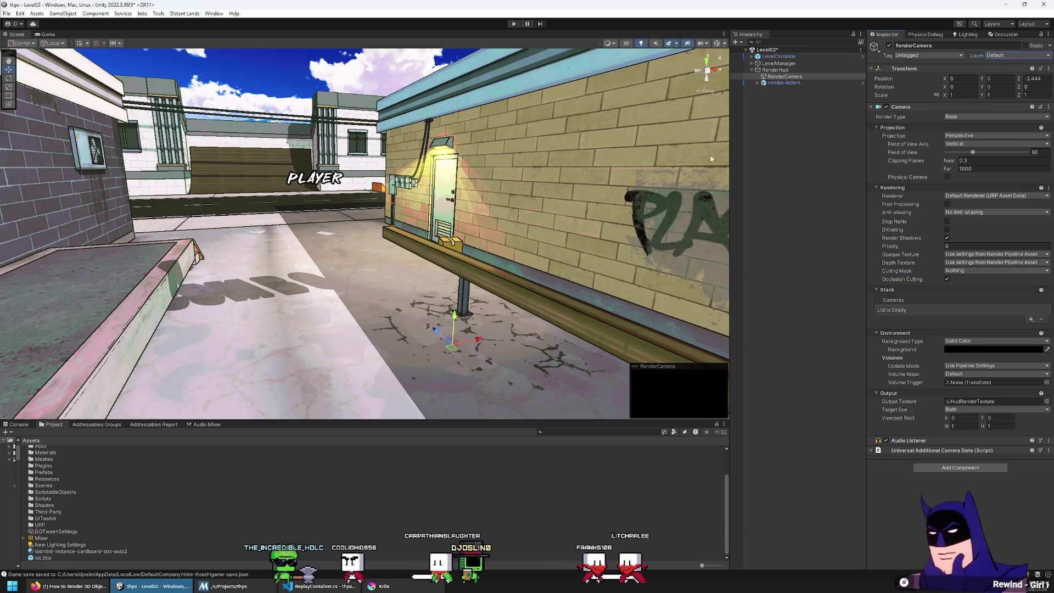
{"action": "left_click", "coordinate": [805, 83]}
{"action": "left_click", "coordinate": [799, 77]}
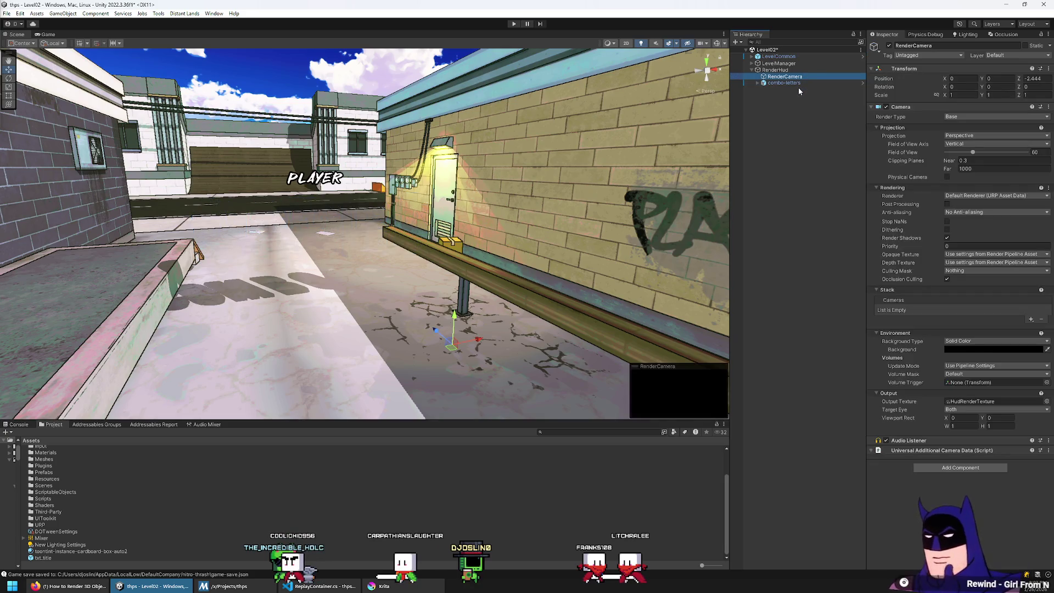
Adjust RenderCamera's background colour in the colour picker and pan toward the graffiti wall
{"action": "left_click", "coordinate": [961, 349]}
{"action": "mouse_move", "coordinate": [1010, 420]}
{"action": "left_mouse_down"}
{"action": "mouse_move", "coordinate": [1009, 399]}
{"action": "mouse_move", "coordinate": [972, 445]}
{"action": "left_mouse_up"}
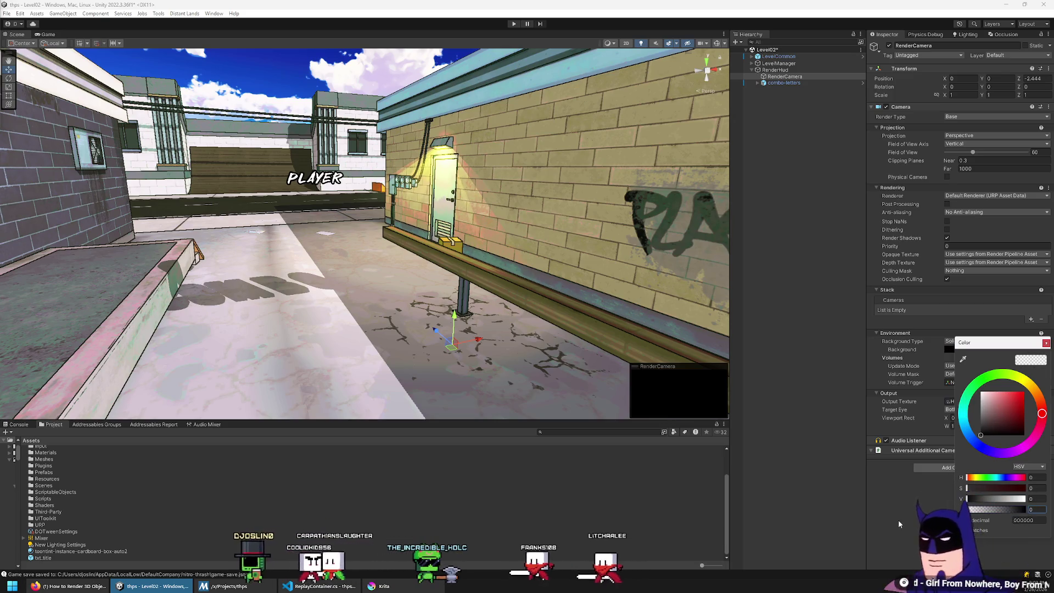
{"action": "left_click_drag", "start_coordinate": [681, 275], "coordinate": [610, 261]}
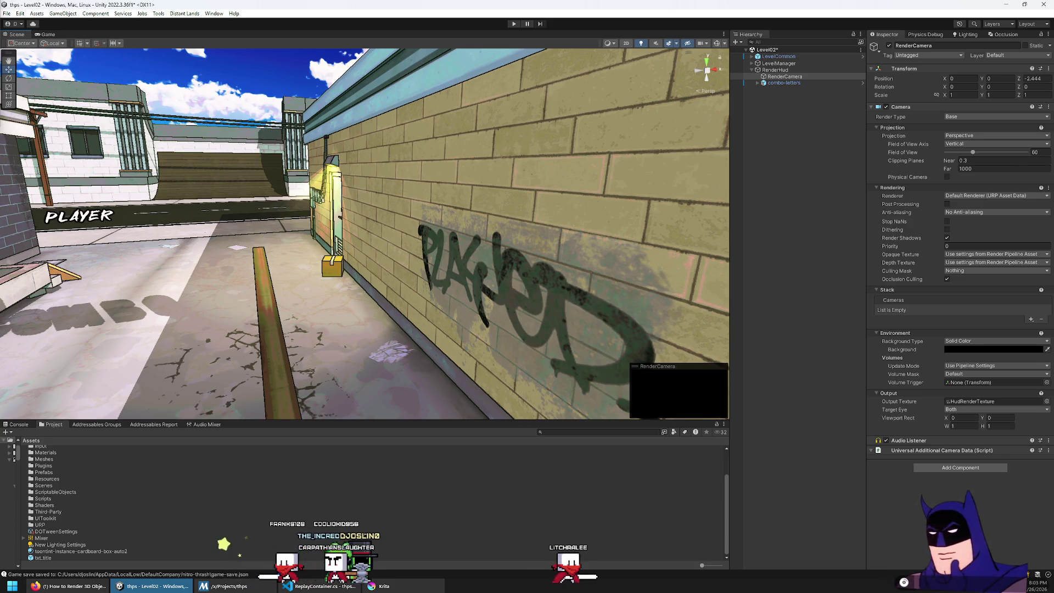
{"action": "left_click", "coordinate": [1015, 55]}
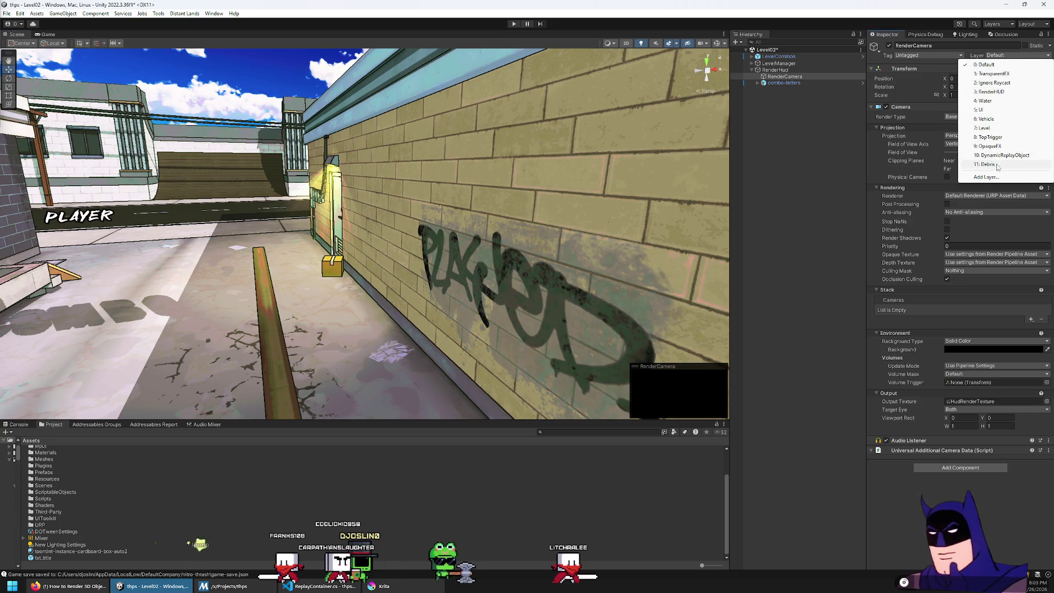
Return RenderCamera to the RenderHUD layer and limit its Culling Mask to RenderHUD only
{"action": "left_click", "coordinate": [991, 91]}
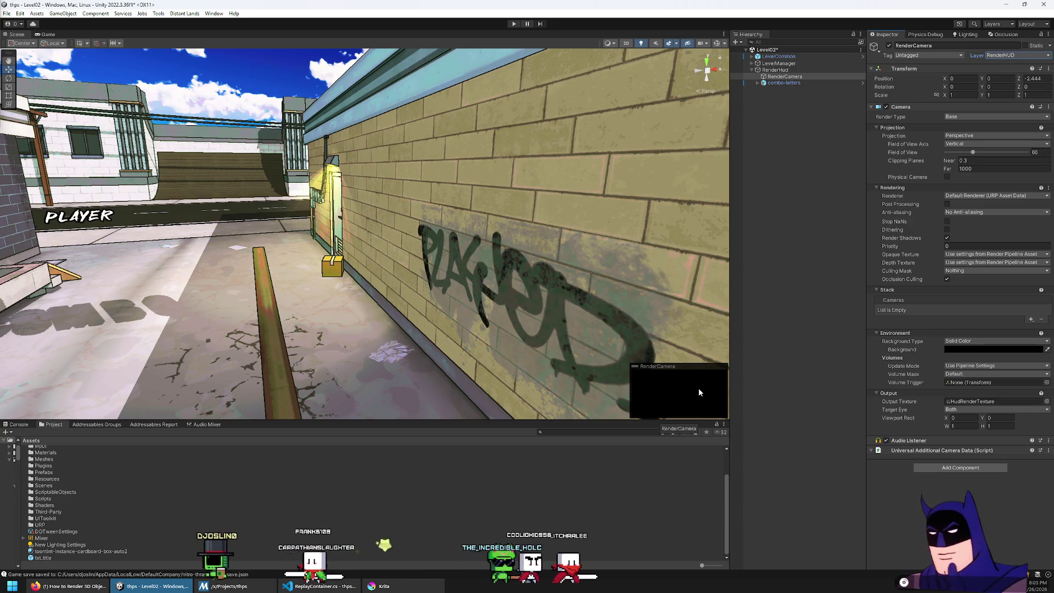
{"action": "mouse_move", "coordinate": [713, 110]}
{"action": "left_mouse_down"}
{"action": "mouse_move", "coordinate": [1029, 206]}
{"action": "mouse_move", "coordinate": [828, 96]}
{"action": "mouse_move", "coordinate": [748, 194]}
{"action": "mouse_move", "coordinate": [647, 416]}
{"action": "left_mouse_up"}
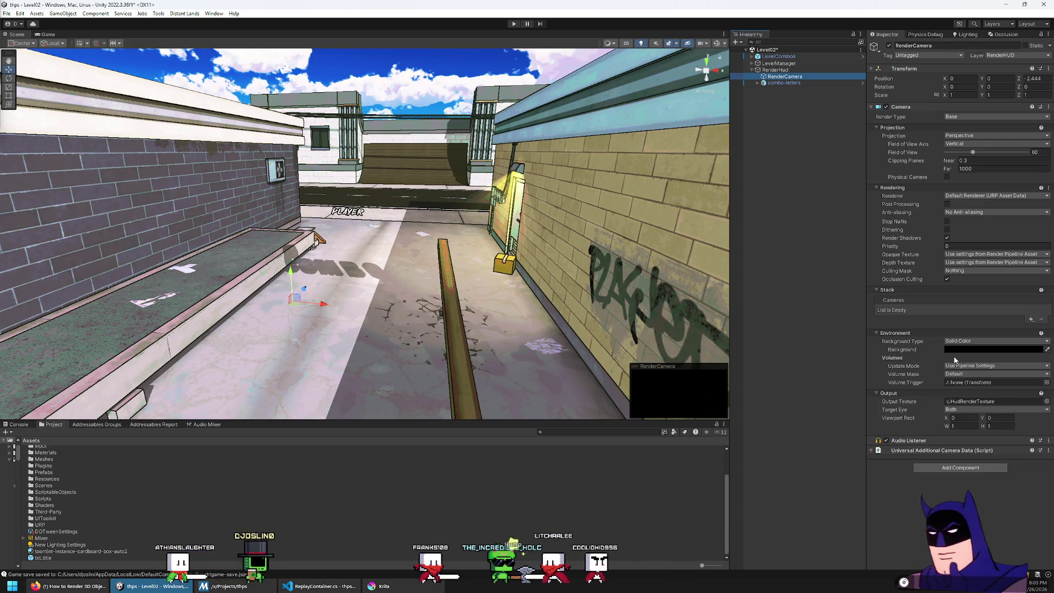
{"action": "left_click", "coordinate": [960, 271]}
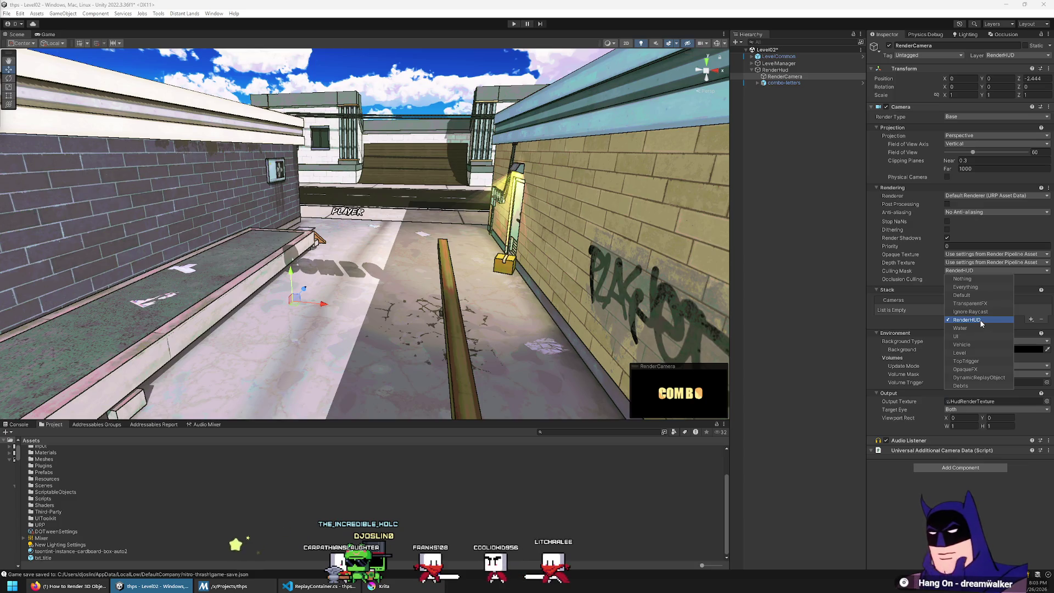
{"action": "left_click", "coordinate": [983, 269]}
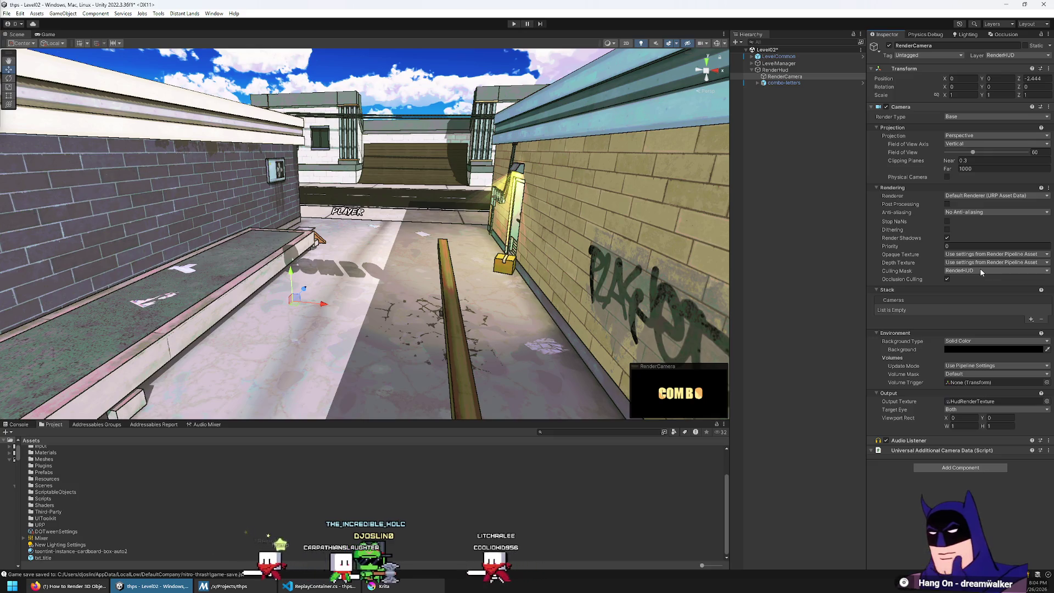
{"action": "left_click", "coordinate": [782, 84]}
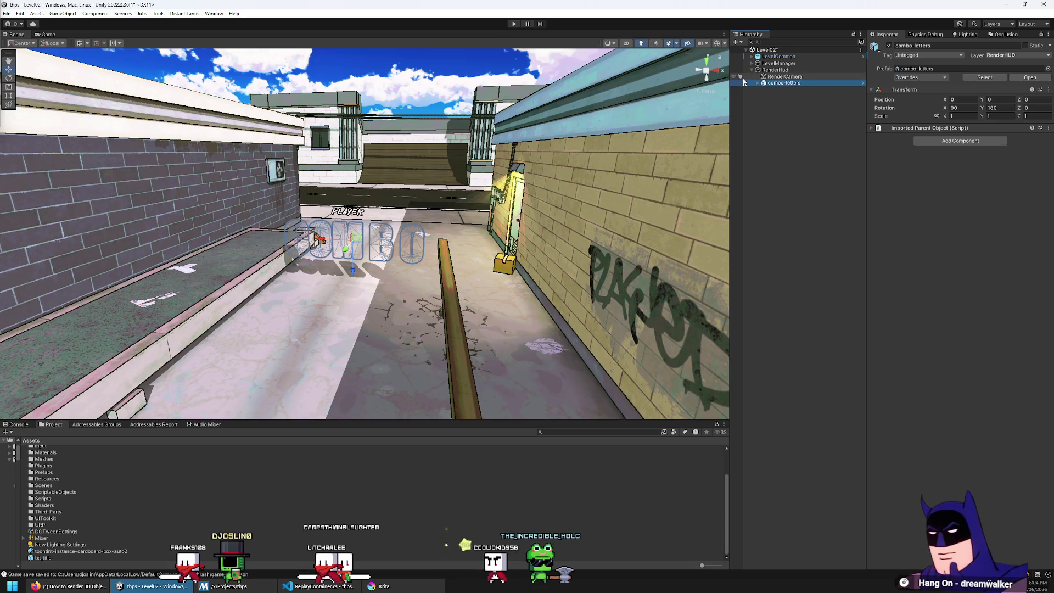
On the five COMBO letters, remove Combo Letter Controller and Replay Basic Object, and set Cast Shadows Off
{"action": "key", "text": "Down"}
{"action": "key", "text": "shift+Down"}
{"action": "key", "text": "shift+Down"}
{"action": "key", "text": "shift+Down"}
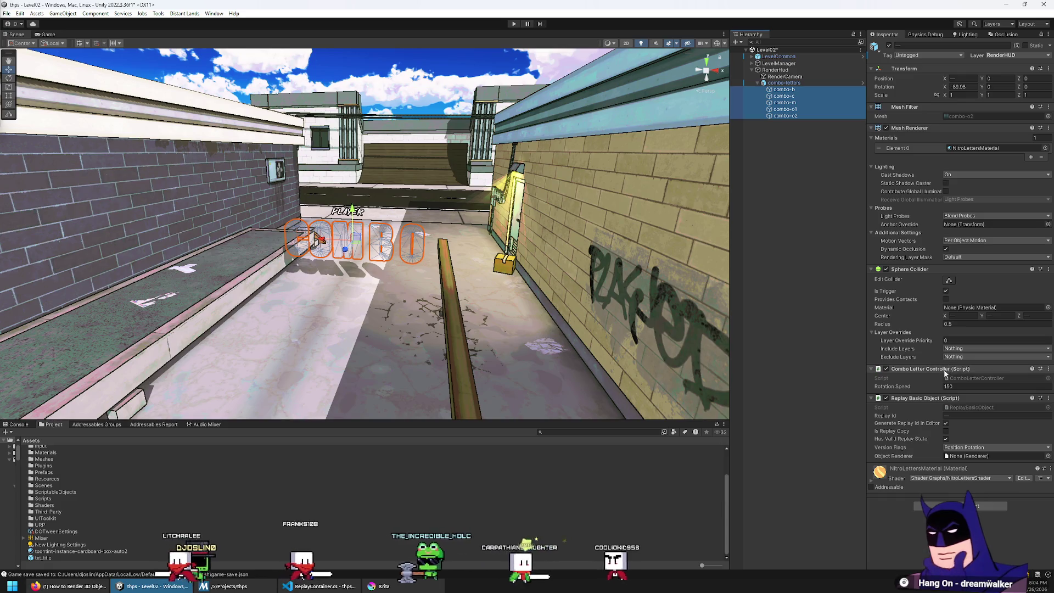
{"action": "right_click", "coordinate": [1022, 373]}
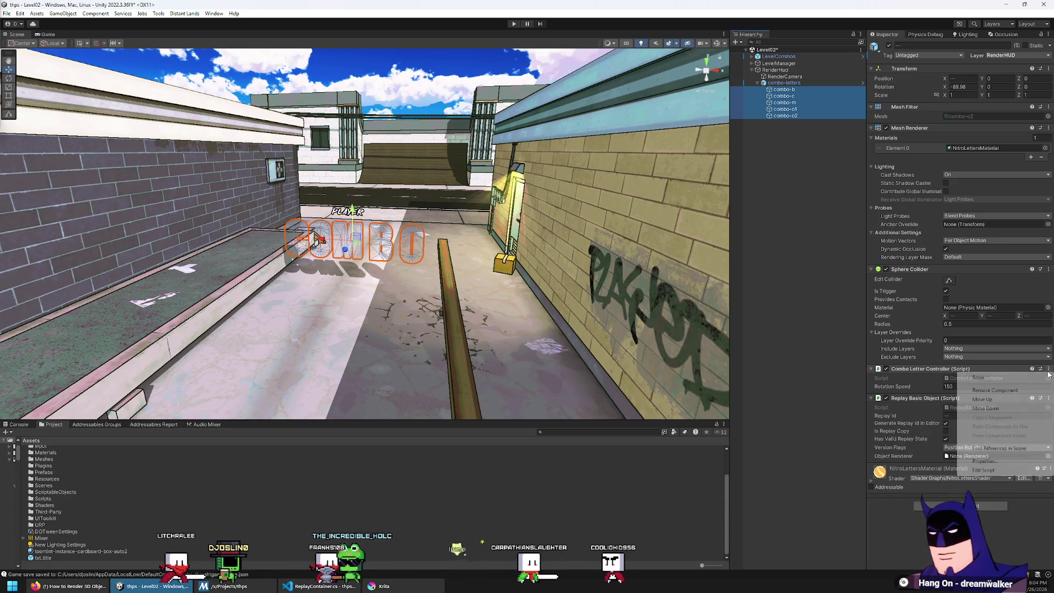
{"action": "left_click", "coordinate": [1022, 390]}
{"action": "left_click", "coordinate": [1048, 370]}
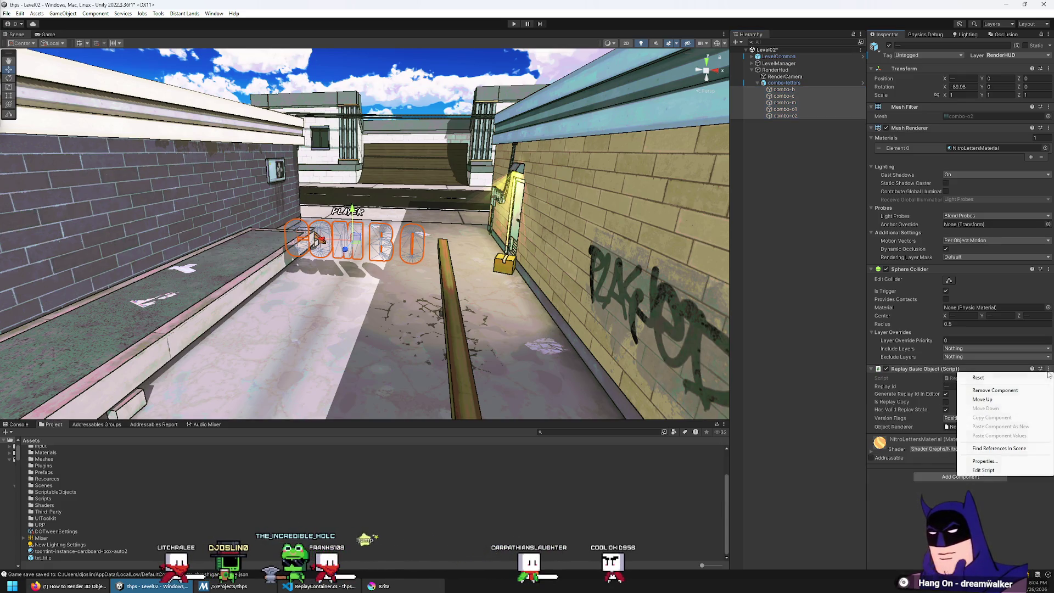
{"action": "left_click", "coordinate": [1022, 391]}
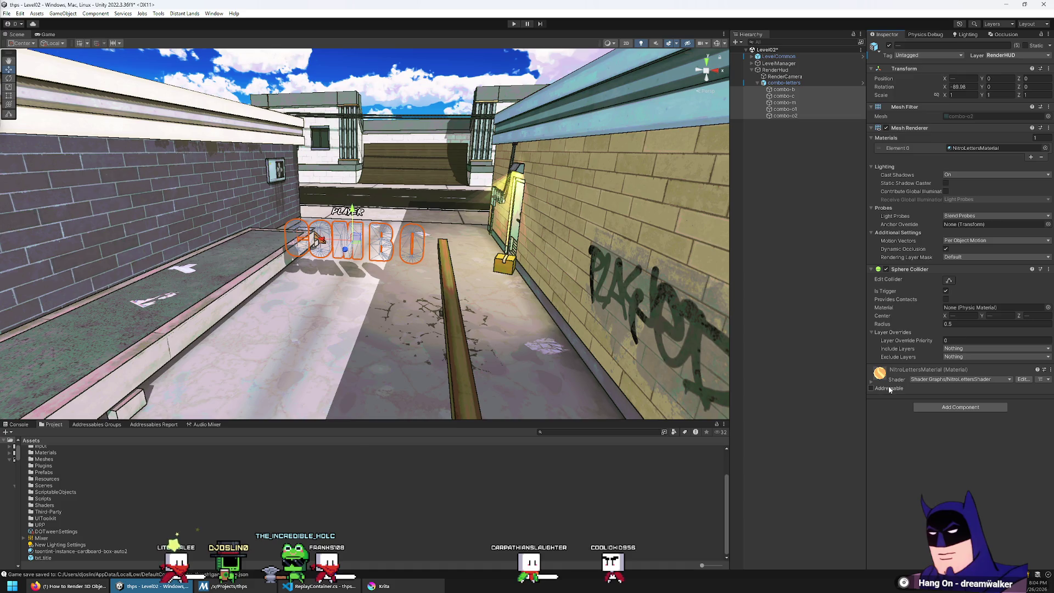
{"action": "left_click", "coordinate": [961, 175]}
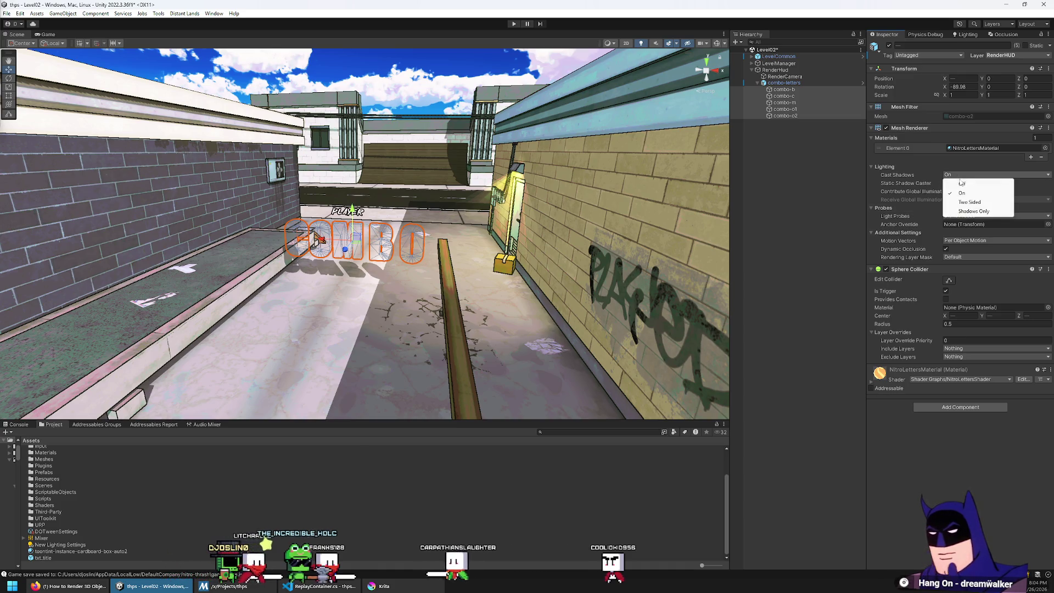
{"action": "left_click", "coordinate": [963, 186]}
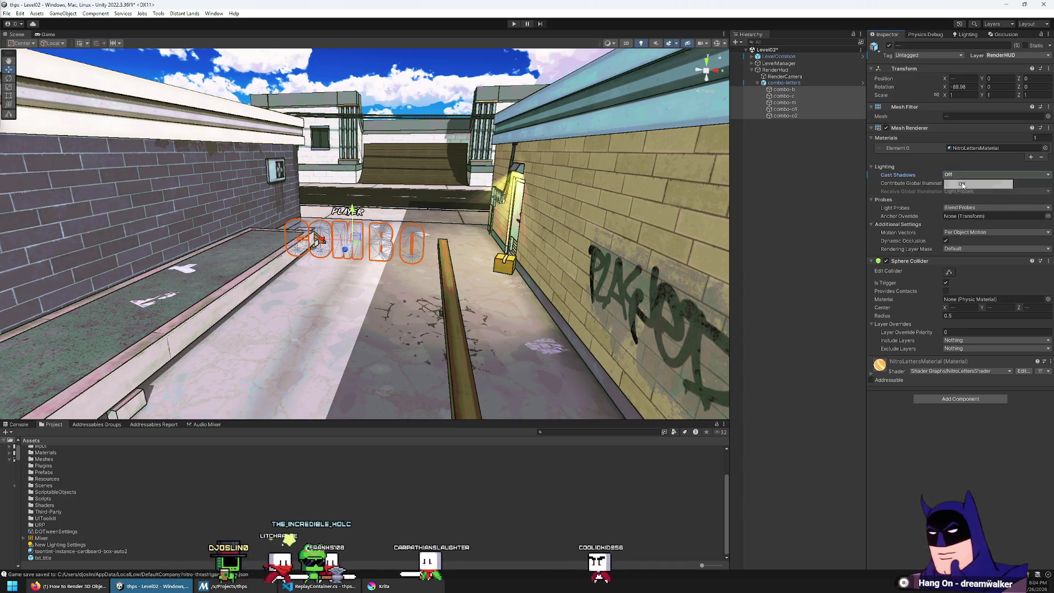
Check RenderCamera's preview of the letters, then switch back to the tutorial
{"action": "left_click", "coordinate": [795, 84]}
{"action": "left_click", "coordinate": [795, 77]}
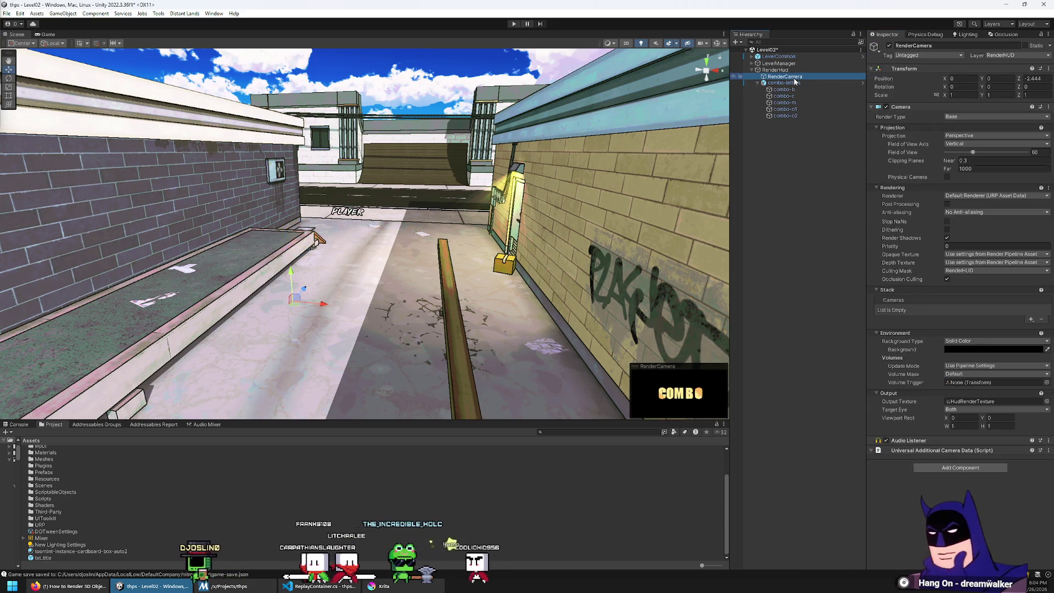
{"action": "double_click", "coordinate": [784, 96]}
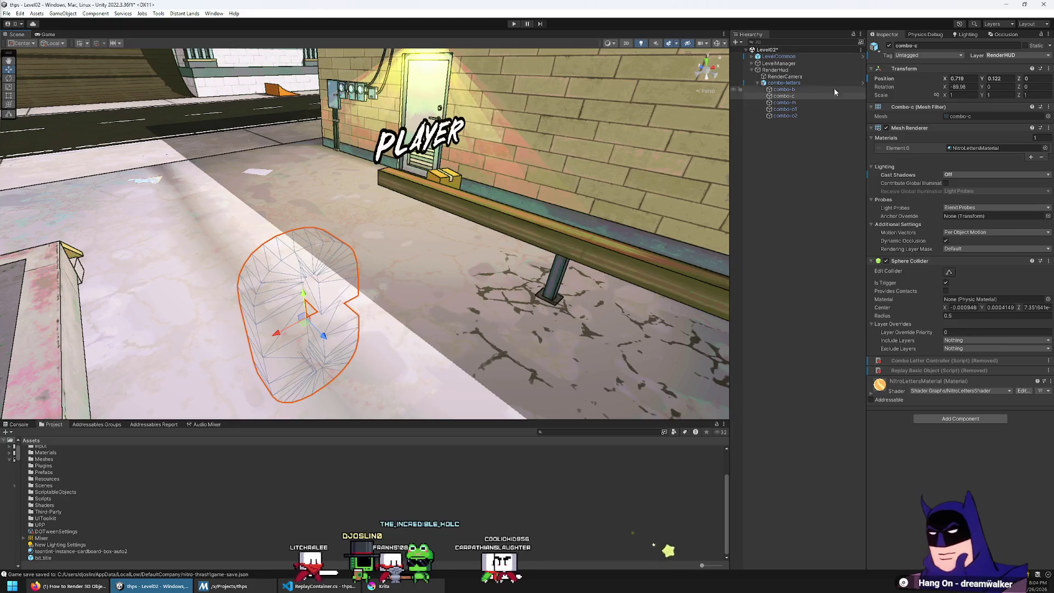
{"action": "left_click", "coordinate": [797, 77]}
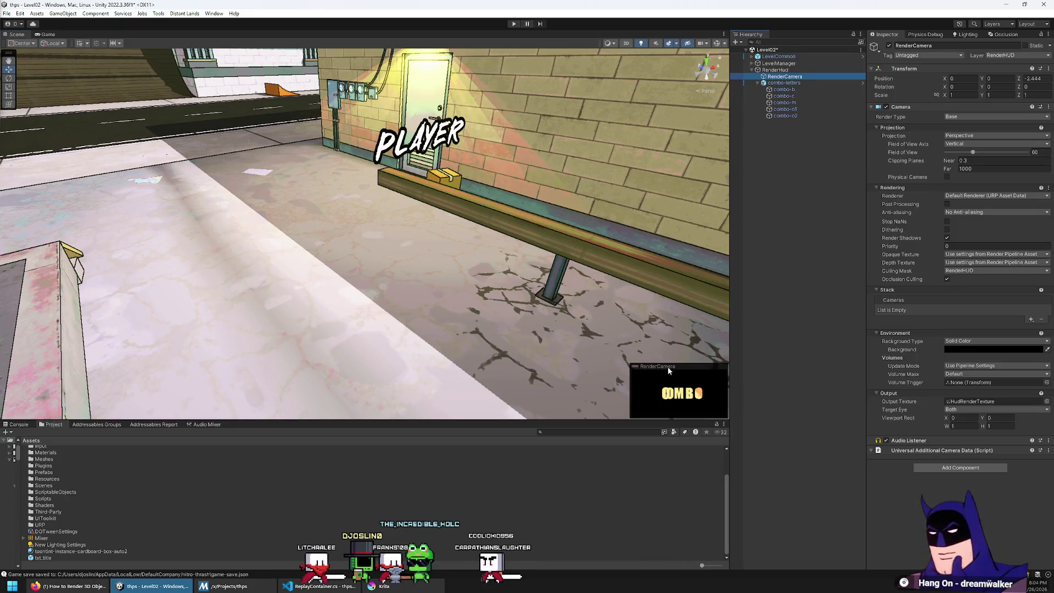
{"action": "key", "text": "ctrl+z"}
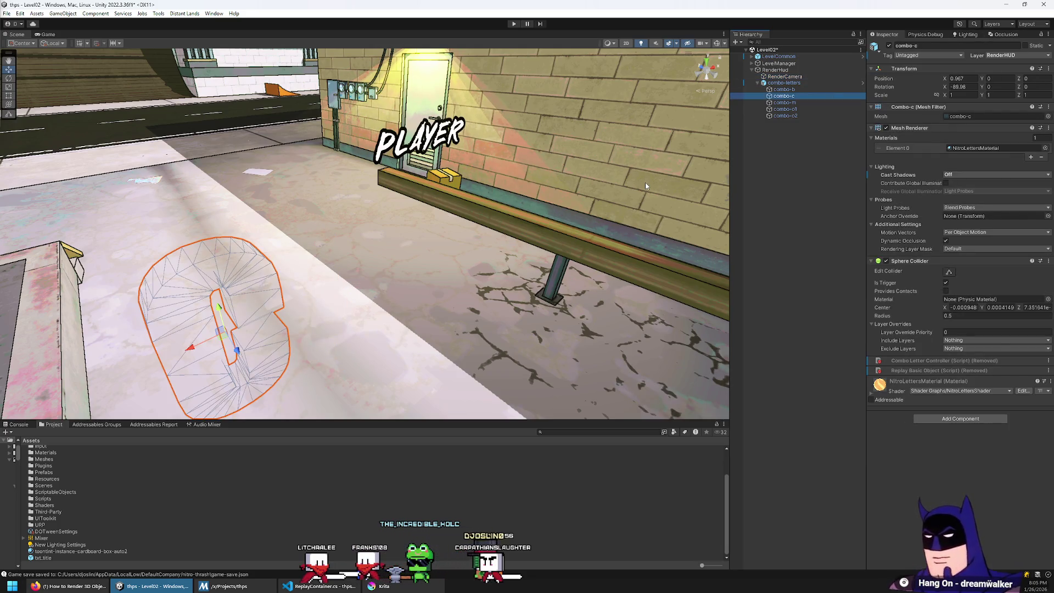
{"action": "left_click", "coordinate": [814, 78]}
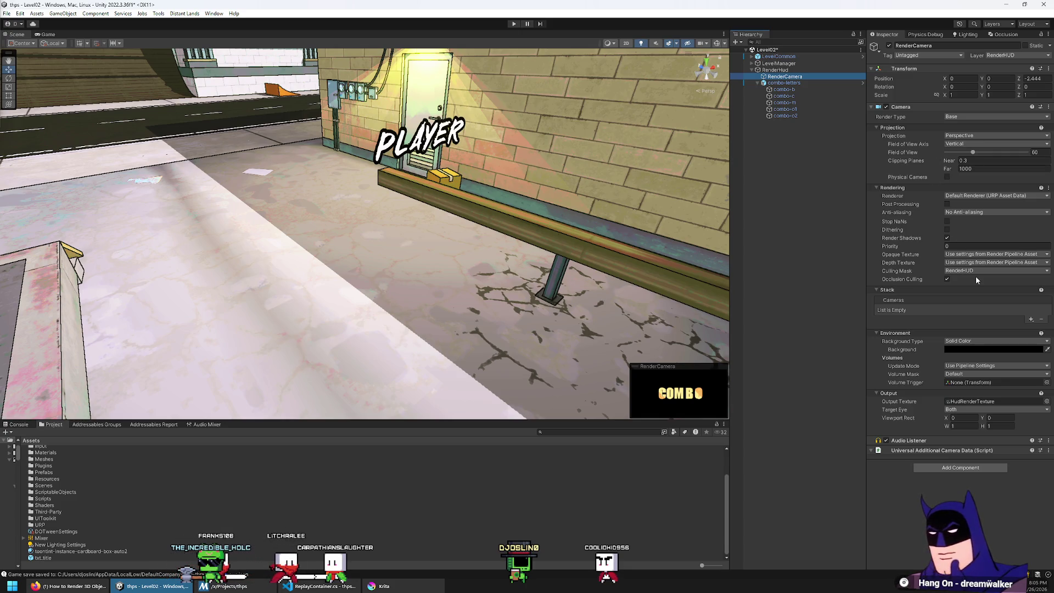
{"action": "key", "text": "alt+Tab"}
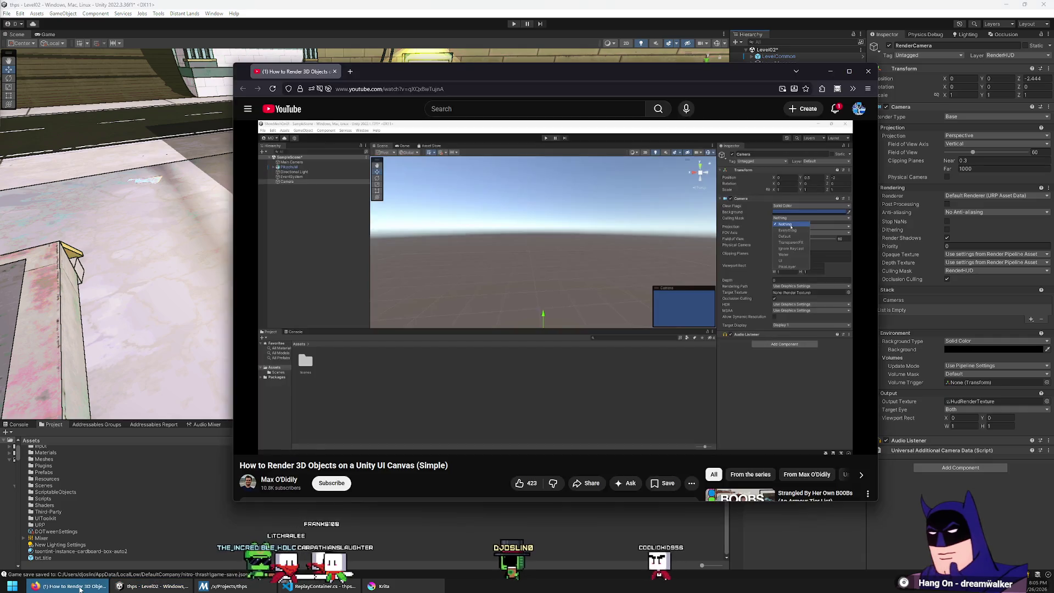
Watch the tutorial to its 1:48 depth-buffer note, then open Unity's Assets/Materials folder
{"action": "left_click", "coordinate": [540, 299]}
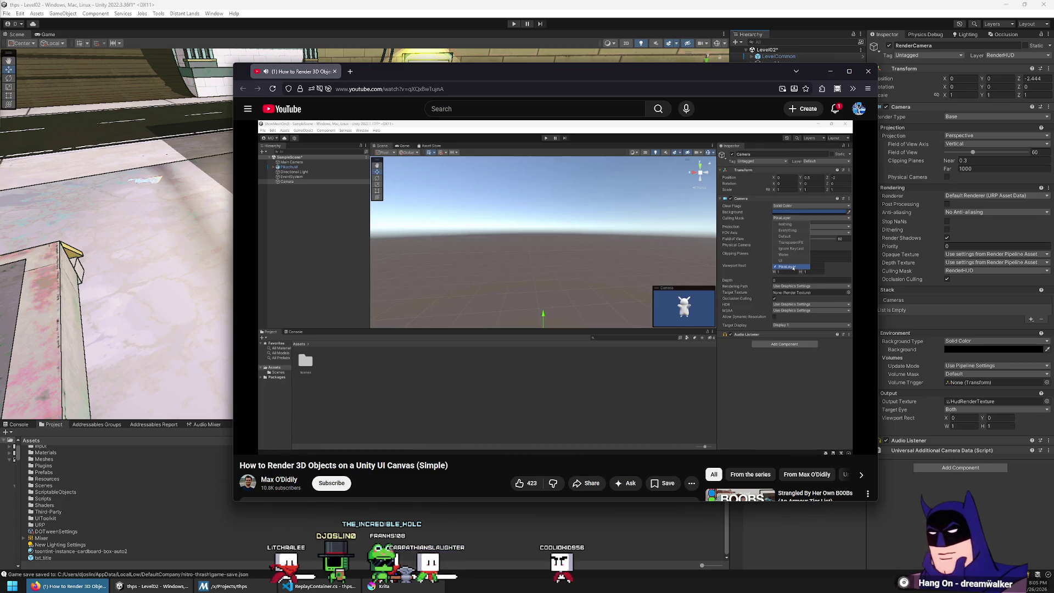
{"action": "mouse_move", "coordinate": [528, 288]}
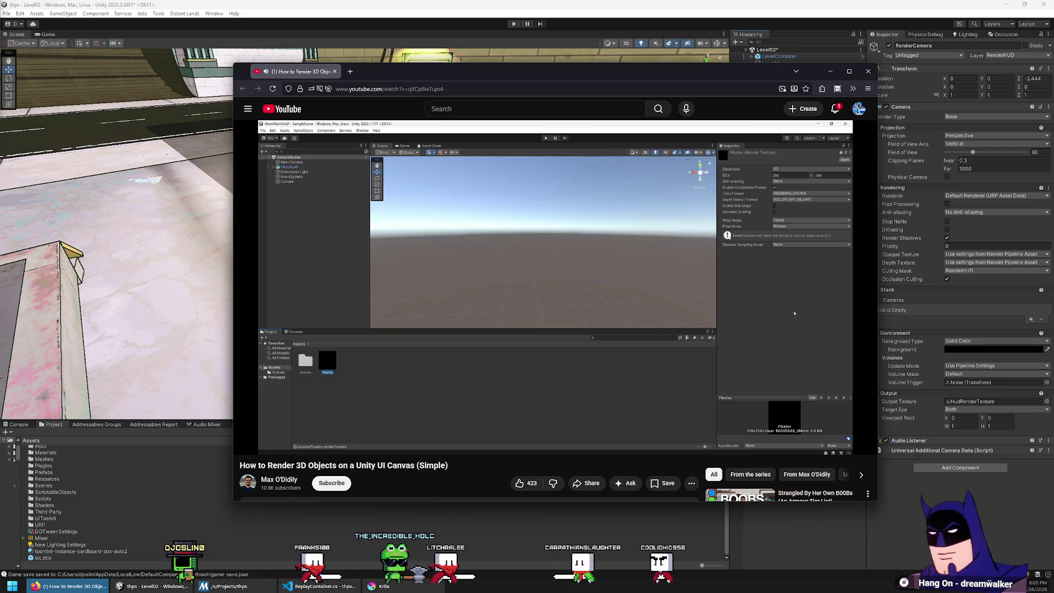
{"action": "left_click", "coordinate": [541, 270]}
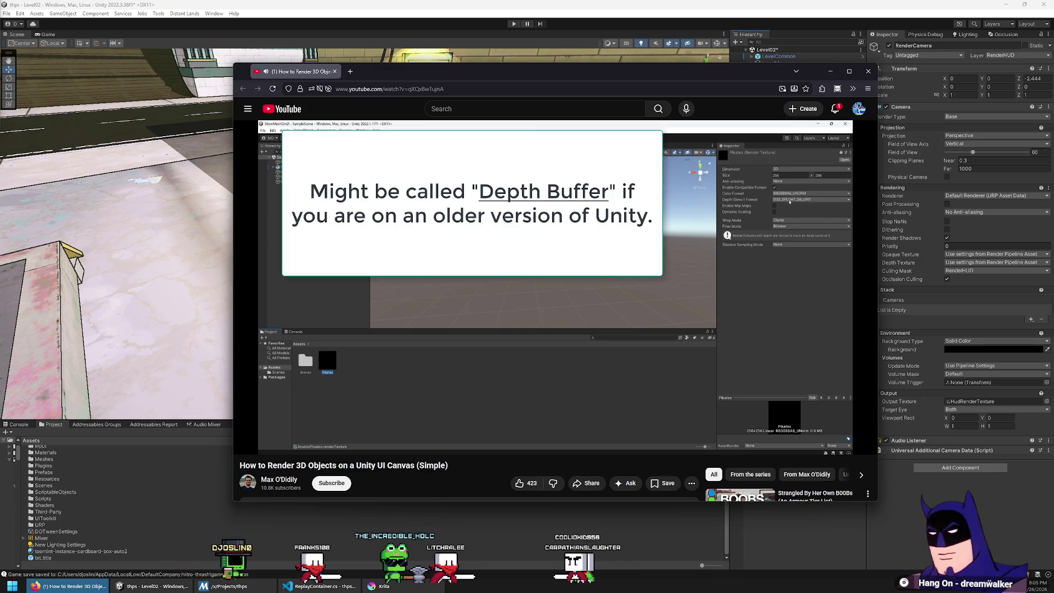
{"action": "left_click", "coordinate": [541, 270]}
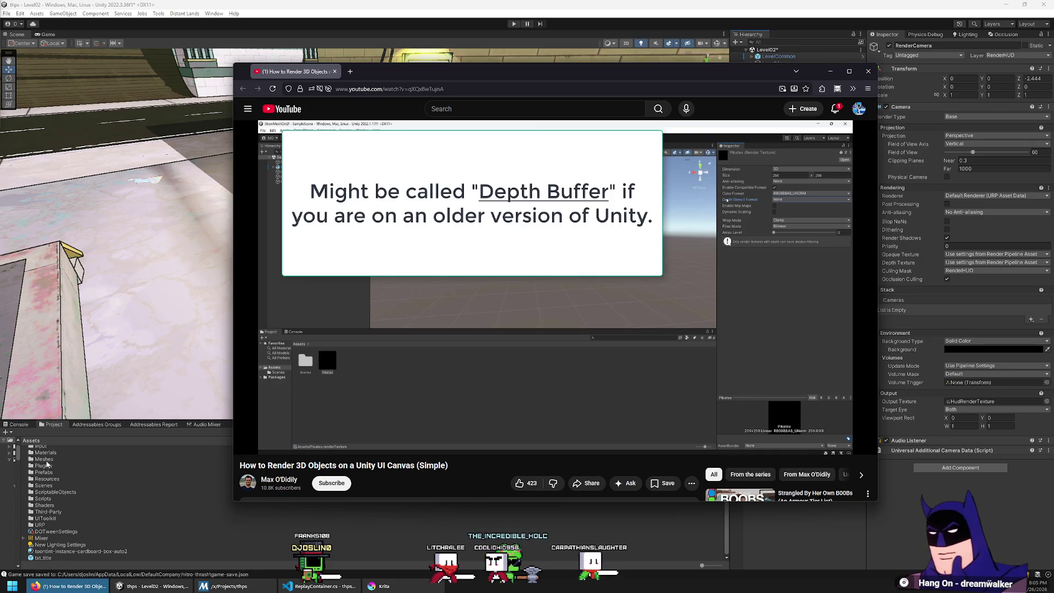
{"action": "double_click", "coordinate": [48, 452]}
{"action": "scroll", "coordinate": [65, 475], "scroll_direction": "up", "scroll_amount": 3}
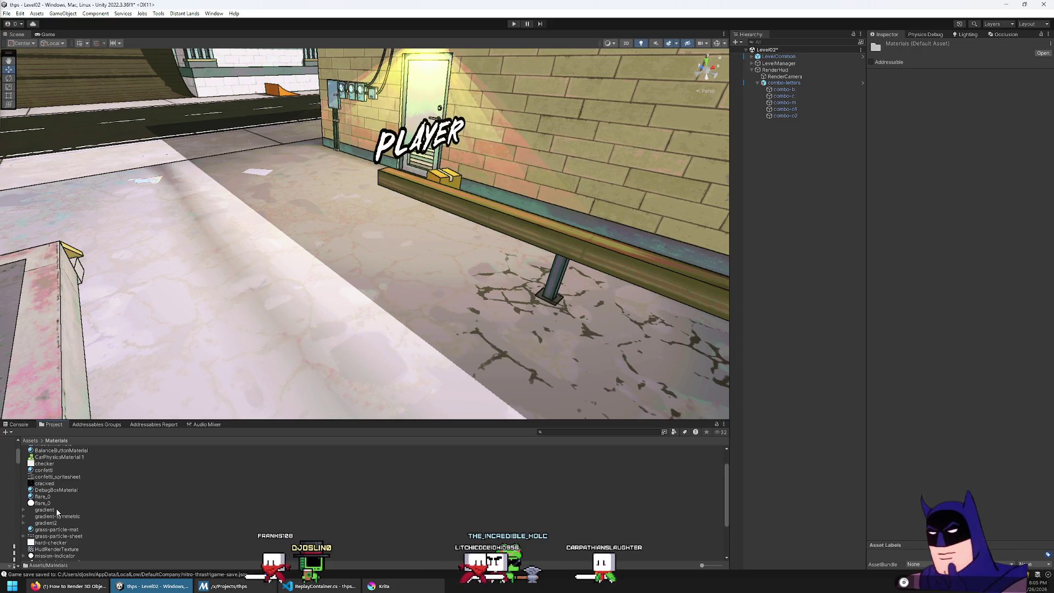
Drag HudRenderTexture into Materials/HUD and change its Depth Stencil Format to None
{"action": "scroll", "coordinate": [49, 486], "scroll_direction": "down", "scroll_amount": 4}
{"action": "left_click_drag", "start_coordinate": [52, 531], "coordinate": [43, 455]}
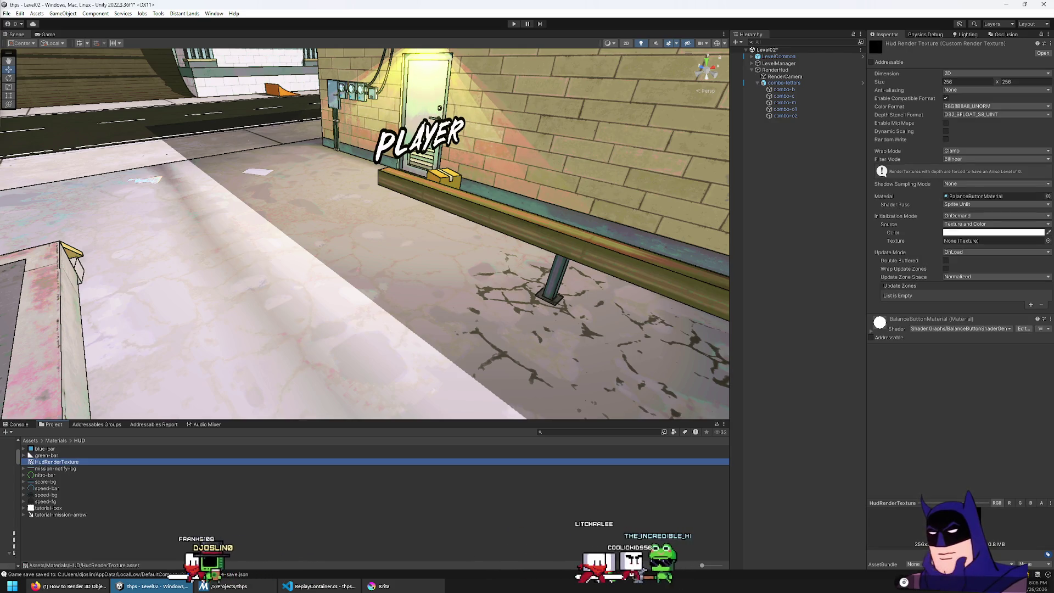
{"action": "left_click", "coordinate": [962, 116]}
{"action": "left_click", "coordinate": [964, 124]}
Select RenderCamera, play the tutorial on to its Canvas part, then return to Unity
{"action": "left_click", "coordinate": [815, 77]}
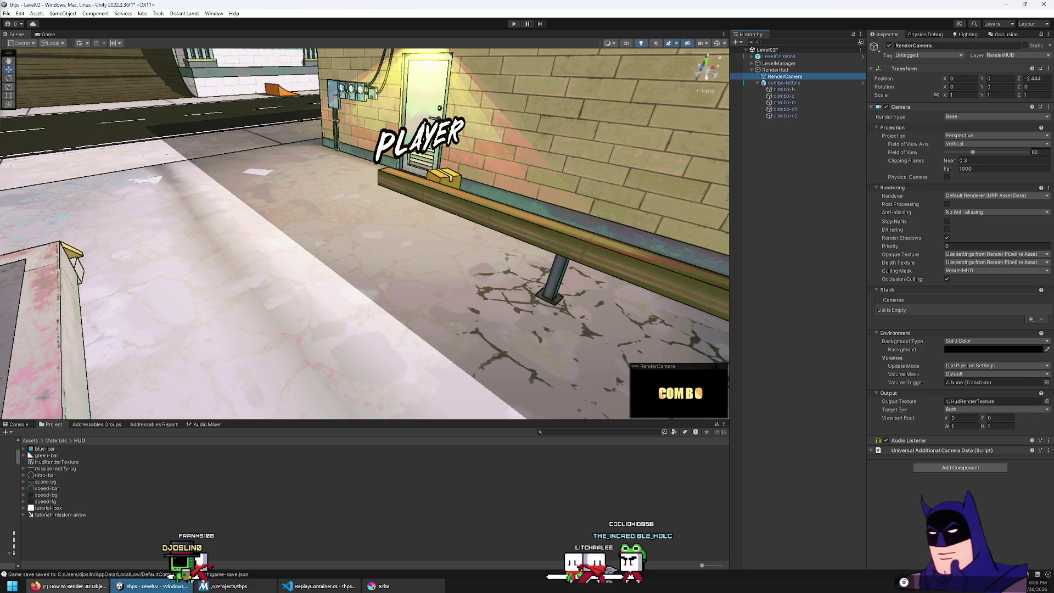
{"action": "key", "text": "alt+Tab"}
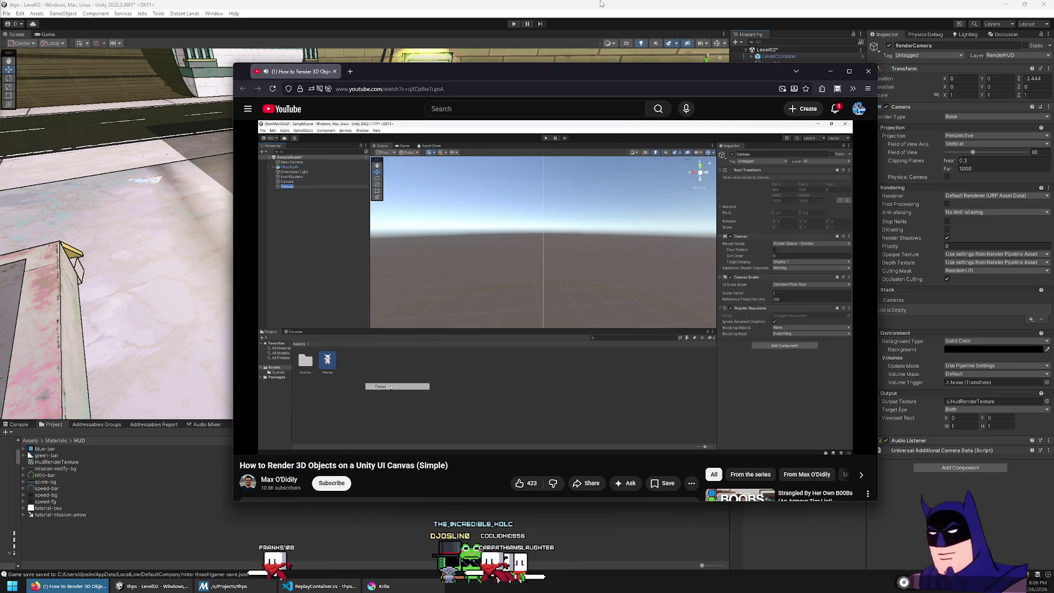
{"action": "left_click", "coordinate": [537, 227]}
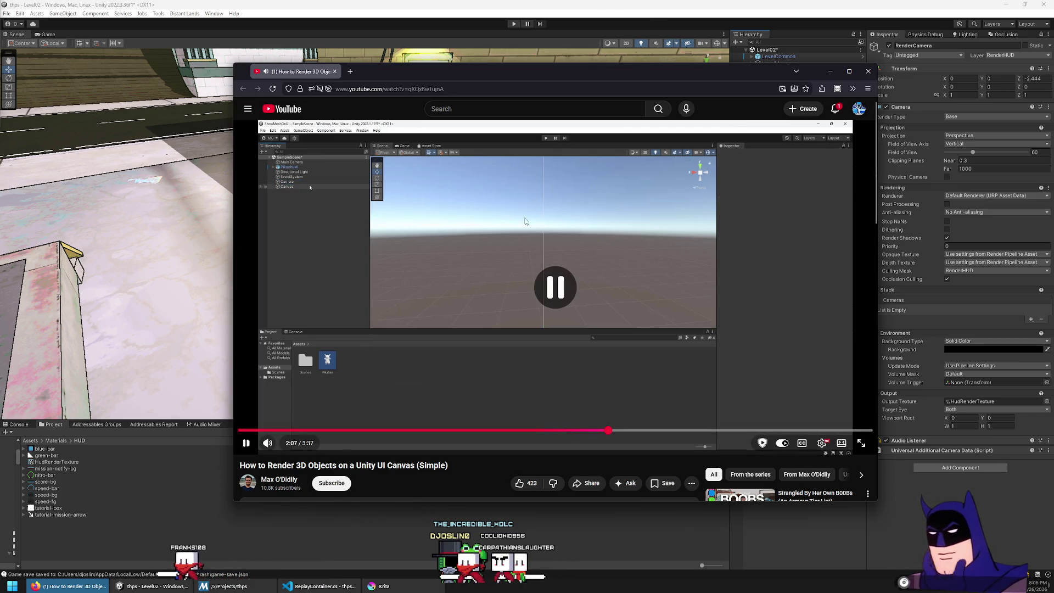
{"action": "left_click", "coordinate": [234, 13]}
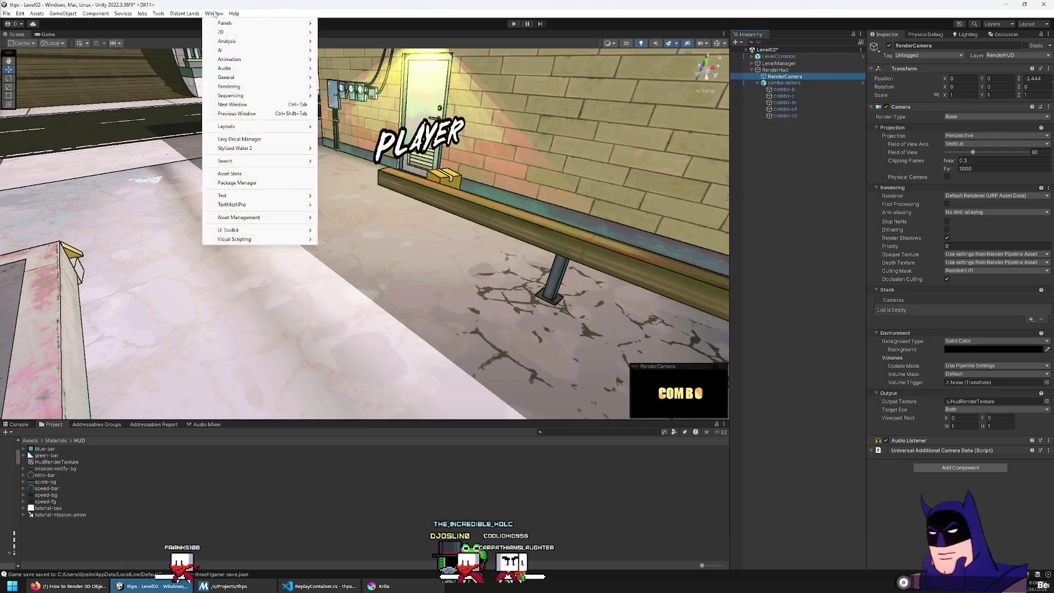
Show the Game view and remove the Sphere Collider from combo-b through combo-o2
{"action": "left_click", "coordinate": [405, 21]}
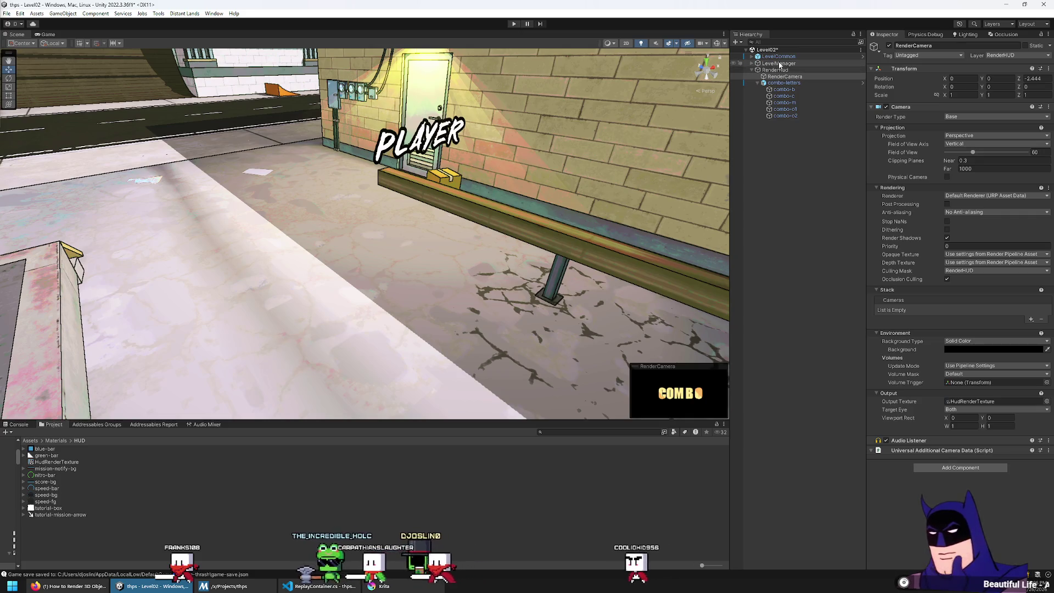
{"action": "left_click", "coordinate": [47, 34]}
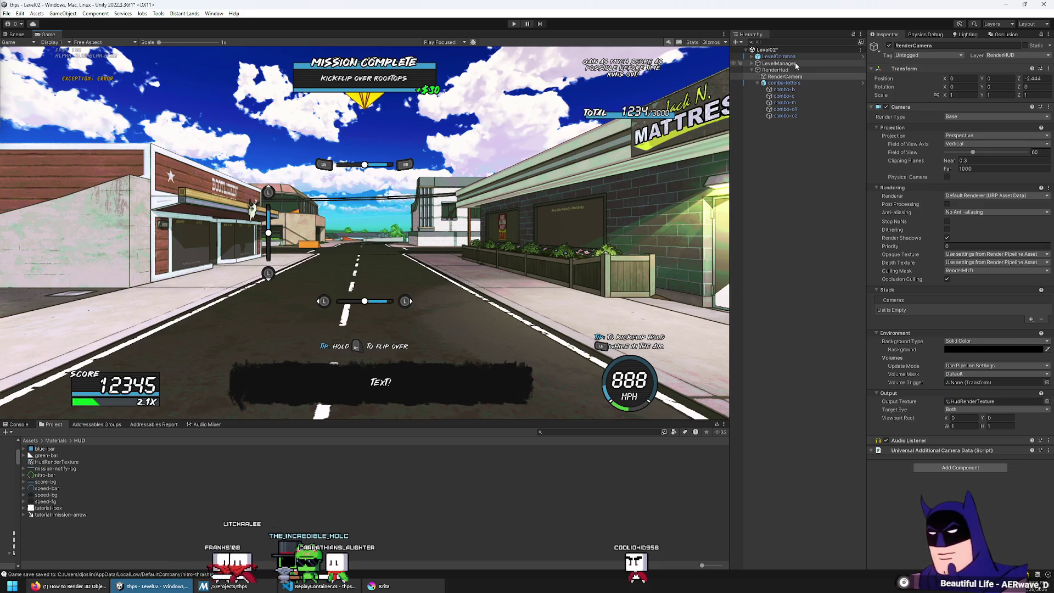
{"action": "left_click", "coordinate": [786, 90]}
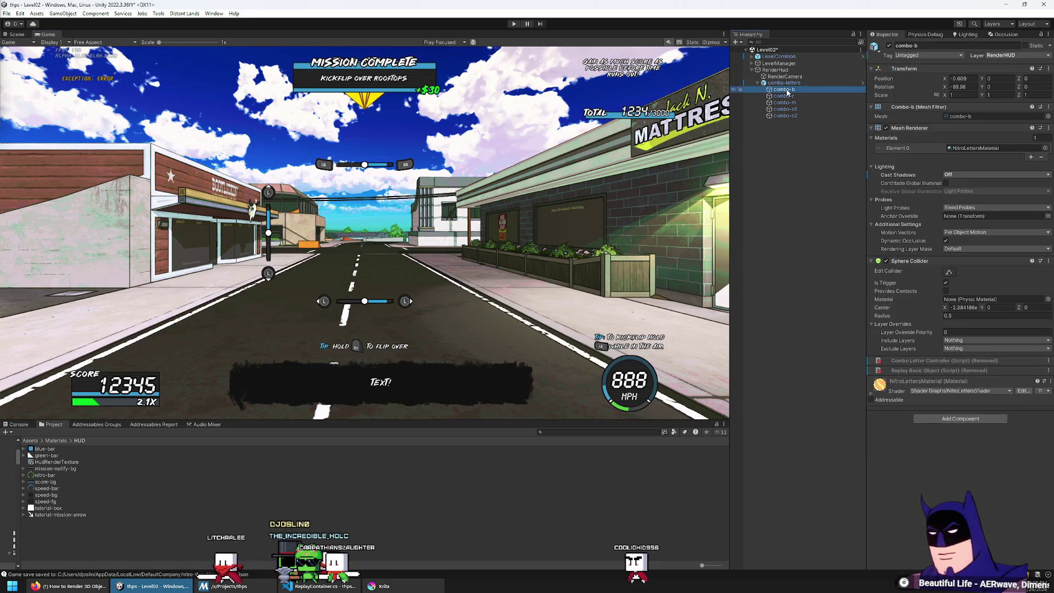
{"action": "key", "text": "shift+Down"}
{"action": "key", "text": "shift+Down"}
{"action": "key", "text": "shift+Down"}
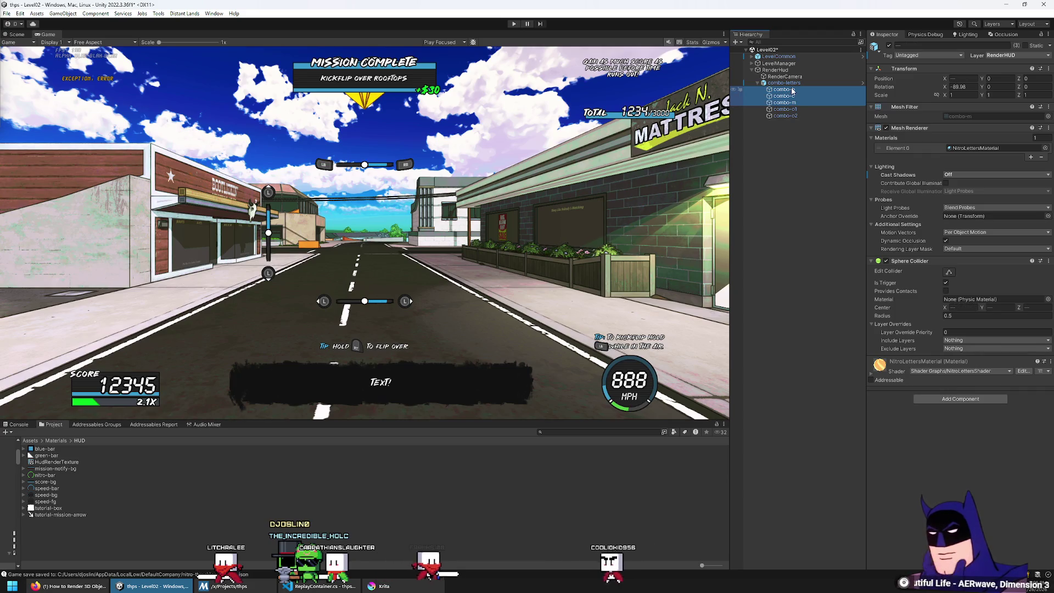
{"action": "right_click", "coordinate": [958, 261]}
{"action": "left_click", "coordinate": [1023, 284]}
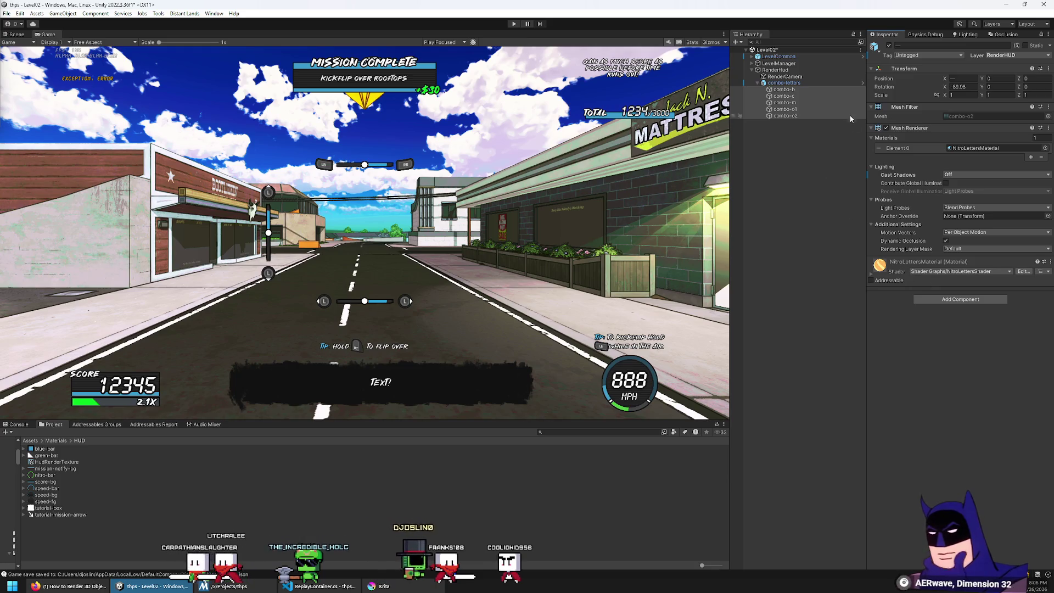
{"action": "left_click", "coordinate": [799, 89]}
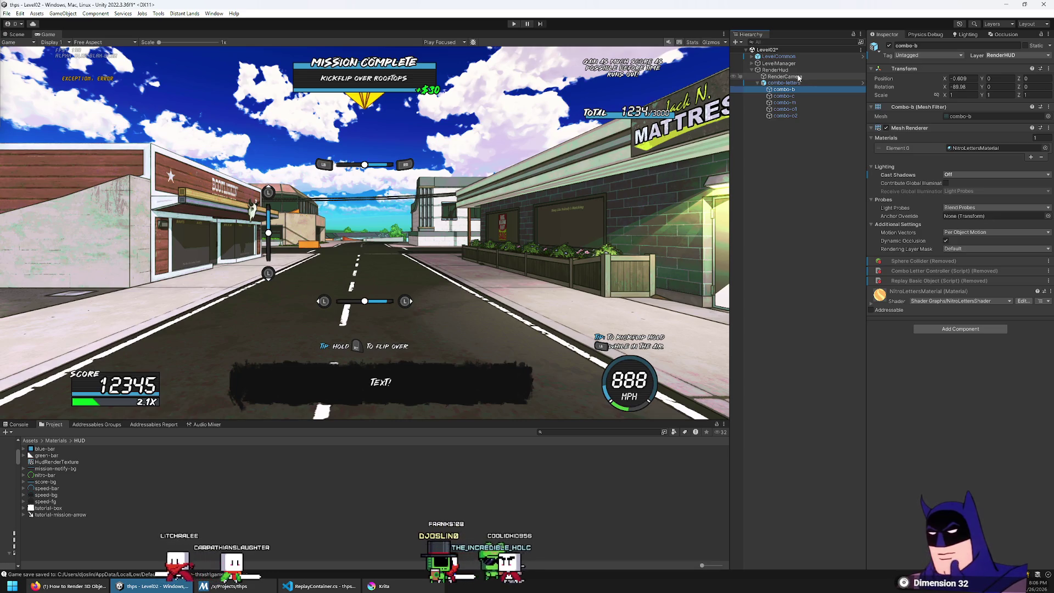
Expand LevelCommon > Hud > Canvas > Constrain in the Hierarchy
{"action": "left_click", "coordinate": [802, 70]}
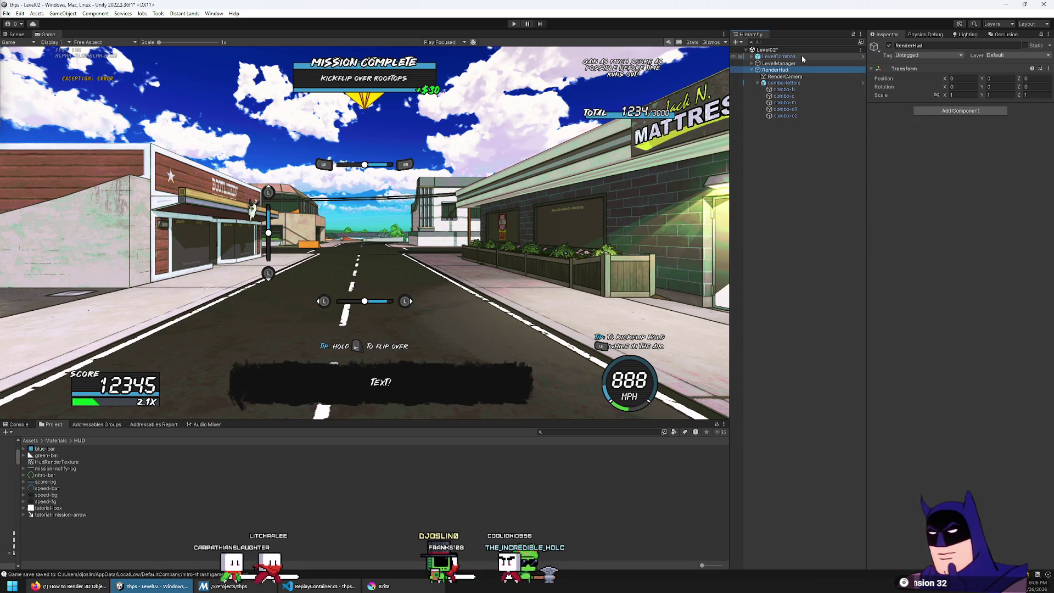
{"action": "left_click", "coordinate": [802, 57]}
{"action": "key", "text": "Right"}
{"action": "left_click", "coordinate": [782, 96]}
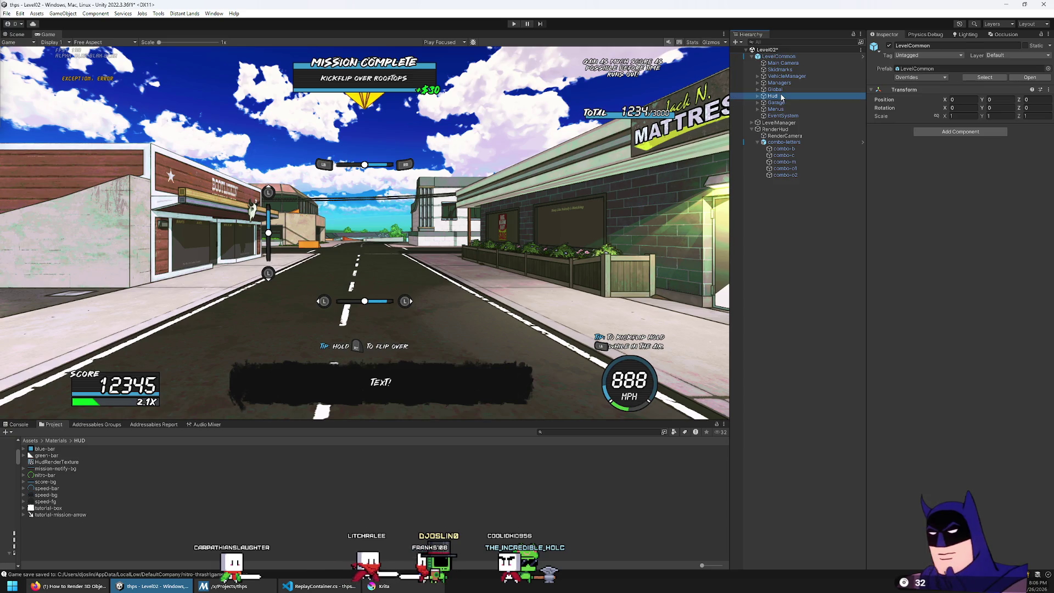
{"action": "key", "text": "Right"}
{"action": "key", "text": "Down"}
{"action": "key", "text": "Right"}
{"action": "key", "text": "Down"}
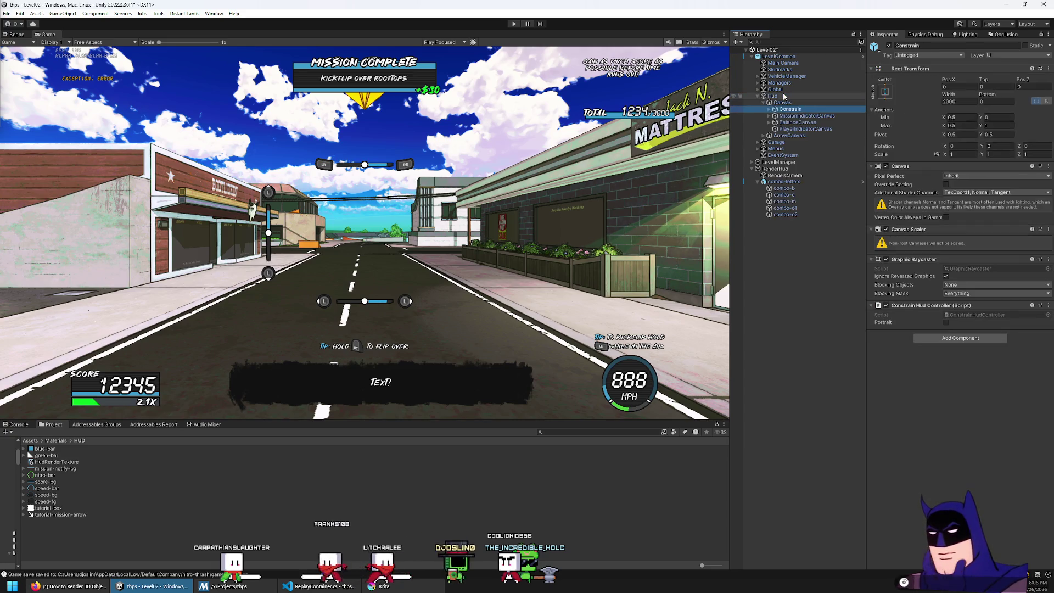
{"action": "key", "text": "Right"}
{"action": "right_click", "coordinate": [792, 108]}
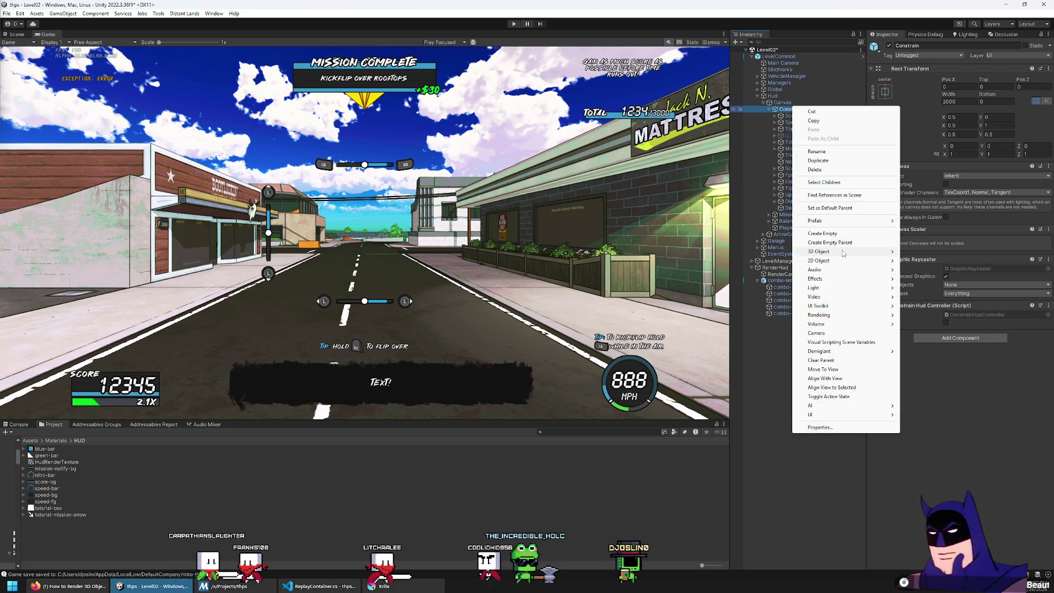
Create a UI Canvas under Constrain named RenderHudCanvas
{"action": "mouse_move", "coordinate": [856, 416]}
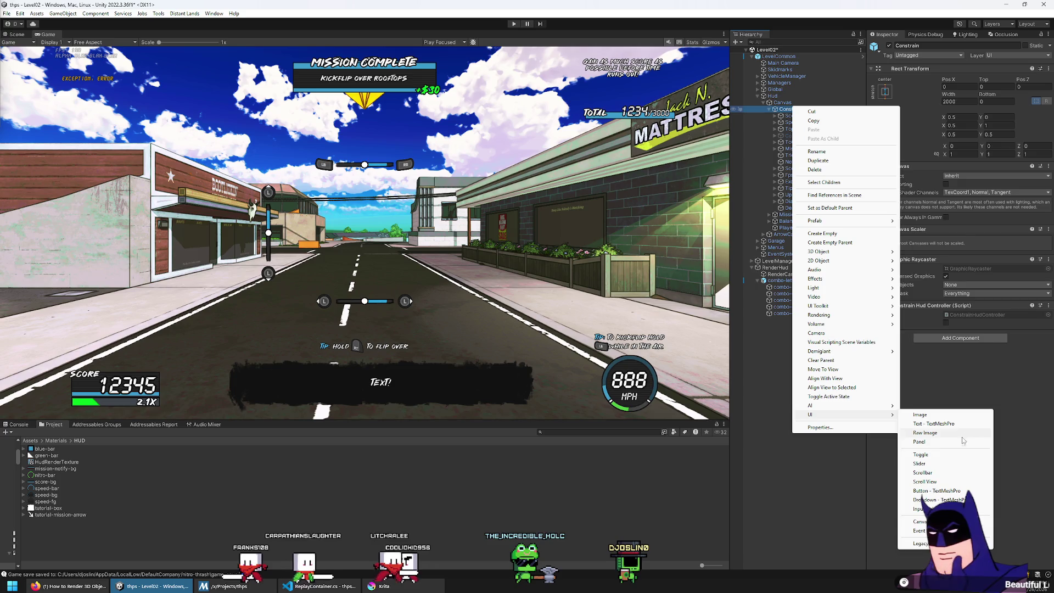
{"action": "left_click", "coordinate": [920, 521]}
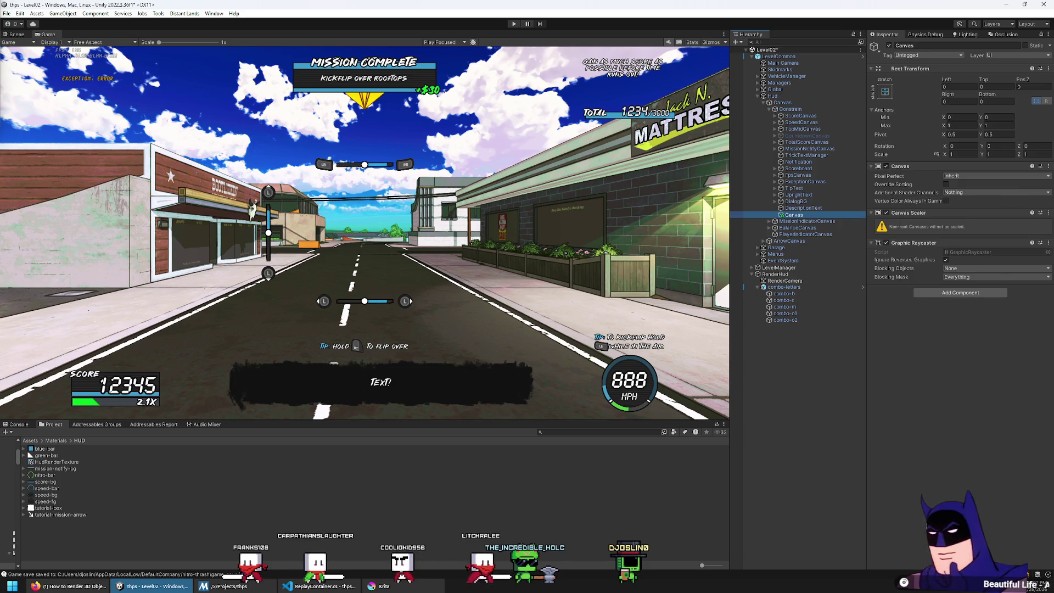
{"action": "type", "text": "RenderHUD"}
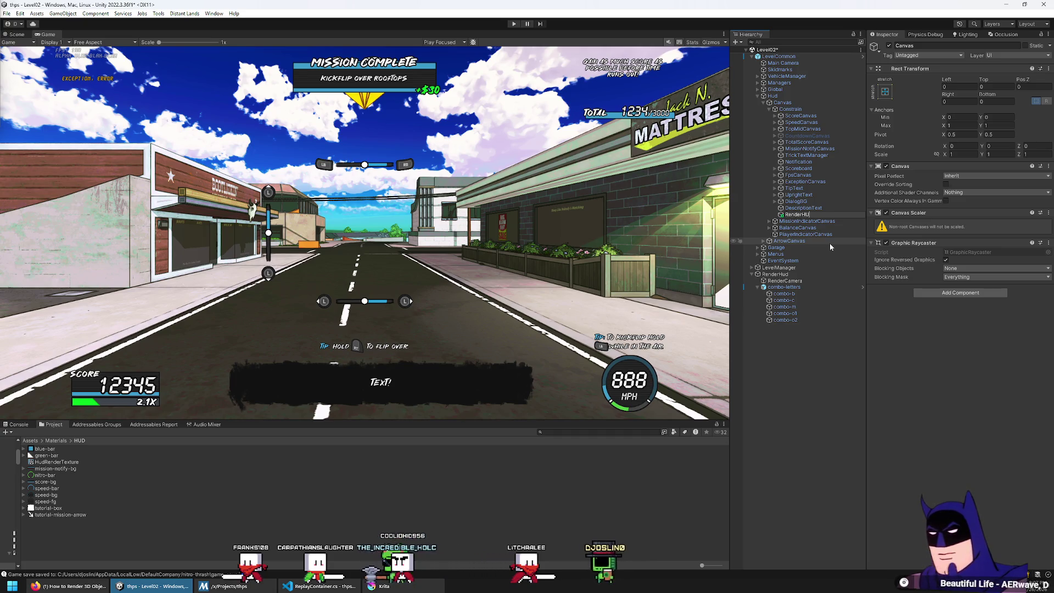
{"action": "type", "text": "Canvas"}
{"action": "key", "text": "Return"}
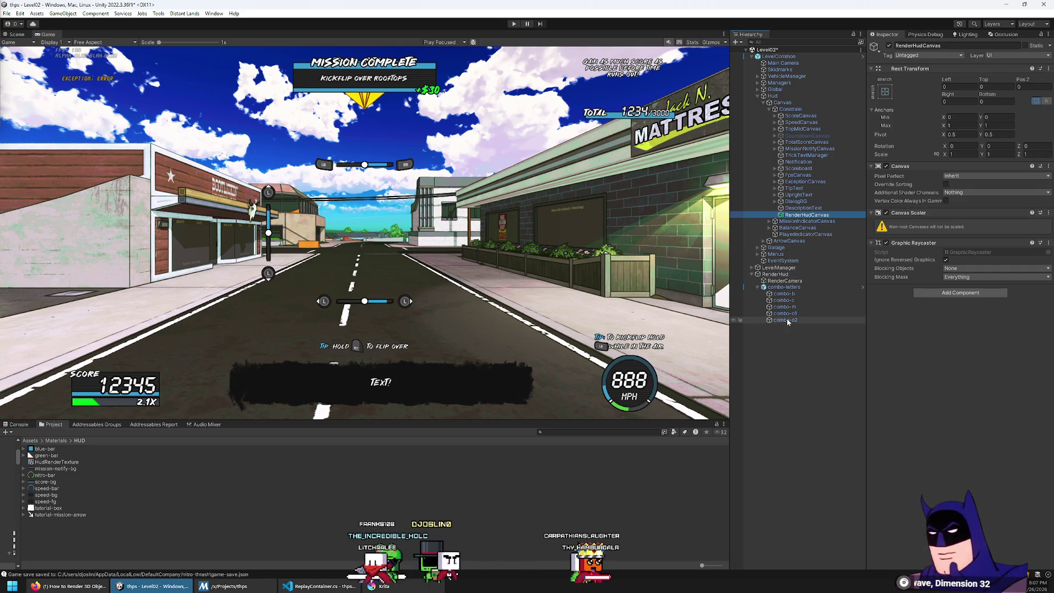
Add a Raw Image inside RenderHudCanvas and assign HudRenderTexture as its Texture
{"action": "right_click", "coordinate": [810, 216]}
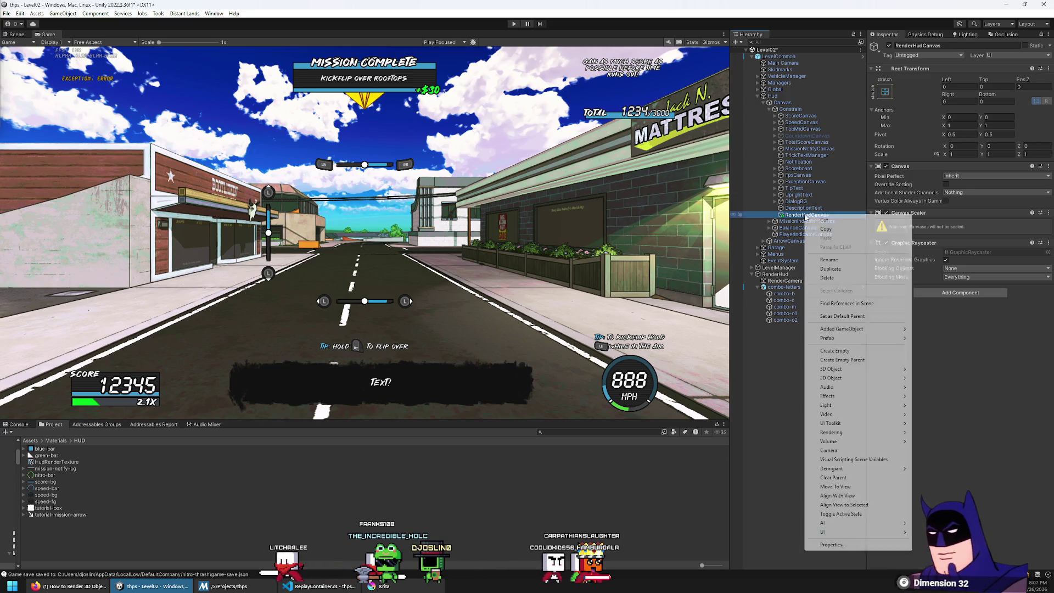
{"action": "mouse_move", "coordinate": [853, 535]}
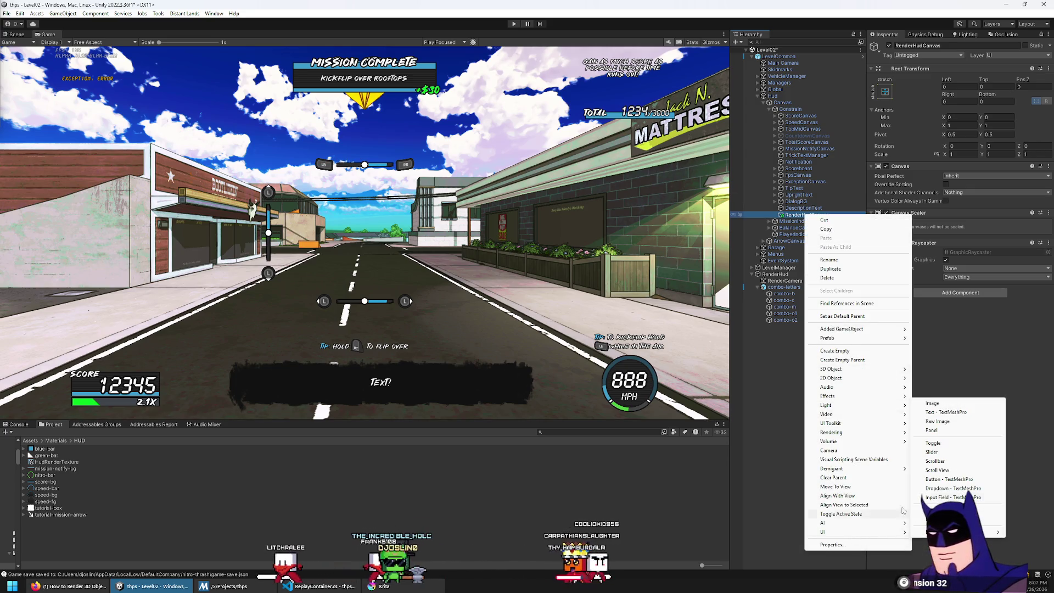
{"action": "left_click", "coordinate": [933, 418]}
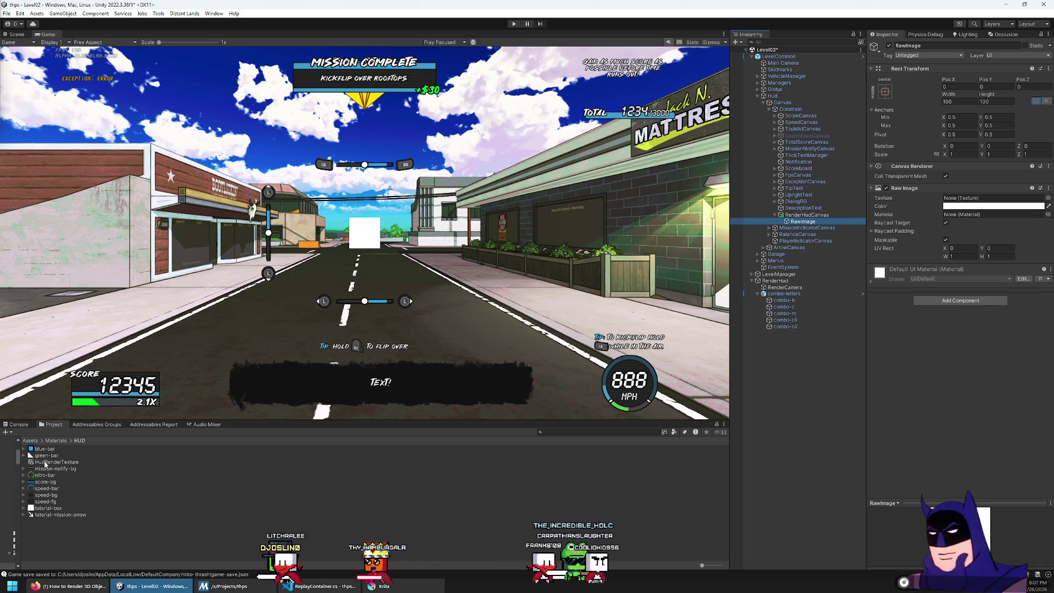
{"action": "left_click", "coordinate": [966, 198]}
{"action": "left_click_drag", "start_coordinate": [965, 200], "coordinate": [965, 200]}
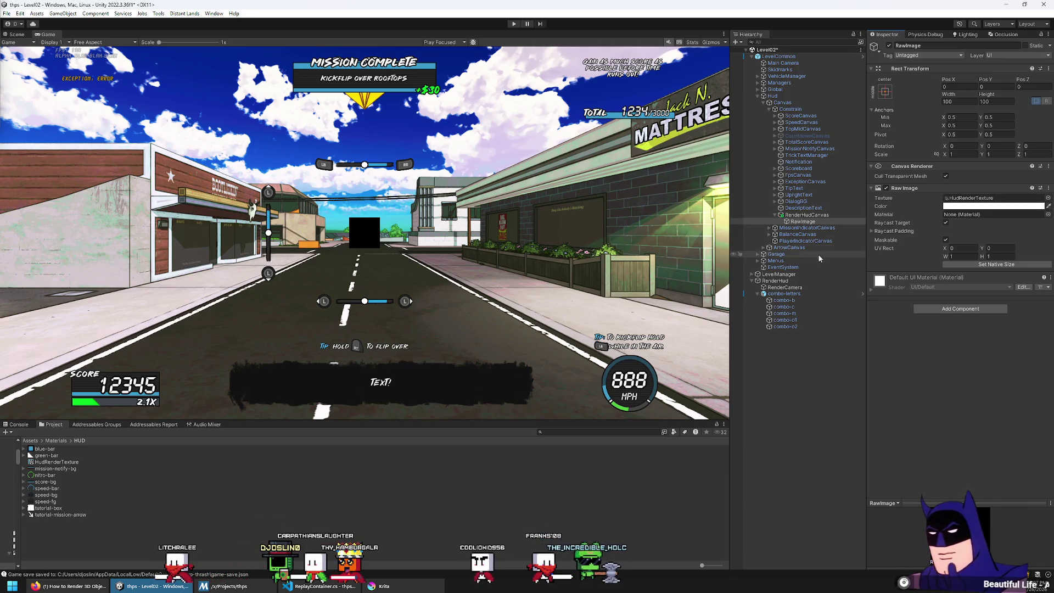
{"action": "left_click", "coordinate": [790, 288]}
{"action": "key", "text": "ctrl+1"}
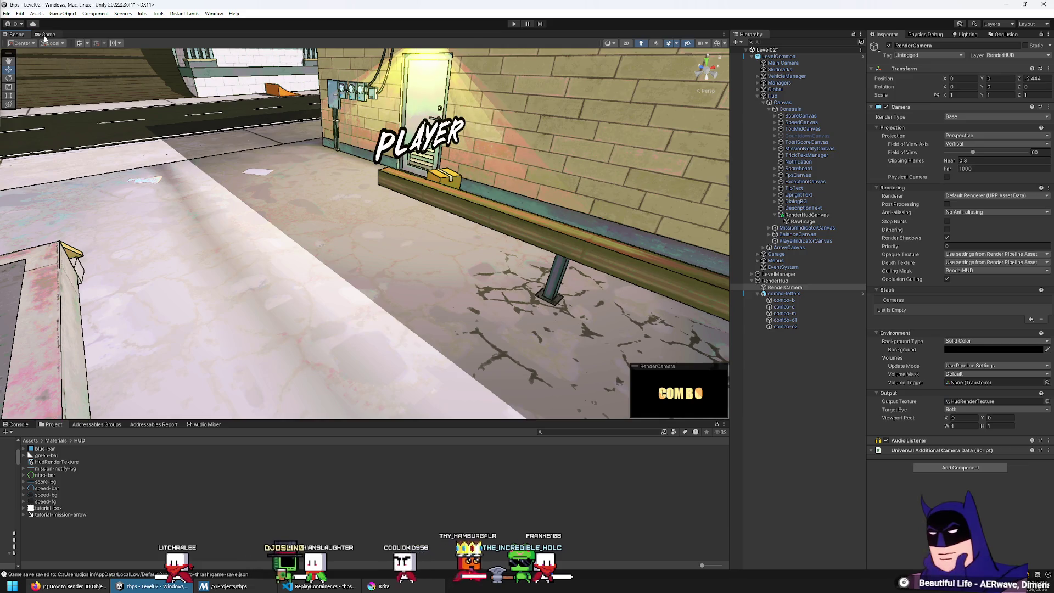
{"action": "key", "text": "ctrl+2"}
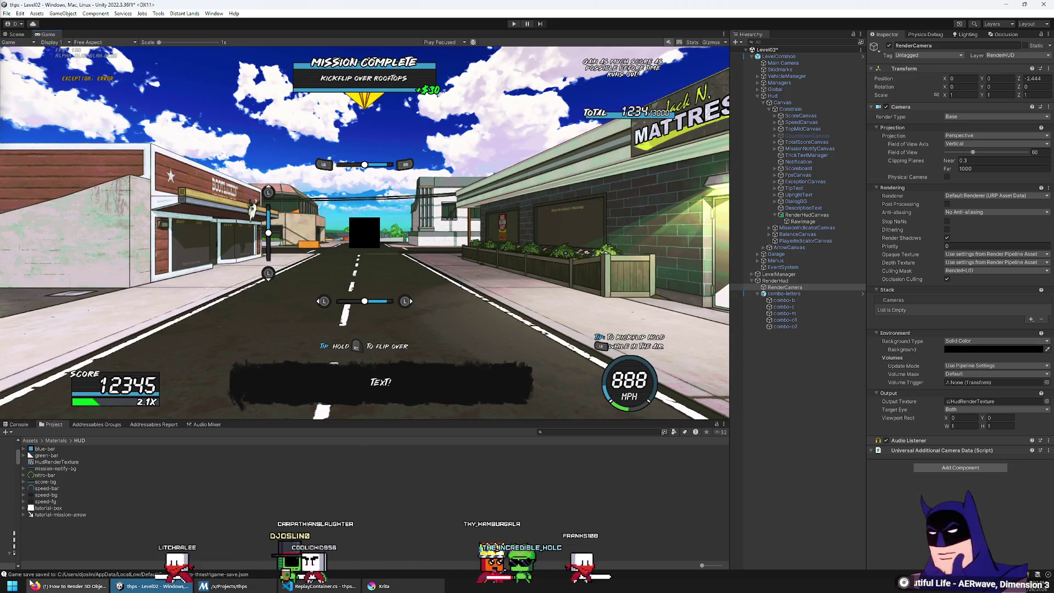
{"action": "left_click", "coordinate": [71, 585]}
{"action": "left_click", "coordinate": [545, 163]}
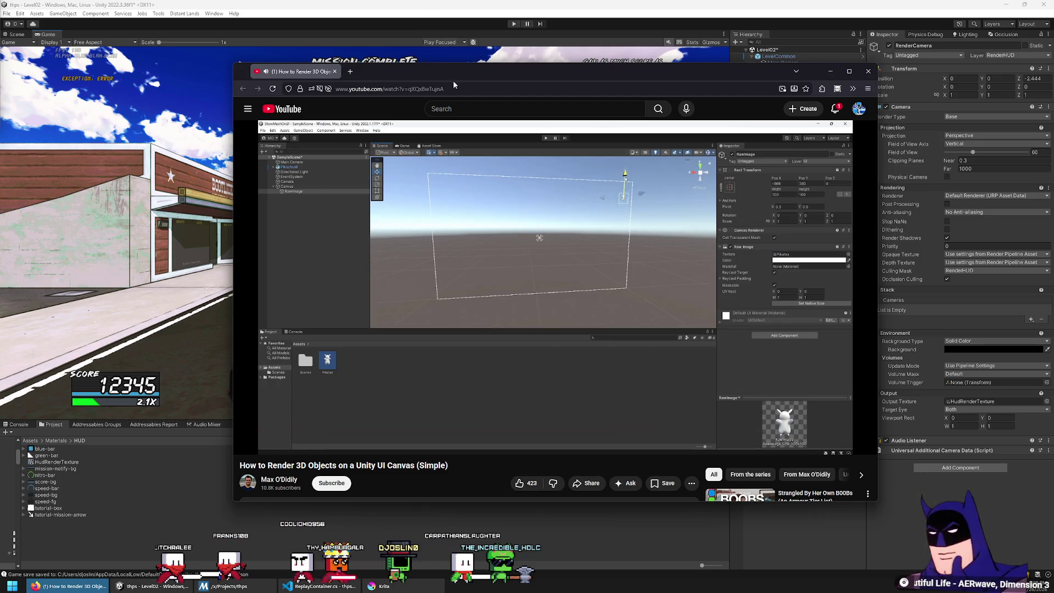
{"action": "key", "text": "space"}
{"action": "left_click", "coordinate": [661, 18]}
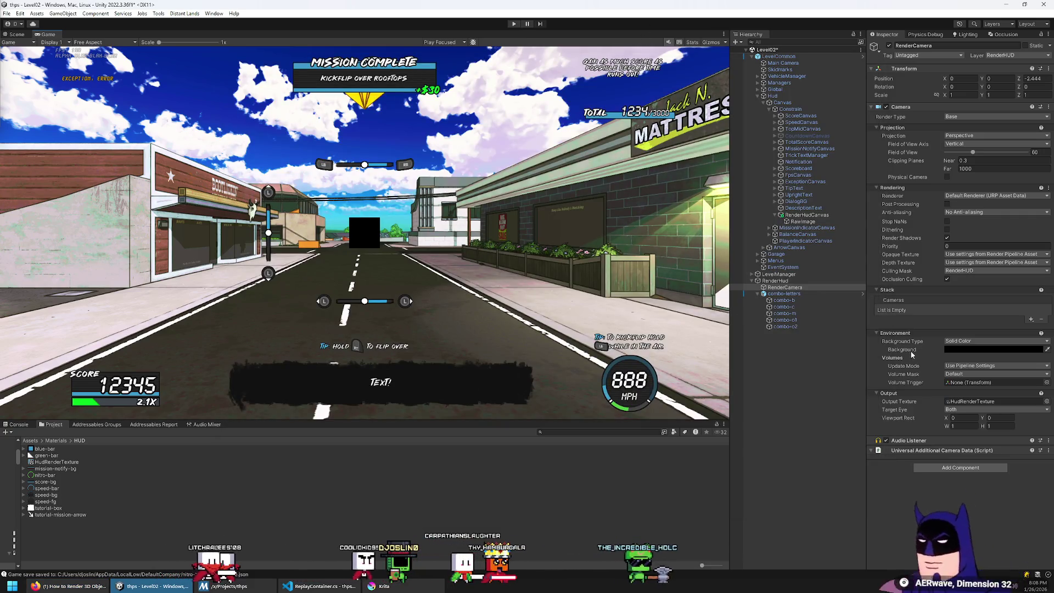
Try a red RenderCamera background, keep it black, and move RenderCamera to the Default layer
{"action": "left_click", "coordinate": [954, 350]}
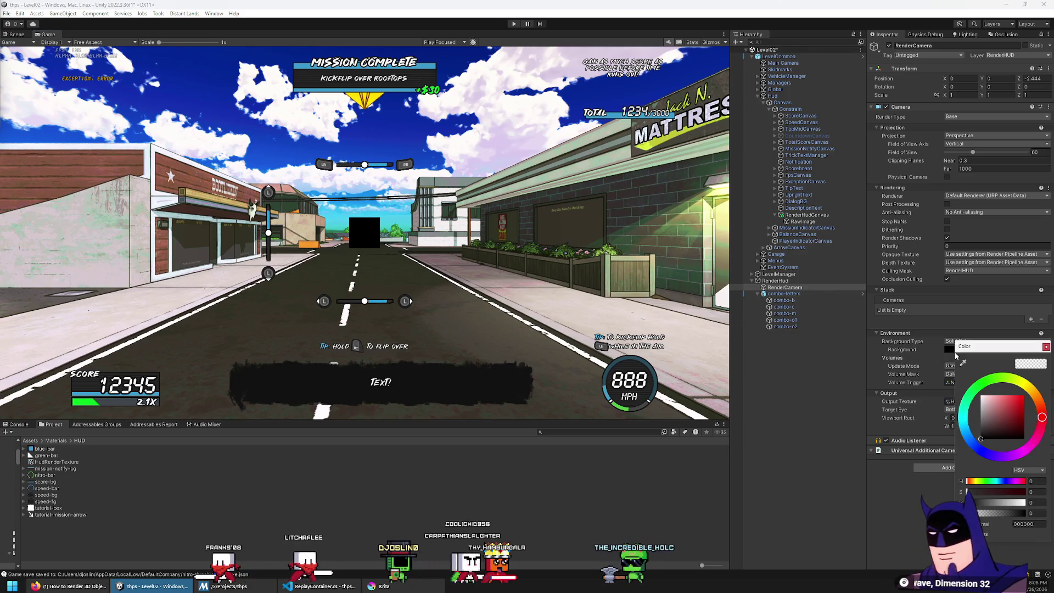
{"action": "mouse_move", "coordinate": [978, 498]}
{"action": "left_mouse_down"}
{"action": "mouse_move", "coordinate": [1015, 401]}
{"action": "mouse_move", "coordinate": [981, 438]}
{"action": "left_mouse_up"}
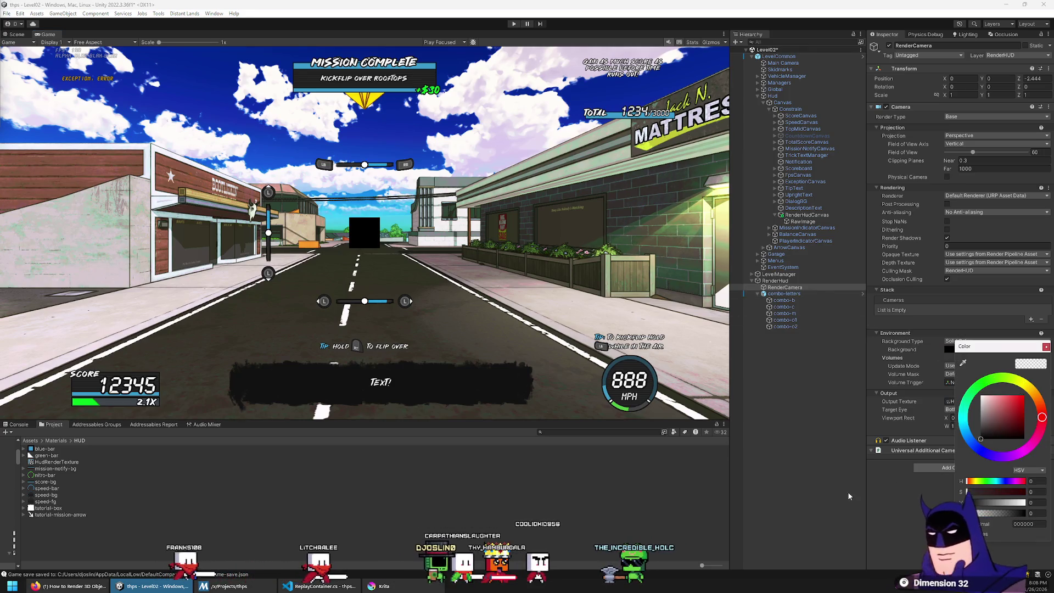
{"action": "left_click", "coordinate": [883, 505]}
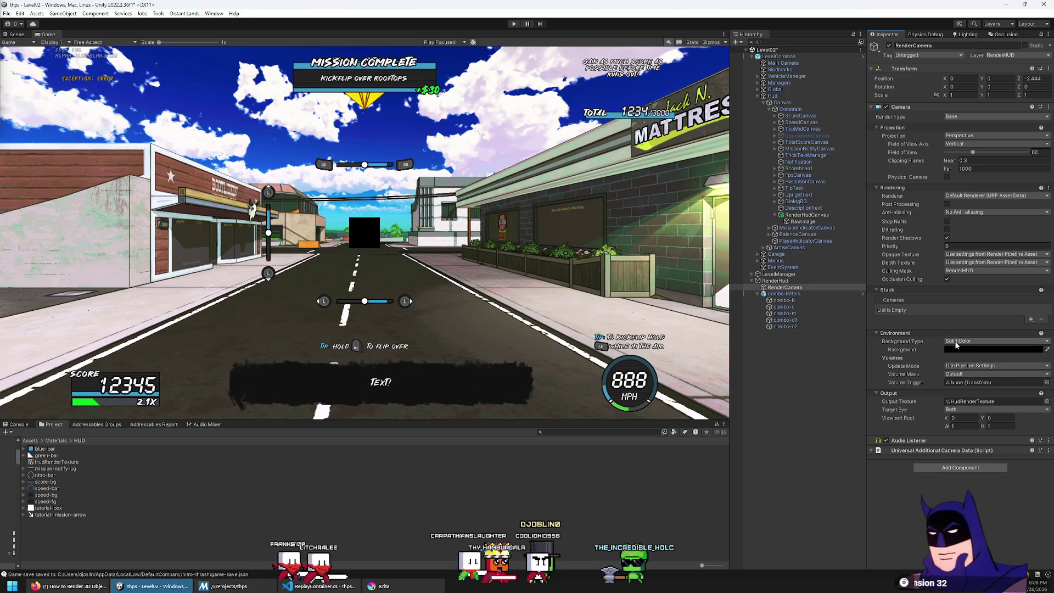
{"action": "left_click", "coordinate": [1016, 55]}
{"action": "left_click", "coordinate": [988, 64]}
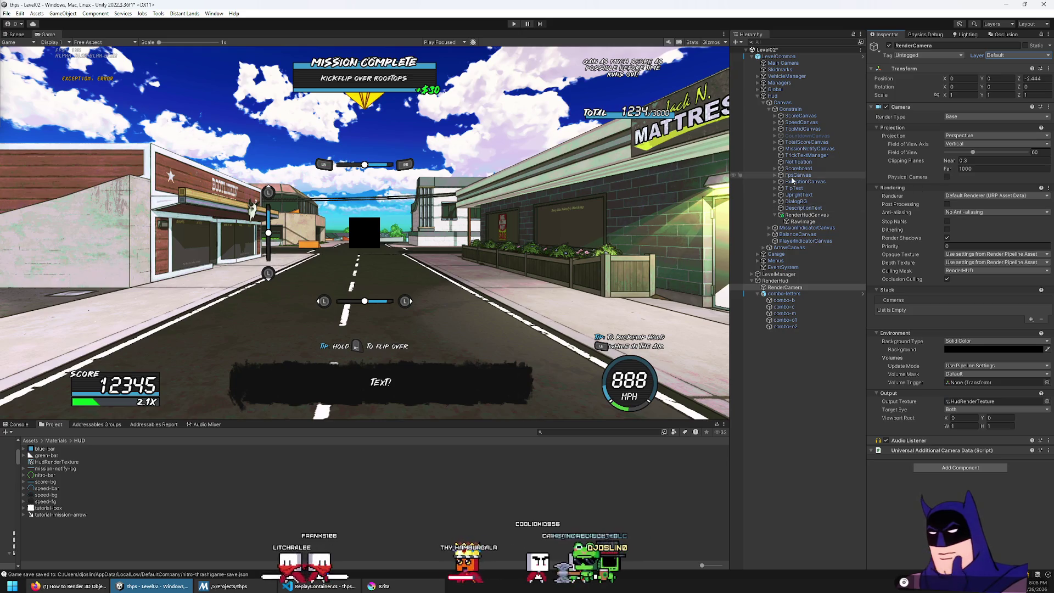
Check the RawImage and RenderCamera preview, then test the HUD in Play mode
{"action": "left_click", "coordinate": [810, 221]}
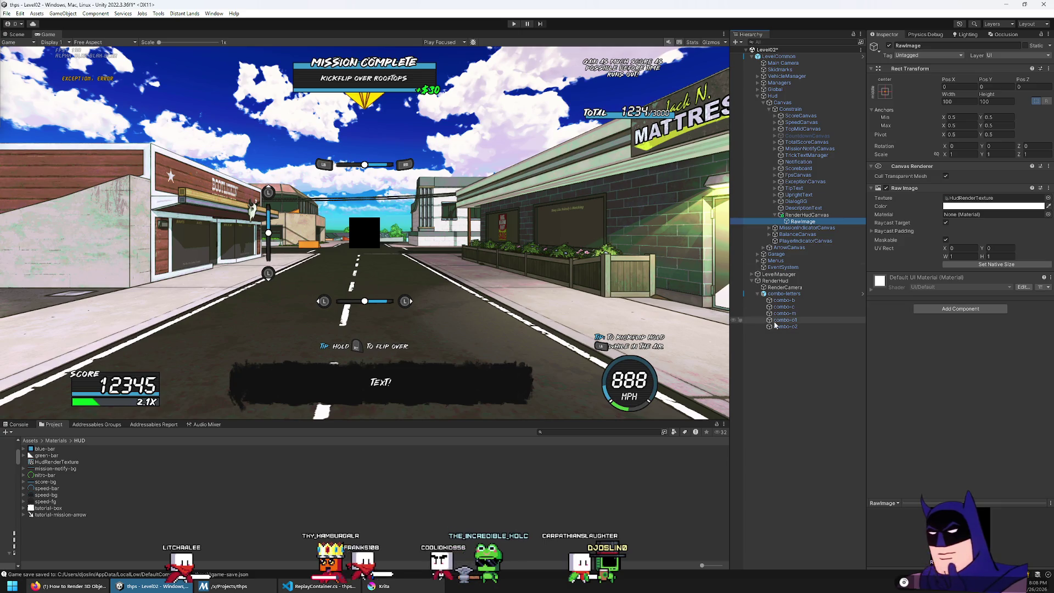
{"action": "left_click", "coordinate": [19, 34]}
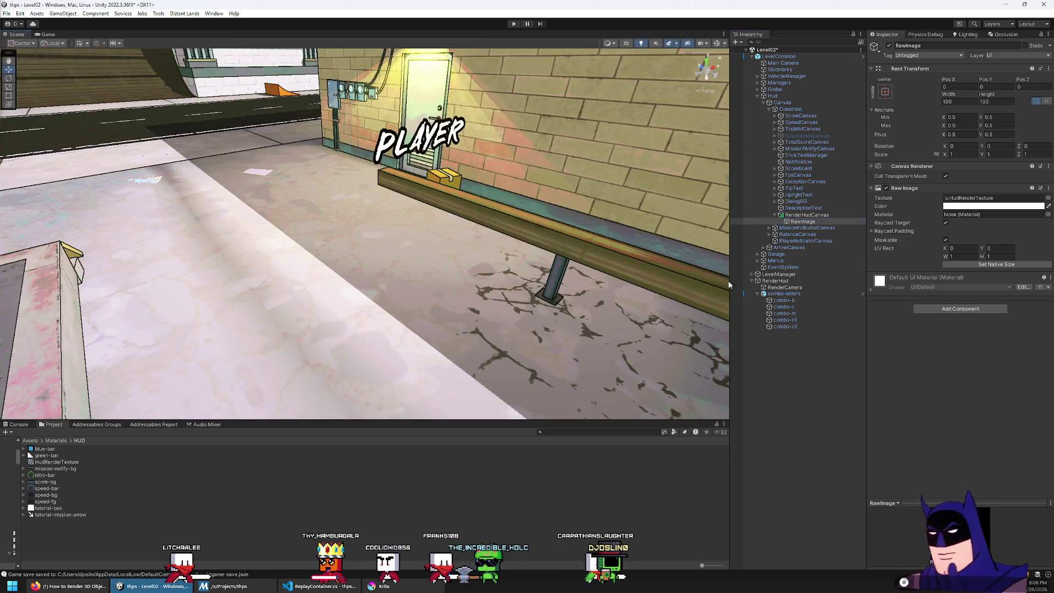
{"action": "left_click", "coordinate": [785, 287]}
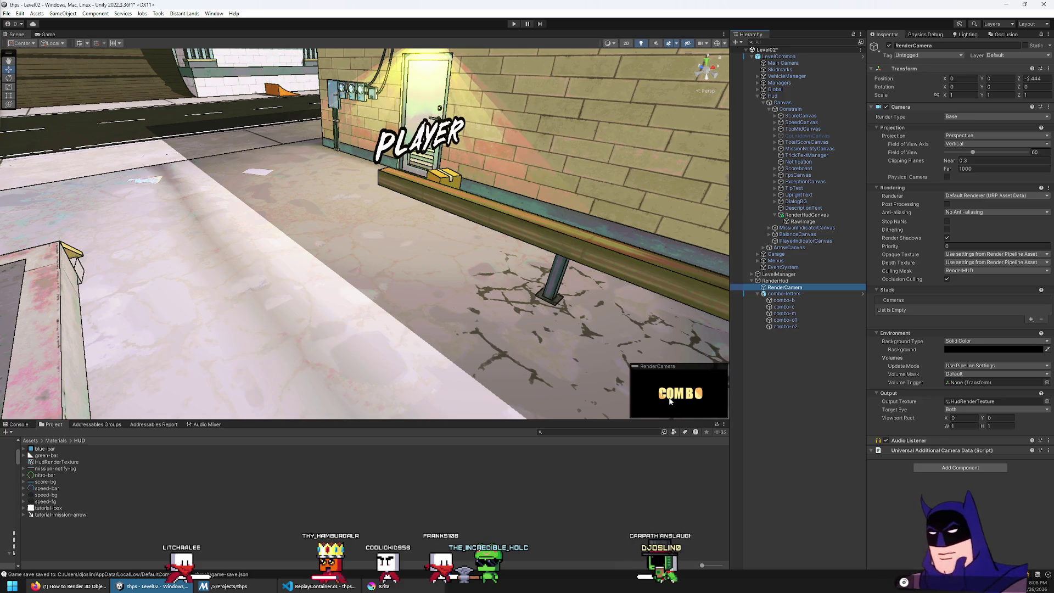
{"action": "key", "text": "ctrl+2"}
{"action": "left_click", "coordinate": [513, 23]}
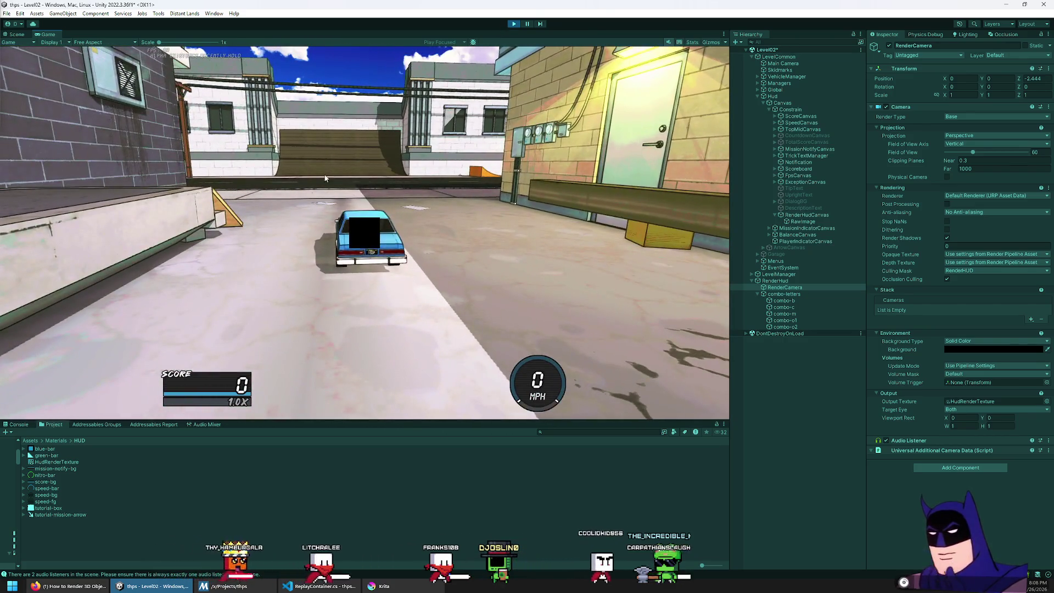
{"action": "left_click", "coordinate": [511, 24]}
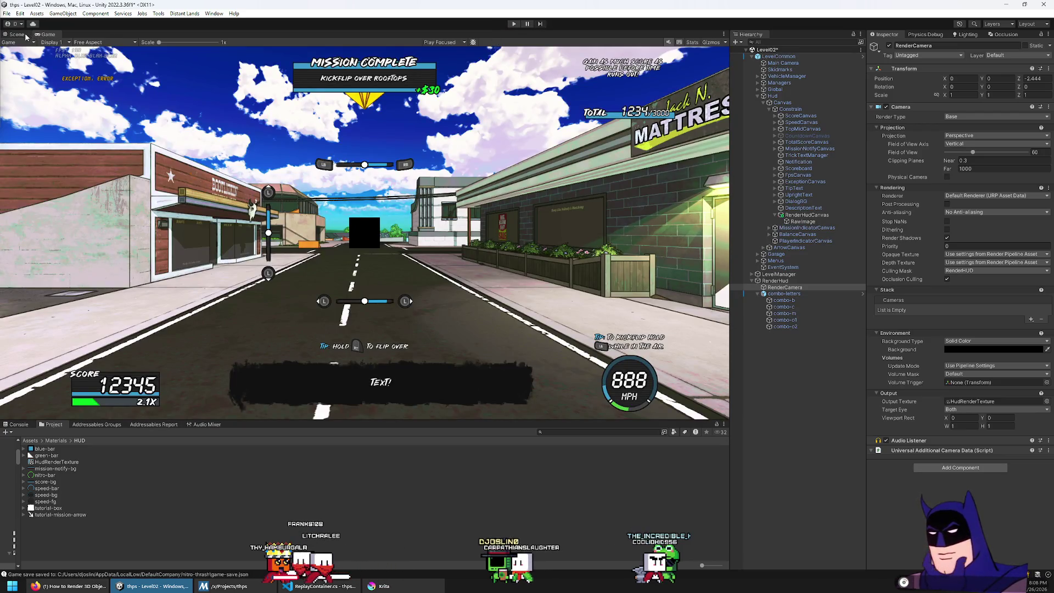
Fly the Scene camera toward the rail to view RenderCamera's COMBO preview
{"action": "left_click", "coordinate": [17, 34]}
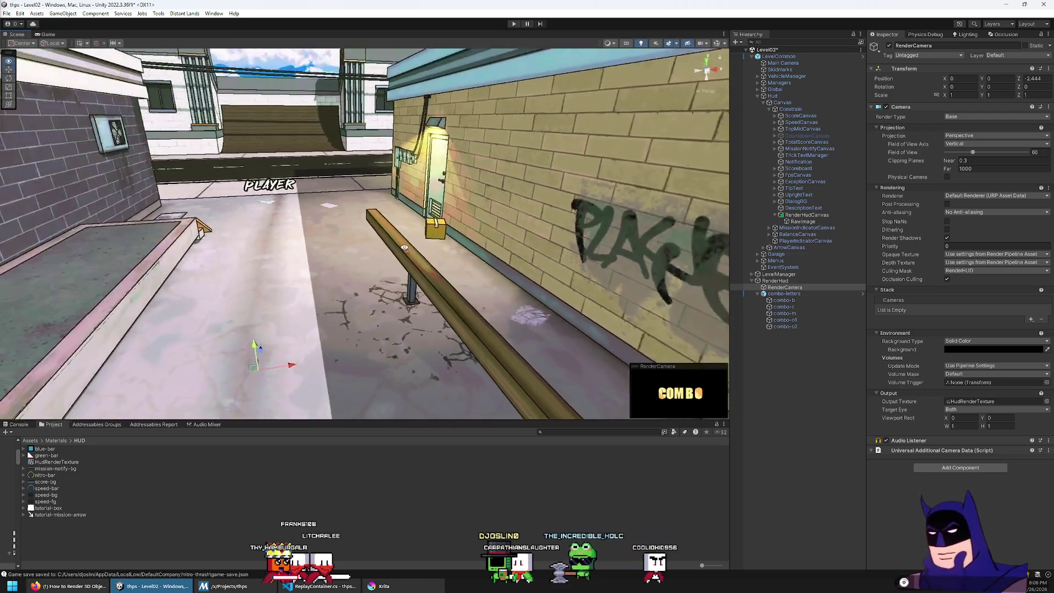
{"action": "key", "text": "w"}
{"action": "key", "text": "a"}
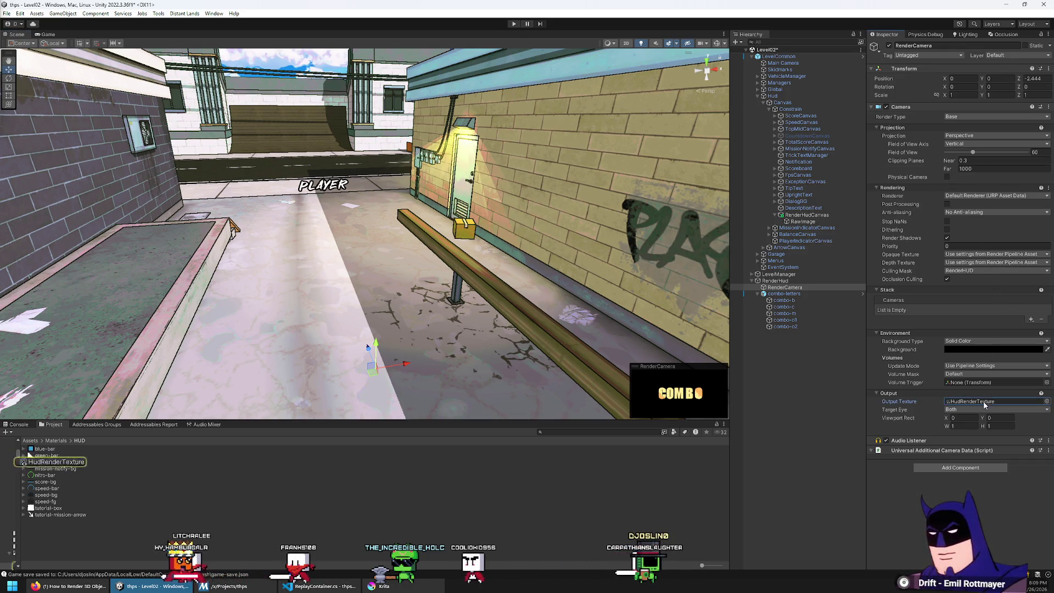
Set HudRenderTexture to 512 x 512, keeping 2D, R8G8B8A8_UNORM and the Sprite Unlit pass
{"action": "left_click", "coordinate": [46, 463]}
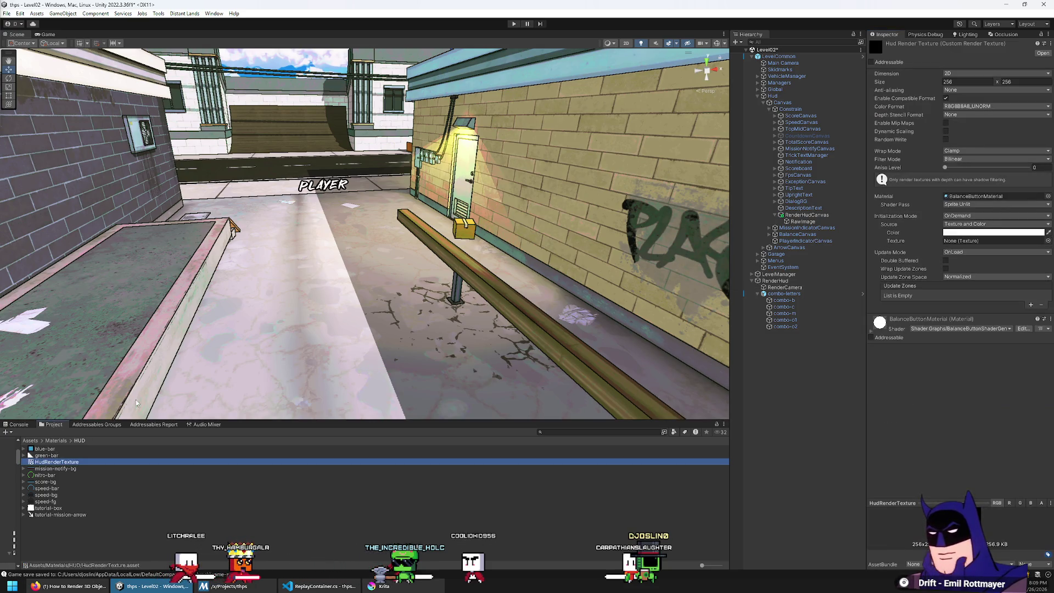
{"action": "left_click", "coordinate": [964, 85]}
{"action": "type", "text": "512"}
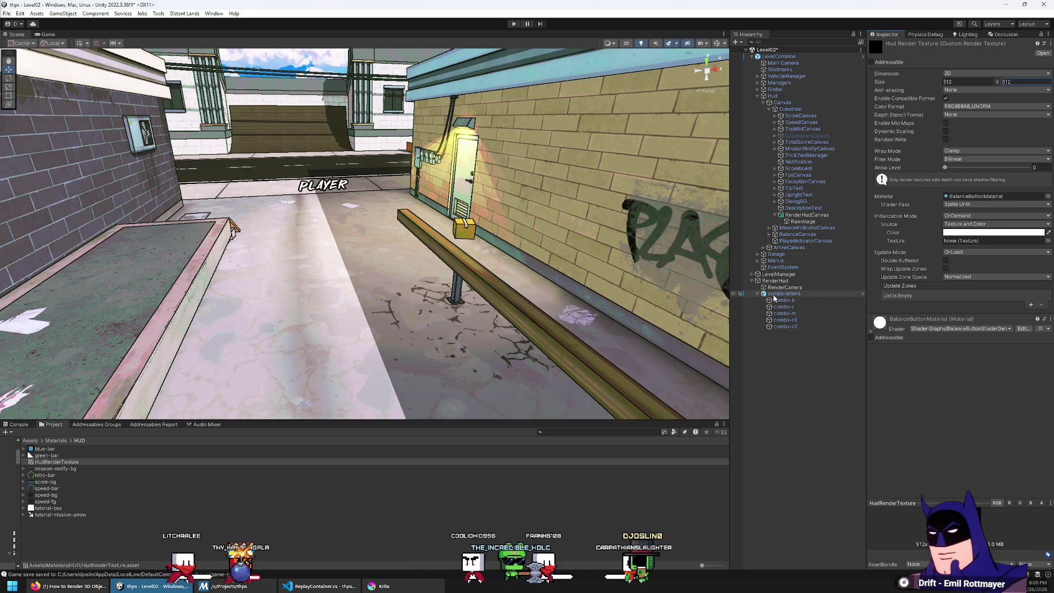
{"action": "left_click", "coordinate": [964, 73]}
{"action": "left_click", "coordinate": [929, 71]}
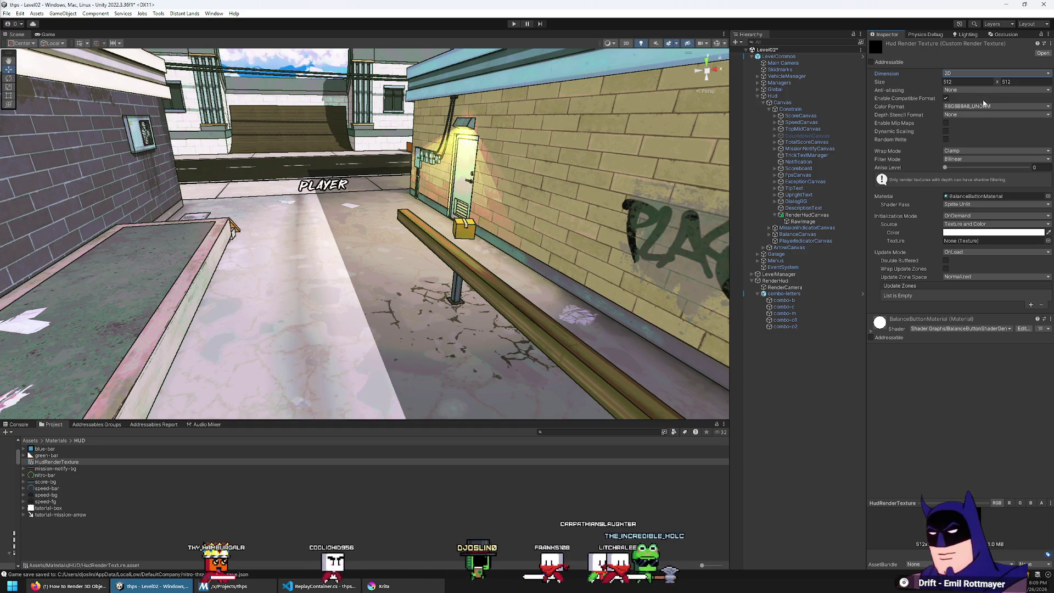
{"action": "left_click", "coordinate": [967, 107]}
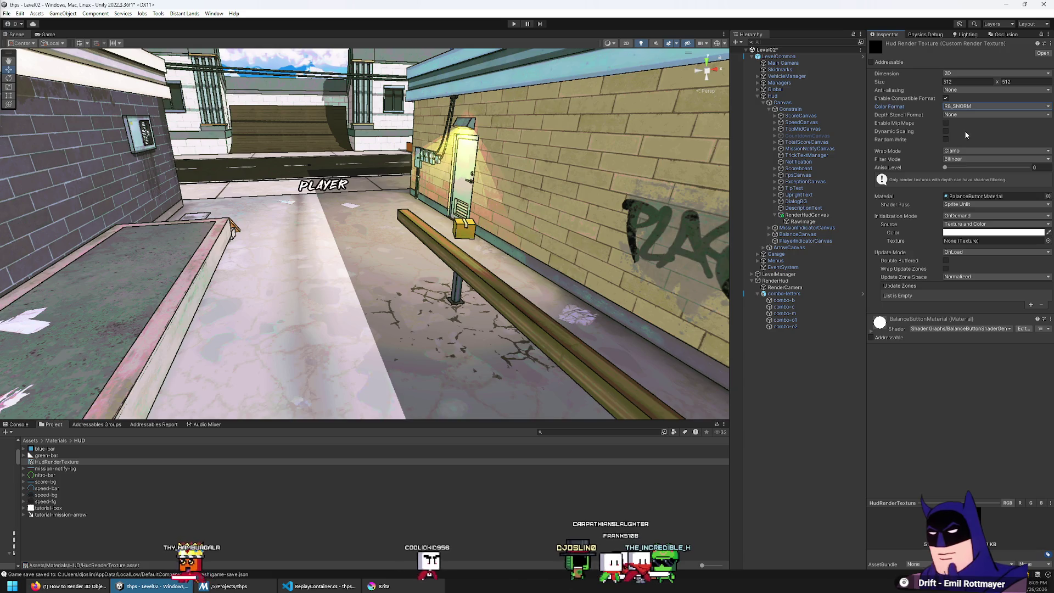
{"action": "left_click", "coordinate": [969, 107]}
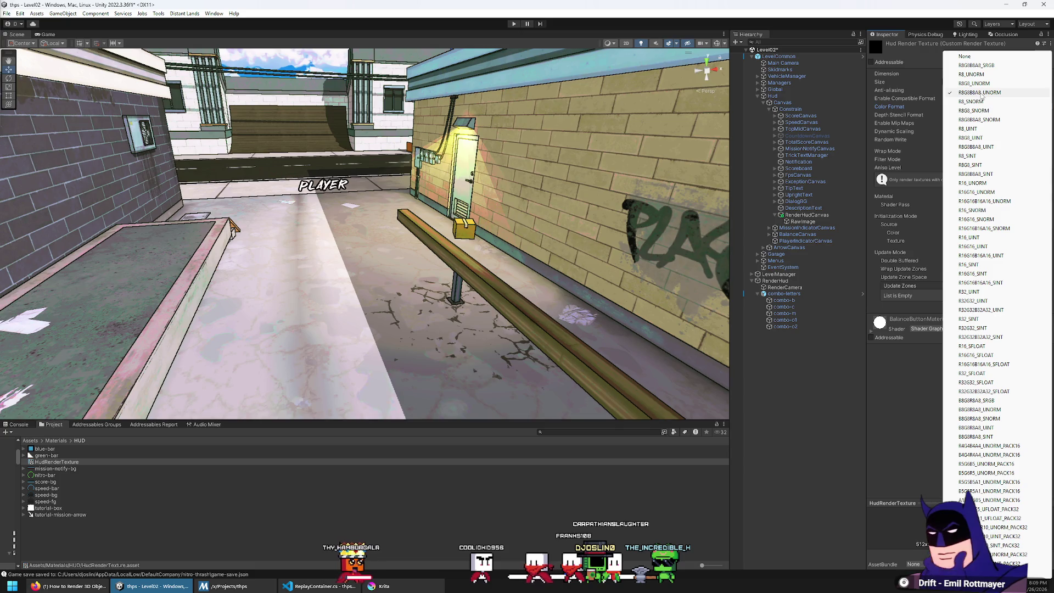
{"action": "left_click", "coordinate": [981, 94]}
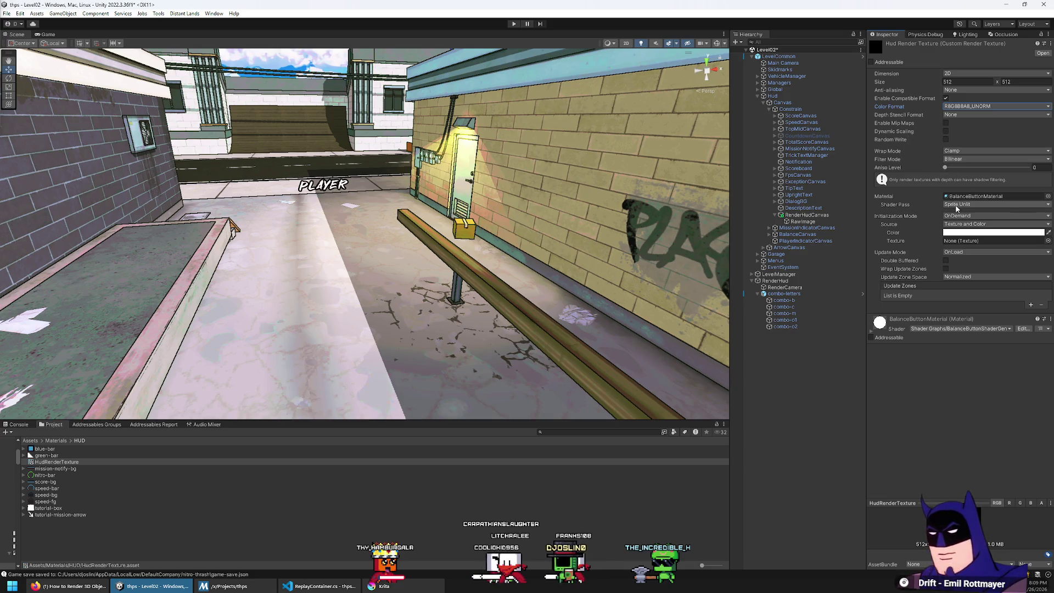
{"action": "left_click", "coordinate": [916, 205]}
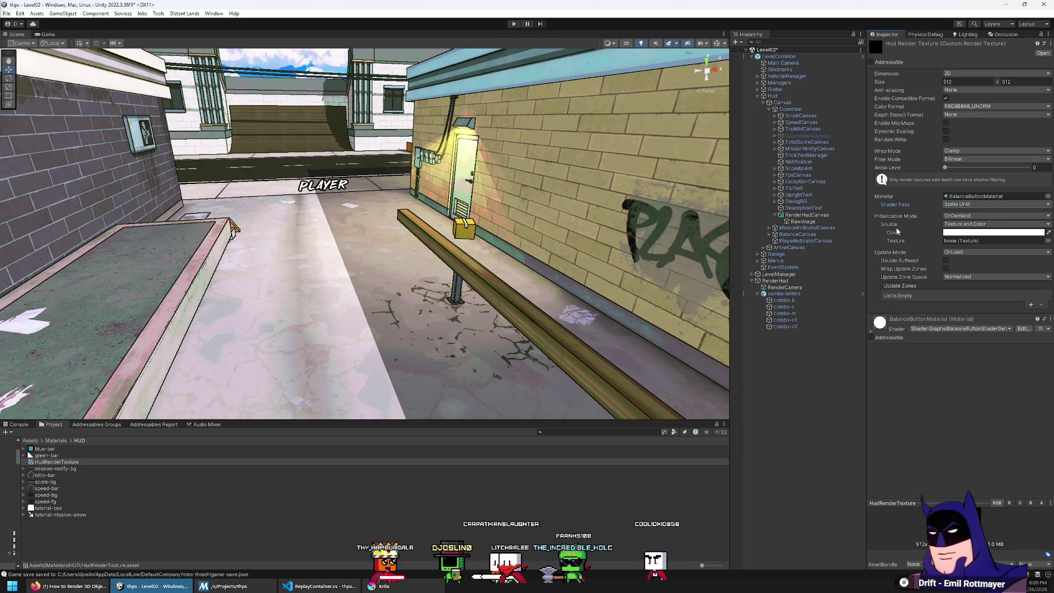
{"action": "left_click", "coordinate": [966, 197]}
{"action": "key", "text": "Delete"}
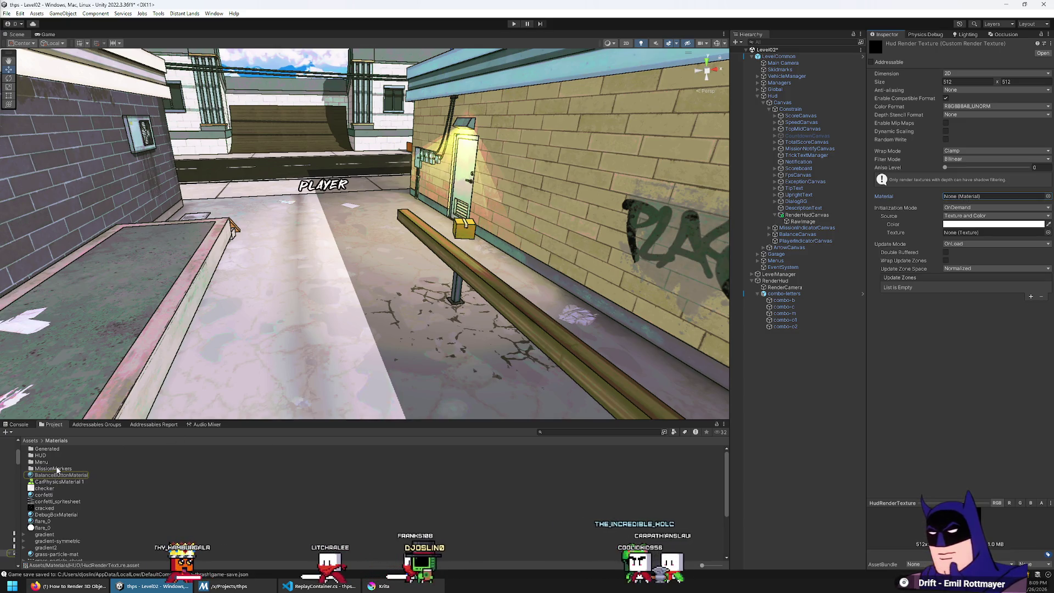
{"action": "key", "text": "ctrl+z"}
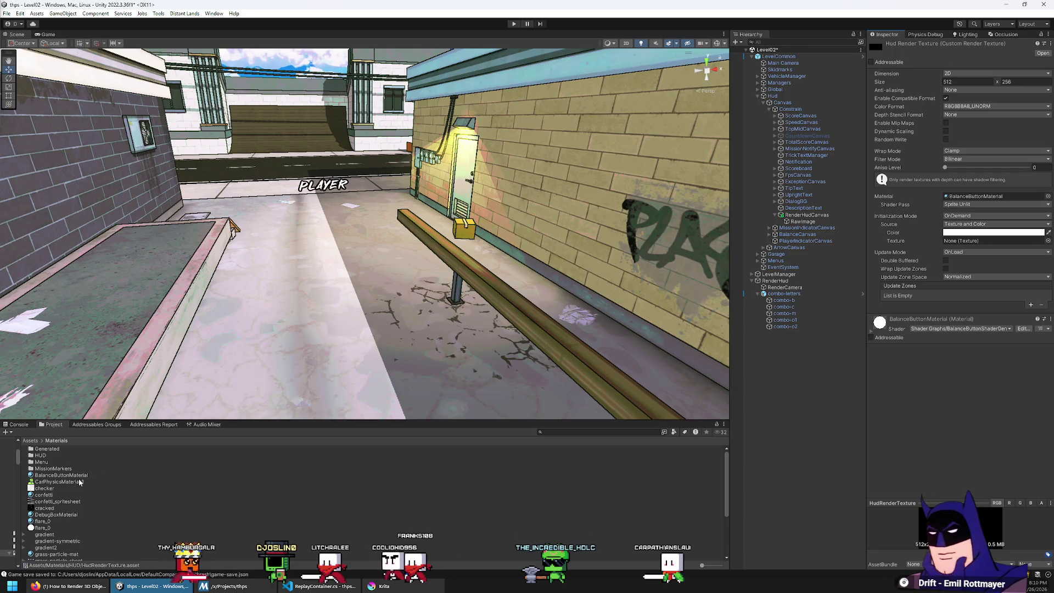
{"action": "key", "text": "ctrl+y"}
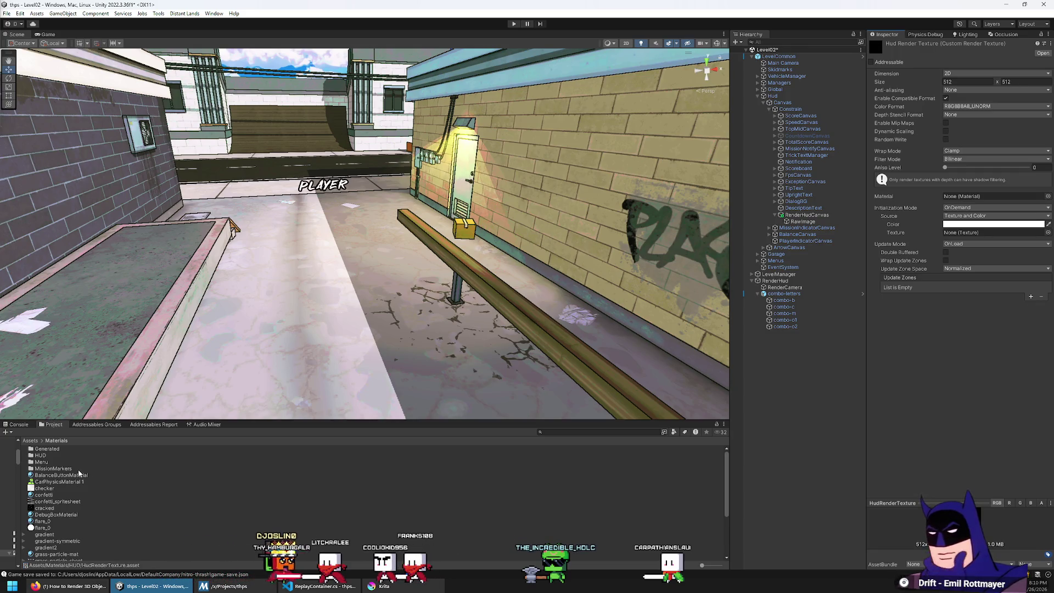
{"action": "double_click", "coordinate": [37, 455]}
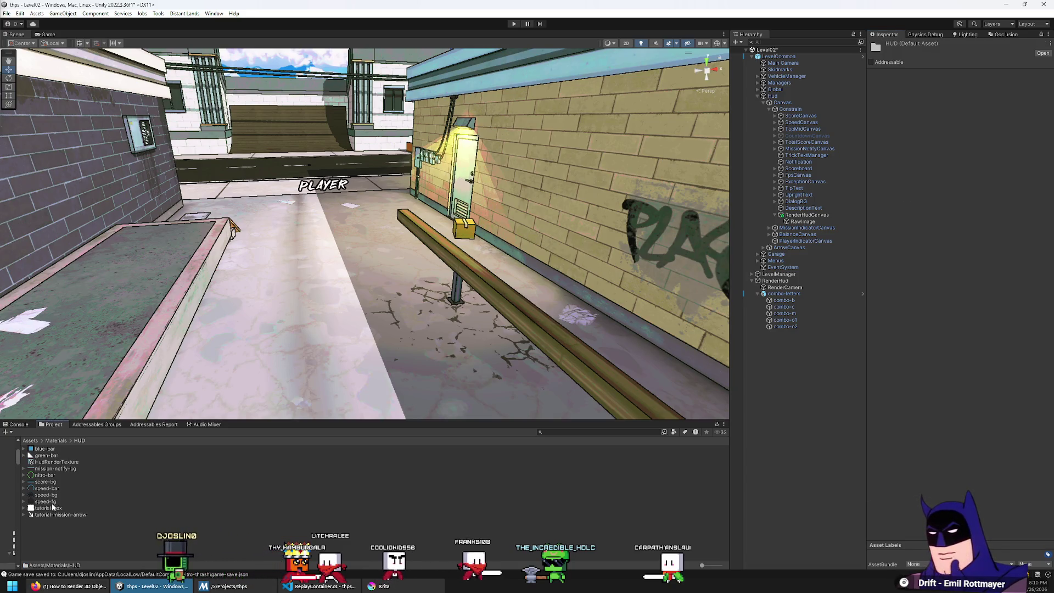
{"action": "left_click", "coordinate": [52, 463]}
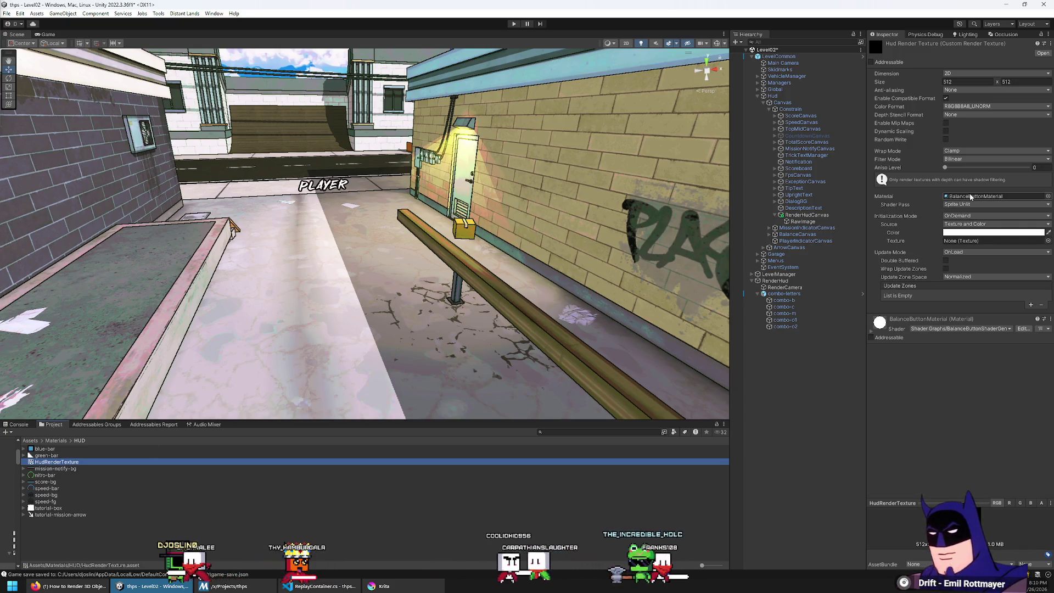
{"action": "key", "text": "alt+Tab"}
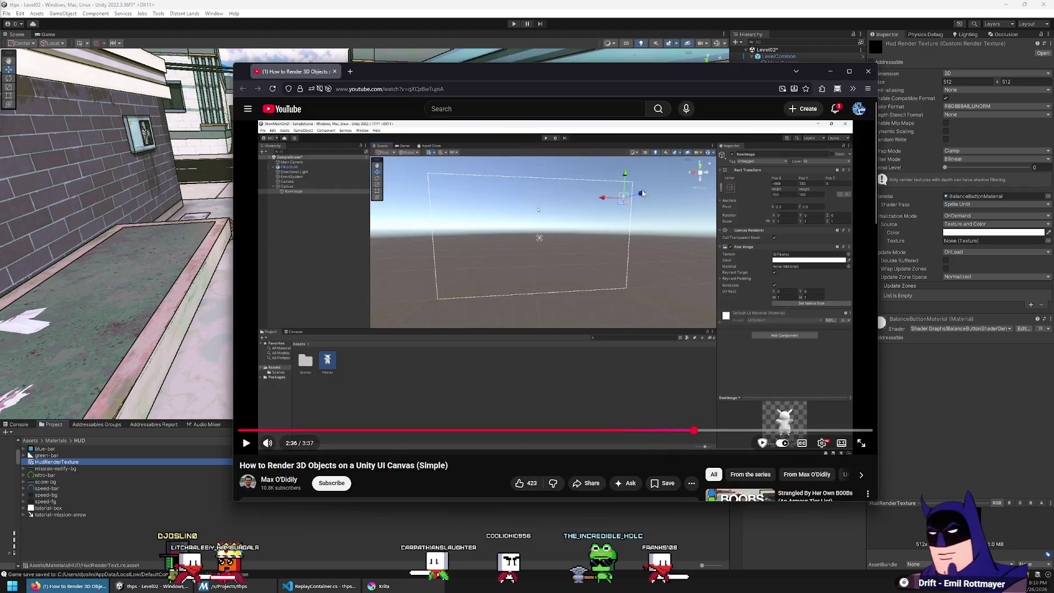
Rewind the tutorial to its 1:43 render texture settings, pause, and return to Unity
{"action": "left_click", "coordinate": [642, 214]}
{"action": "key", "text": "j"}
{"action": "key", "text": "j"}
{"action": "key", "text": "j"}
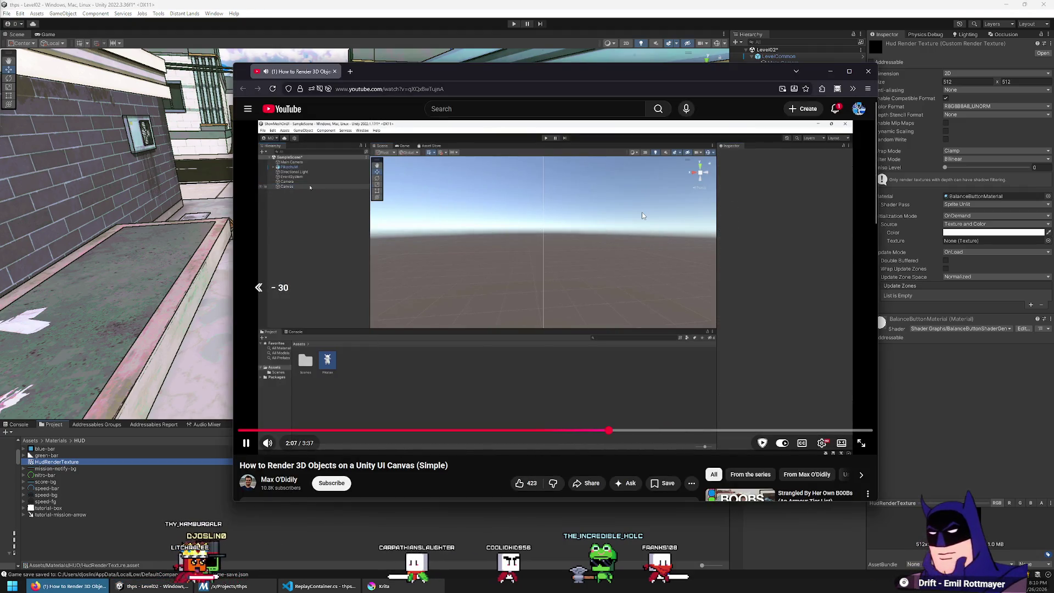
{"action": "key", "text": "Left"}
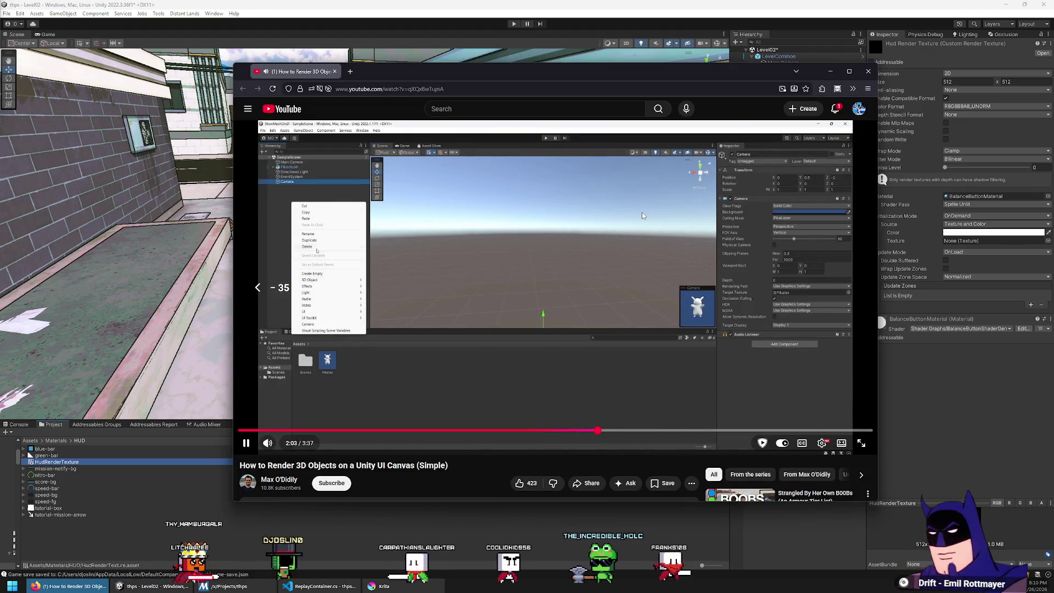
{"action": "key", "text": "j"}
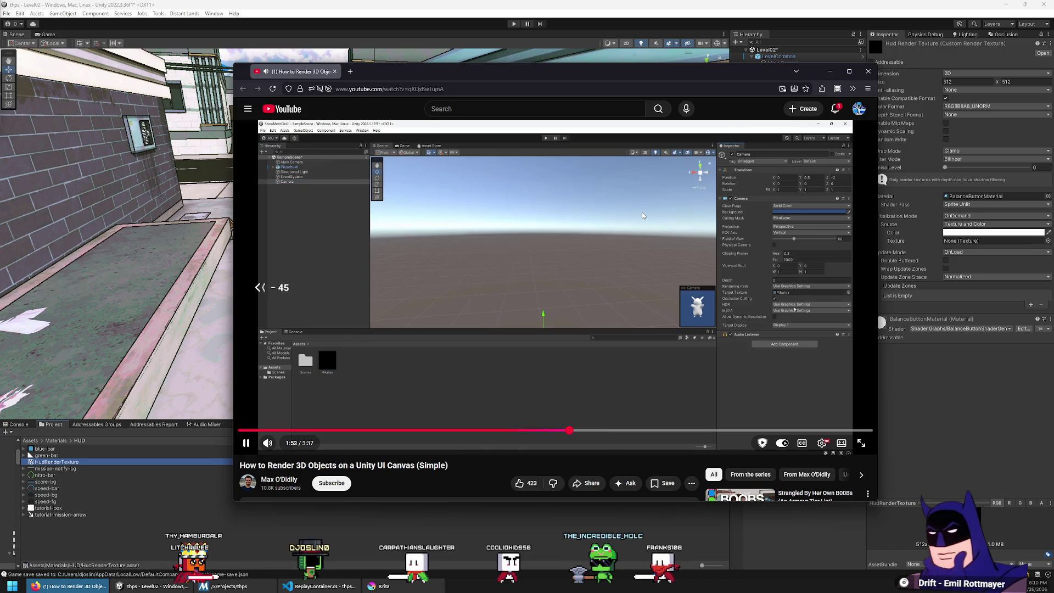
{"action": "key", "text": "Left"}
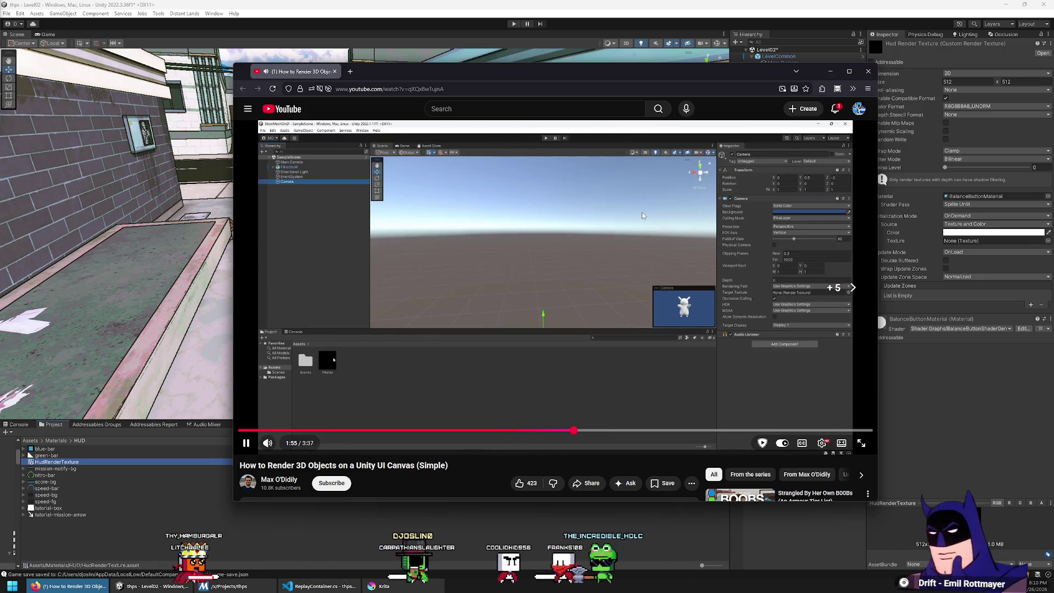
{"action": "key", "text": "Left"}
{"action": "key", "text": "Left"}
{"action": "key", "text": "Left"}
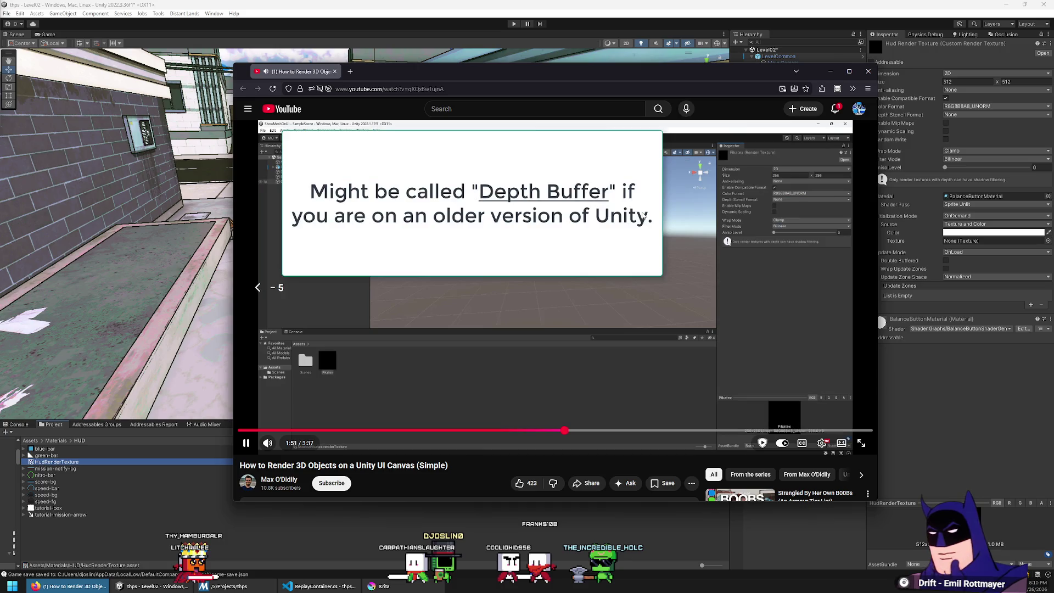
{"action": "key", "text": "k"}
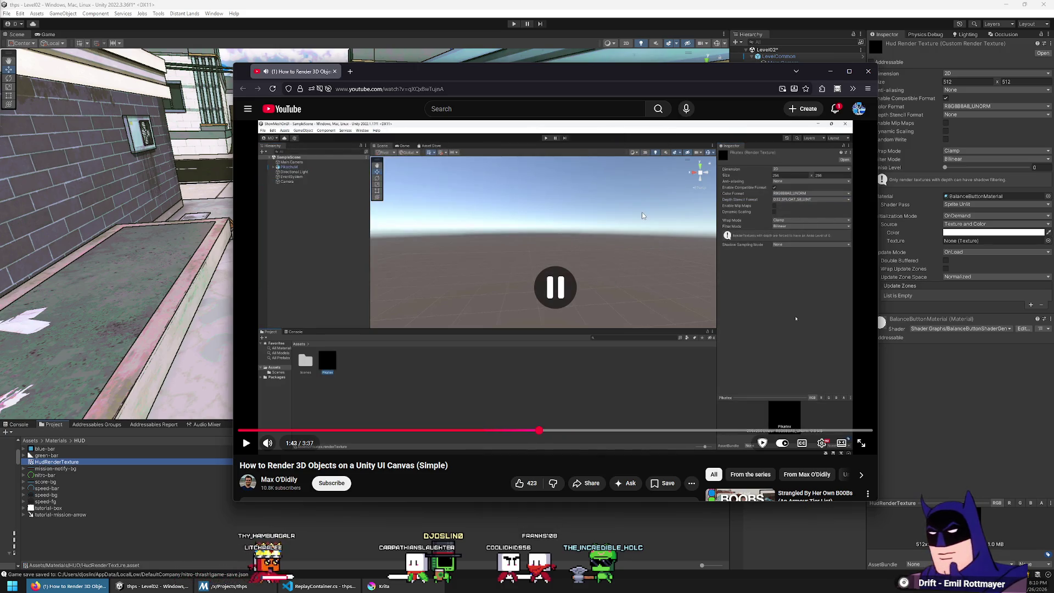
{"action": "left_click", "coordinate": [968, 183]}
{"action": "right_click", "coordinate": [976, 197]}
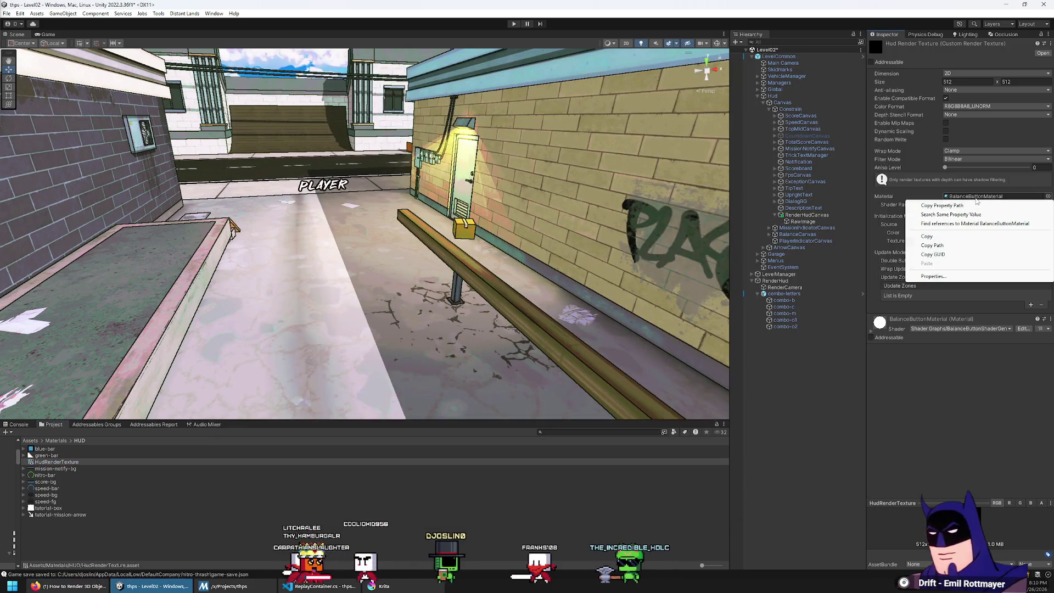
{"action": "key", "text": "Escape"}
{"action": "left_click", "coordinate": [954, 197]}
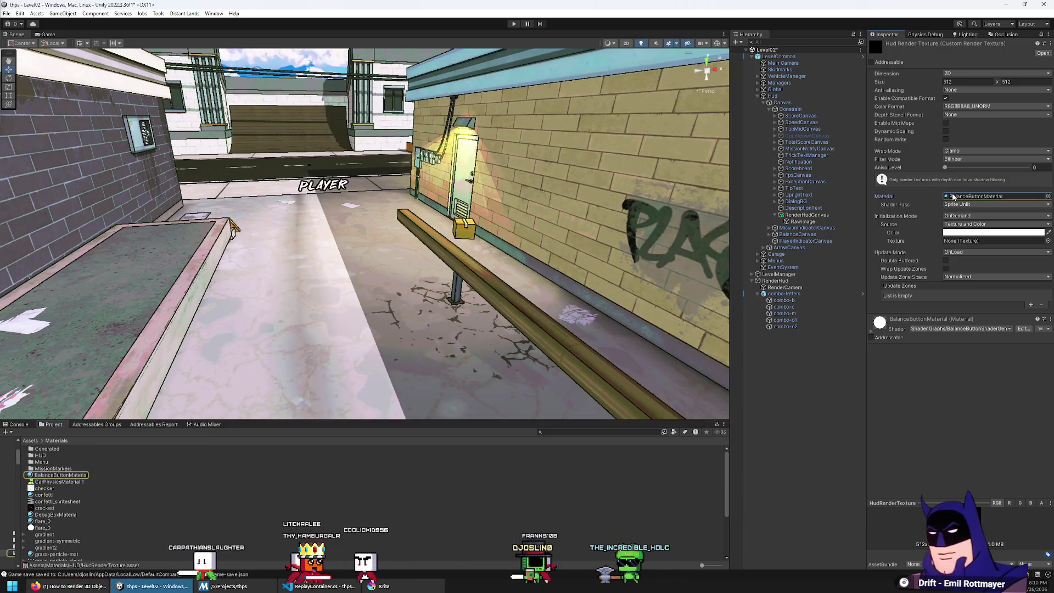
{"action": "key", "text": "Delete"}
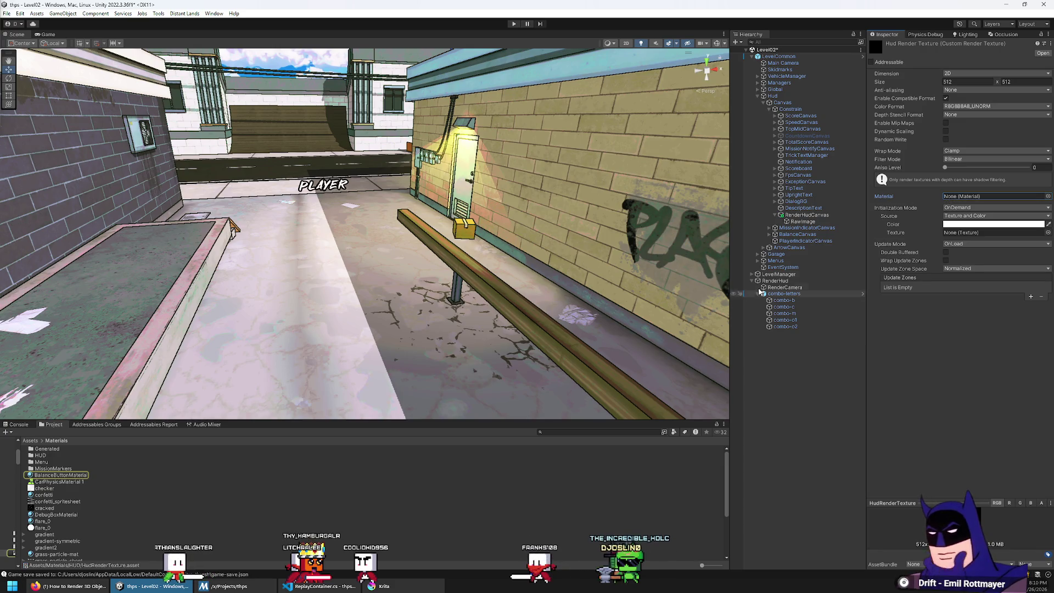
{"action": "key", "text": "alt+Tab"}
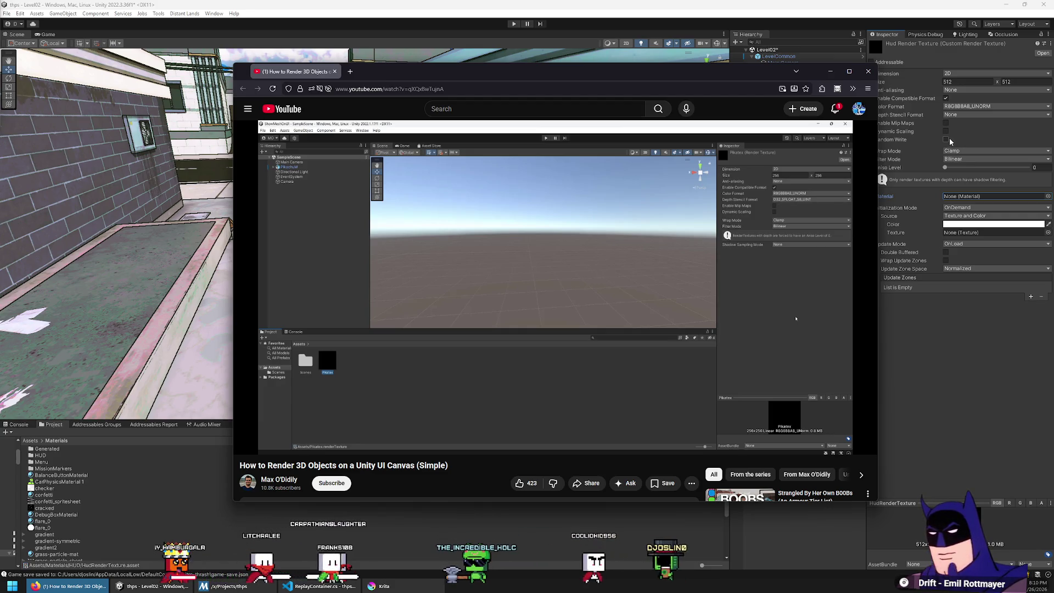
{"action": "left_click", "coordinate": [946, 140]}
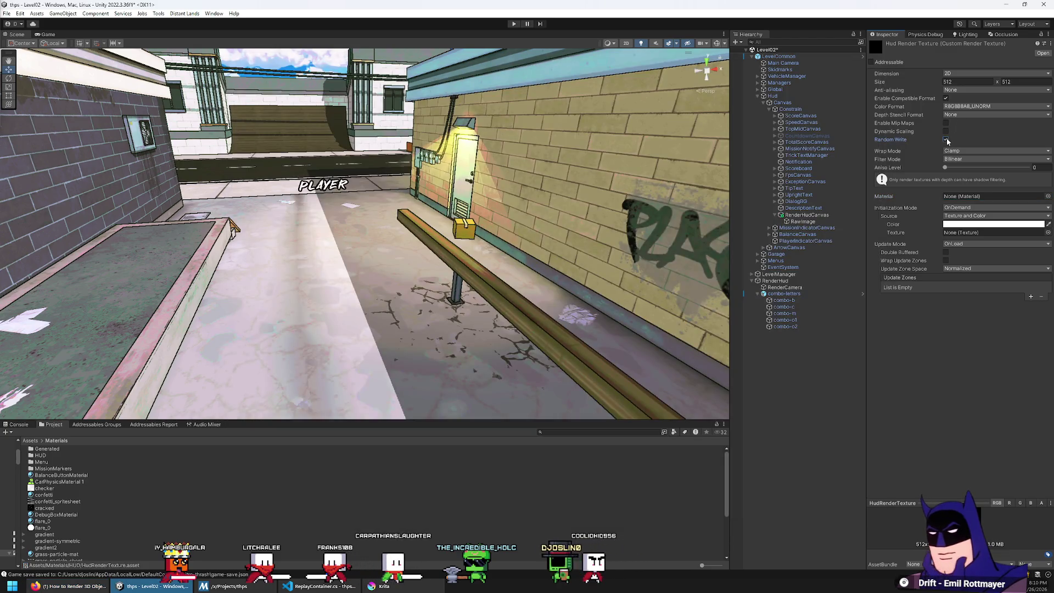
{"action": "left_click", "coordinate": [947, 140]}
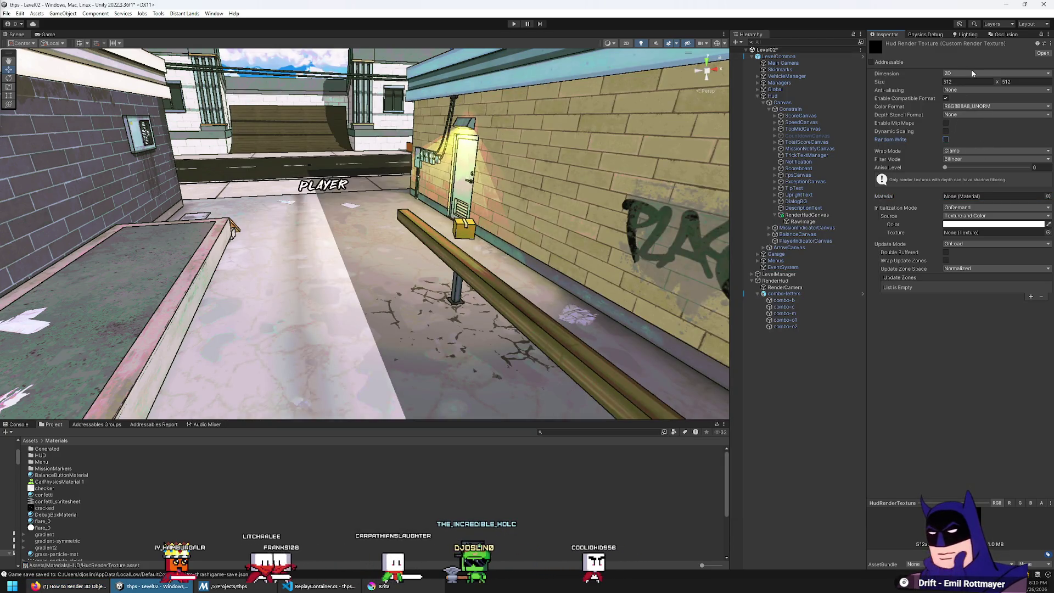
{"action": "key", "text": "alt+Tab"}
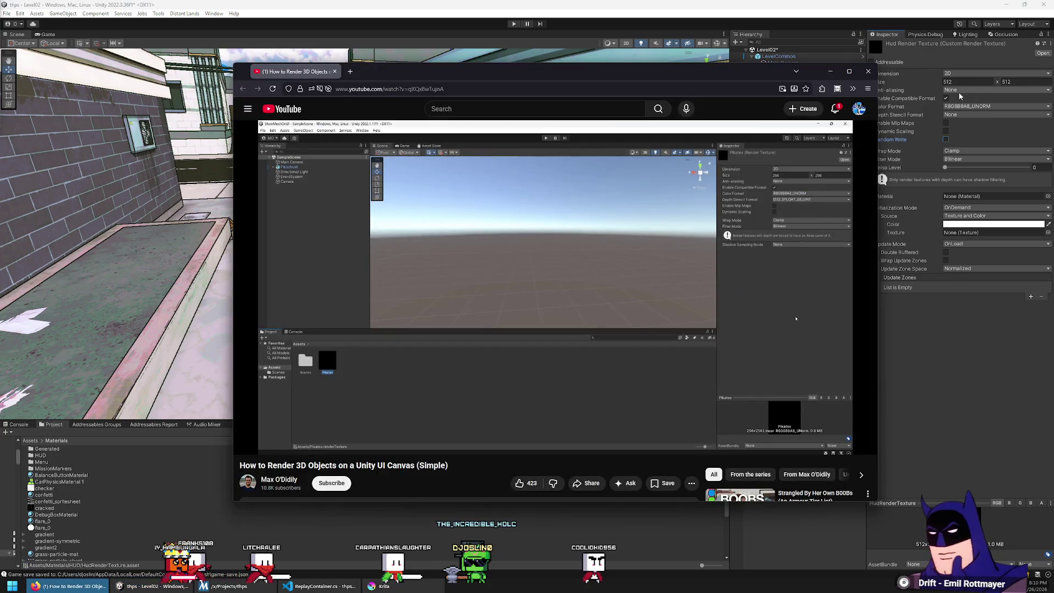
{"action": "key", "text": "alt+Tab"}
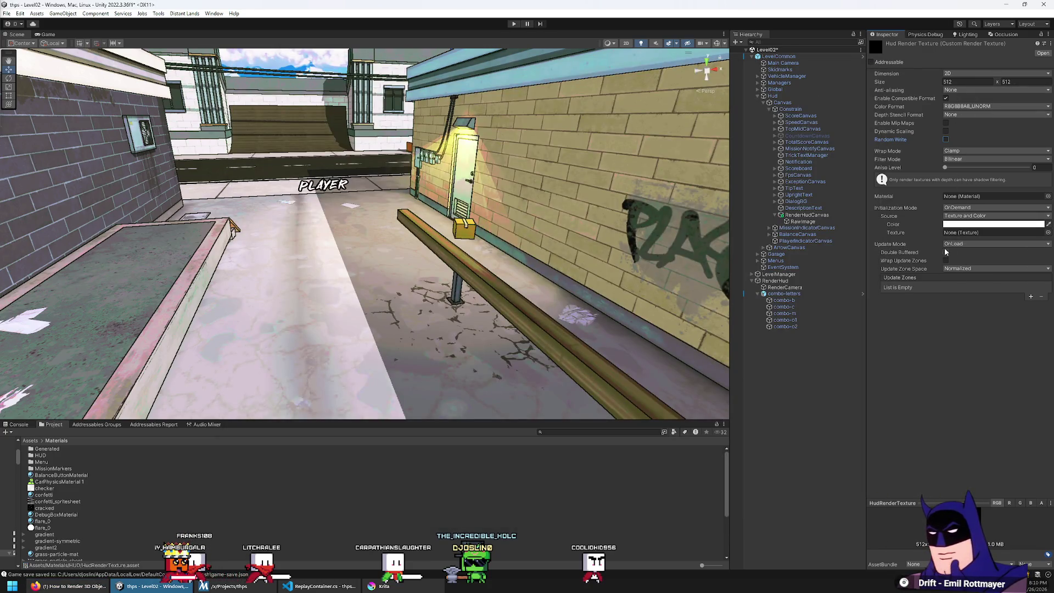
Lower the source colour alpha to 43 and set Initialization and Update Mode to Realtime
{"action": "left_click", "coordinate": [977, 224]}
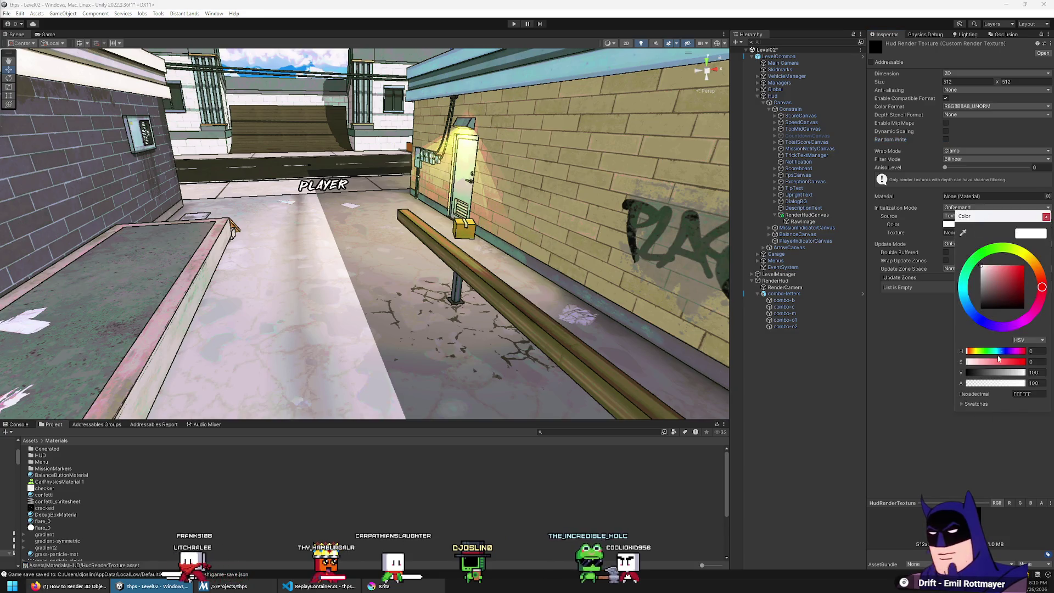
{"action": "left_click", "coordinate": [992, 384]}
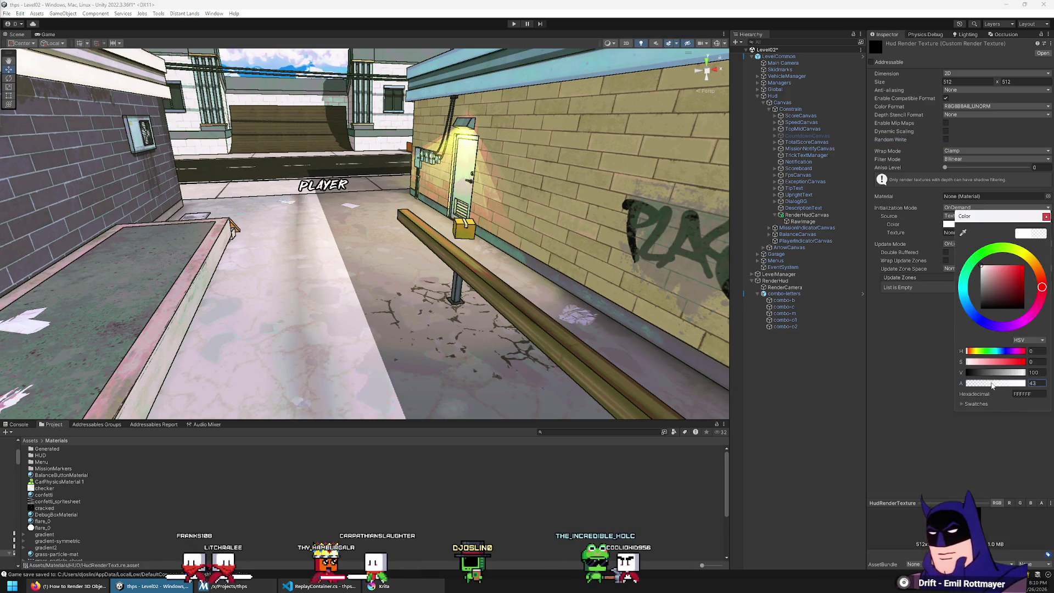
{"action": "left_click", "coordinate": [978, 208]}
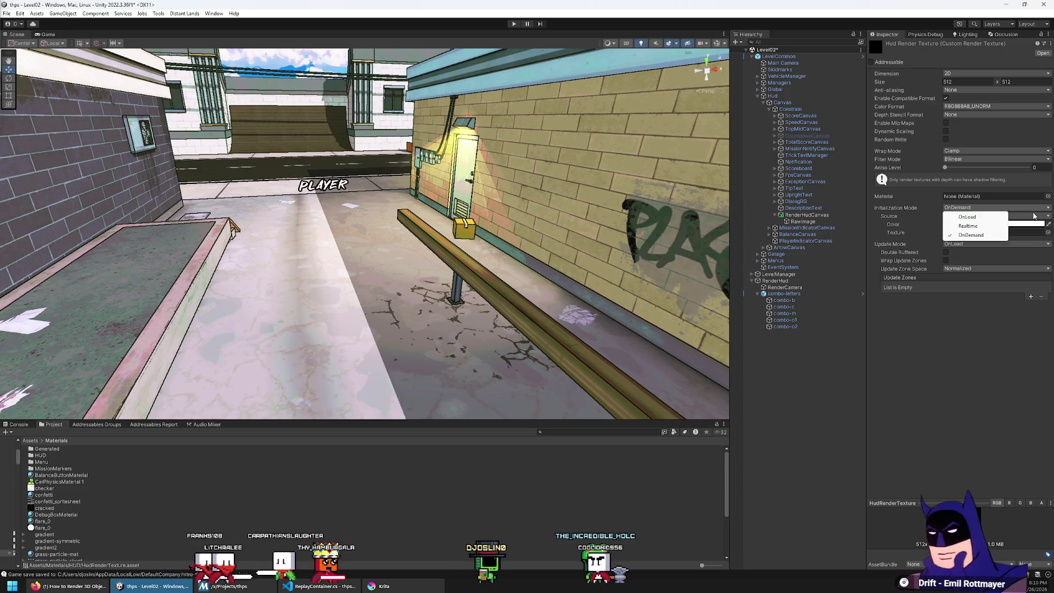
{"action": "left_click", "coordinate": [971, 225]}
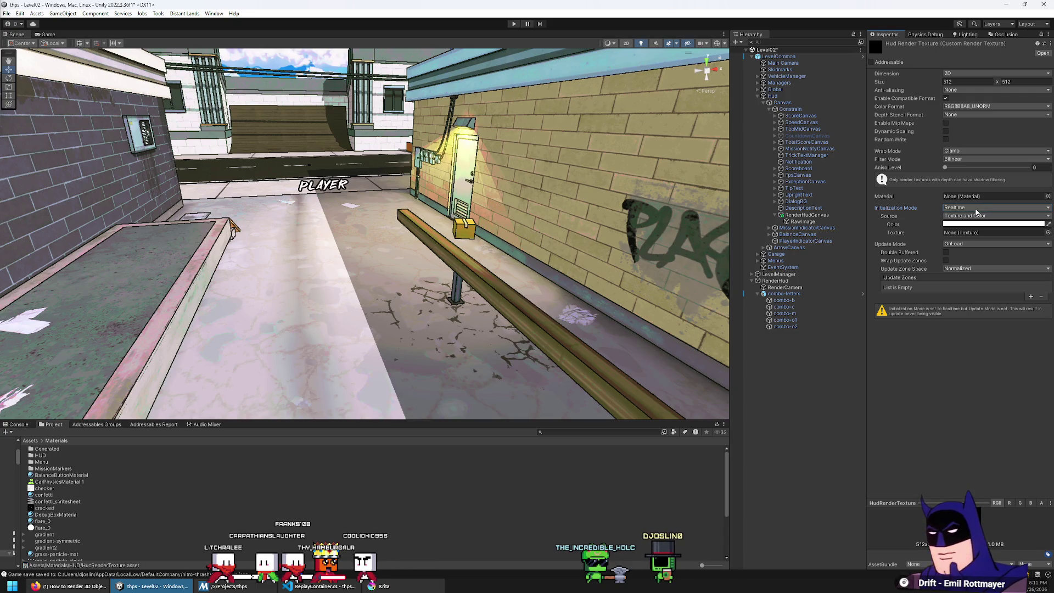
{"action": "left_click", "coordinate": [965, 245]}
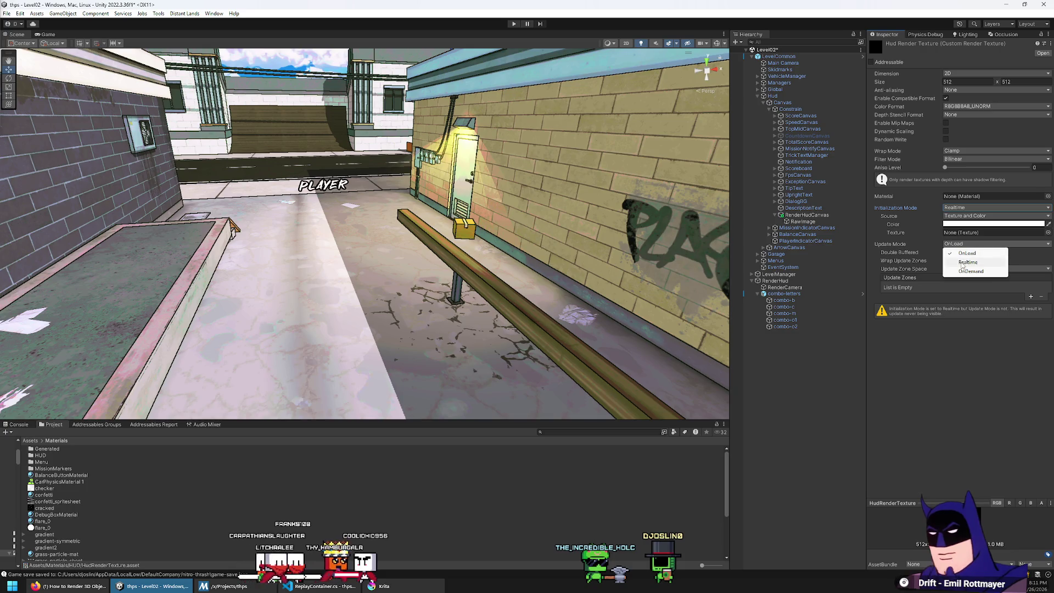
{"action": "left_click", "coordinate": [963, 263]}
{"action": "left_click", "coordinate": [976, 208]}
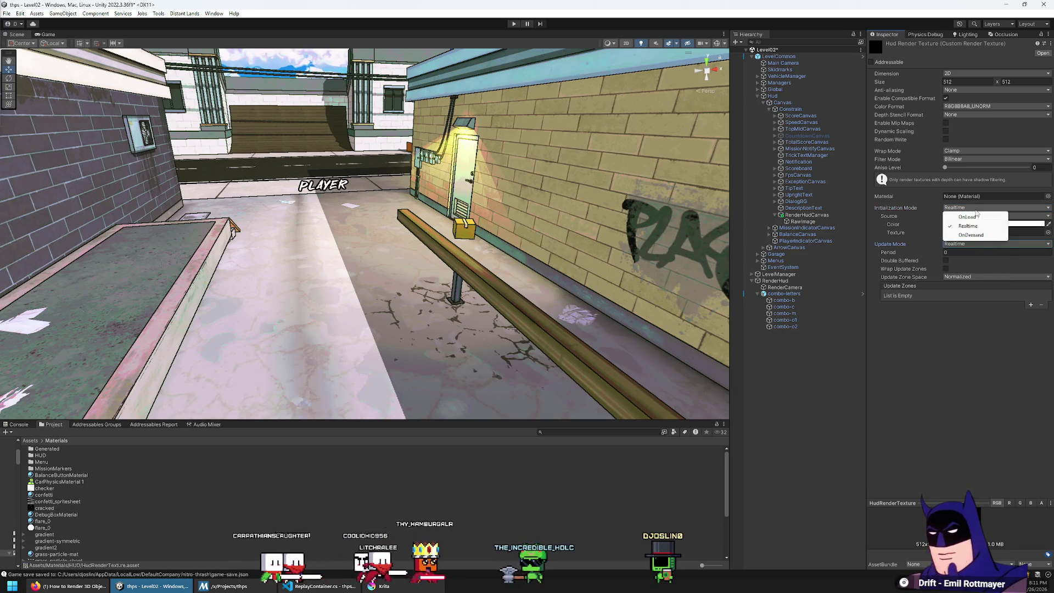
{"action": "left_click", "coordinate": [968, 226]}
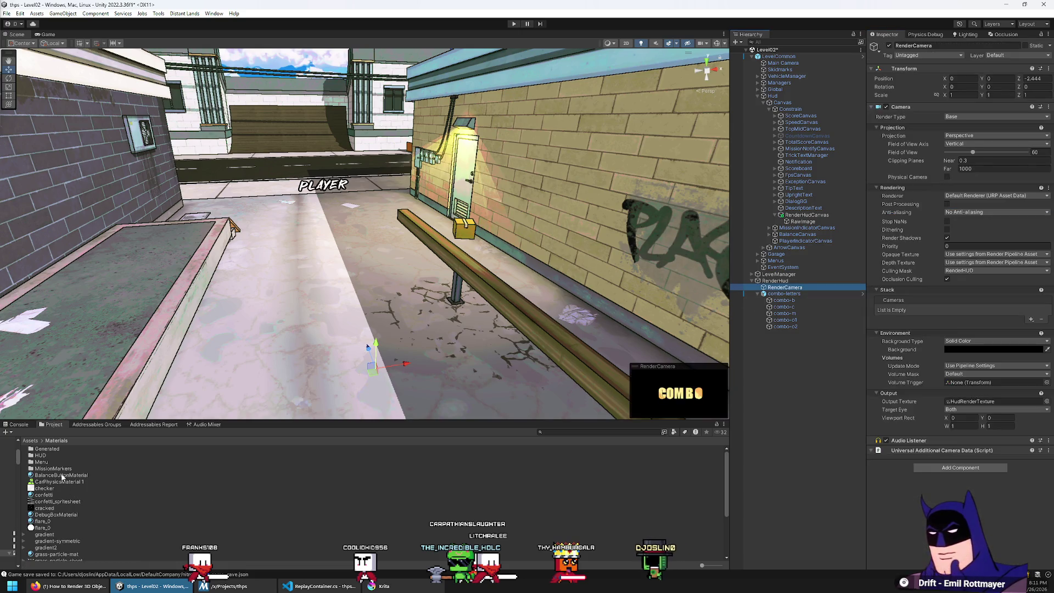
Open Materials/HUD, try HudRenderTexture as RenderCamera's output, and enlarge the texture preview
{"action": "double_click", "coordinate": [37, 455]}
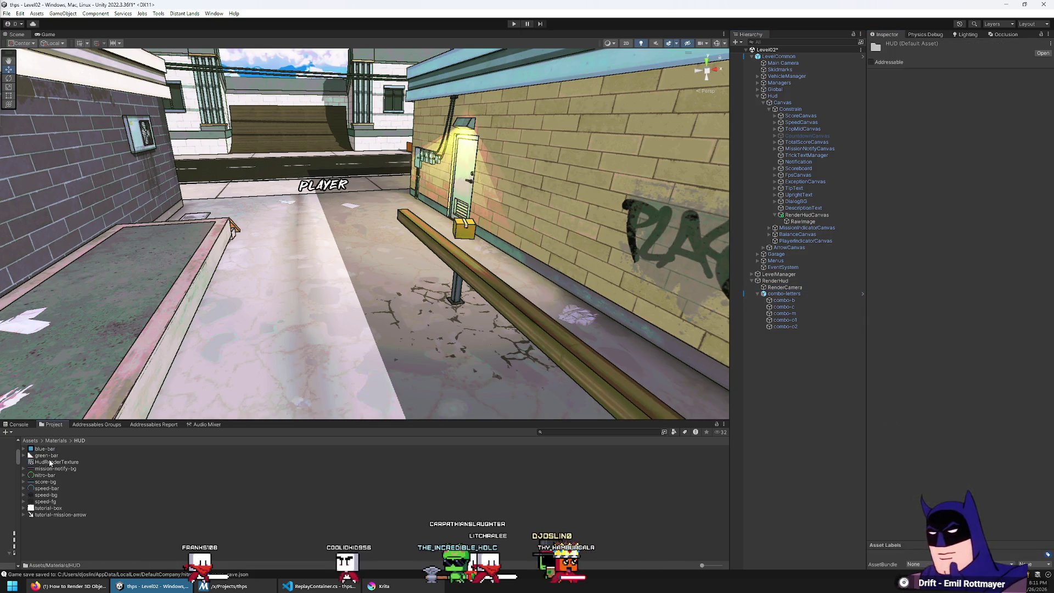
{"action": "left_click", "coordinate": [49, 461]}
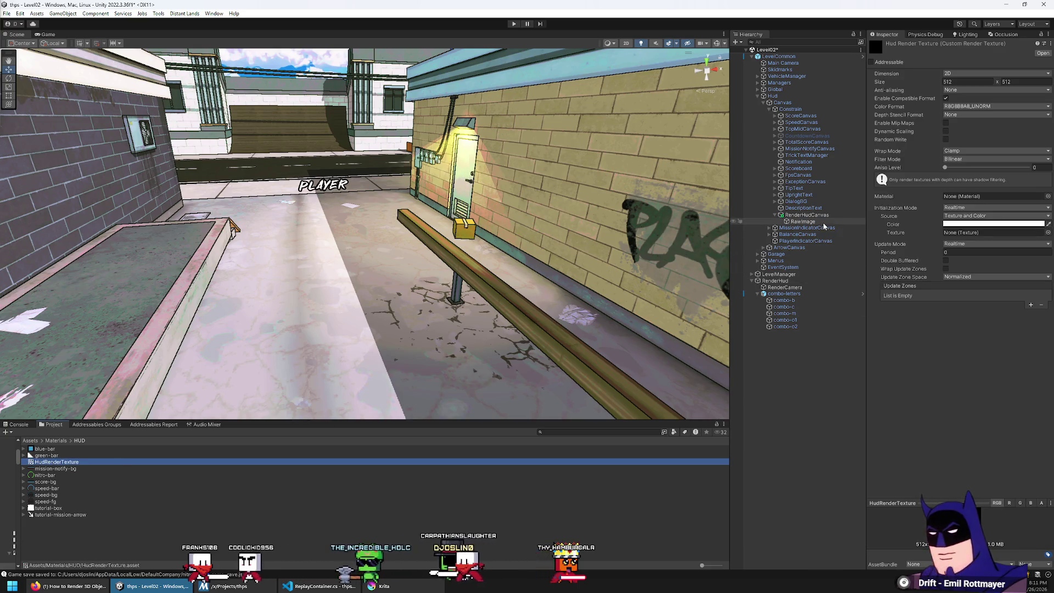
{"action": "left_click", "coordinate": [791, 286]}
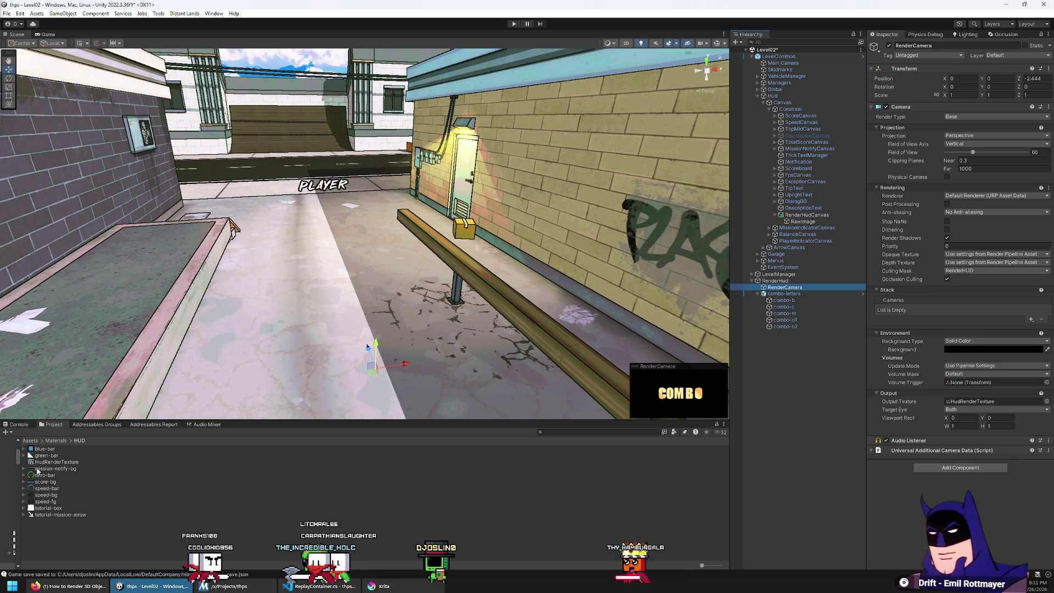
{"action": "mouse_move", "coordinate": [55, 466]}
{"action": "left_mouse_down"}
{"action": "mouse_move", "coordinate": [494, 434]}
{"action": "mouse_move", "coordinate": [1003, 378]}
{"action": "left_mouse_up"}
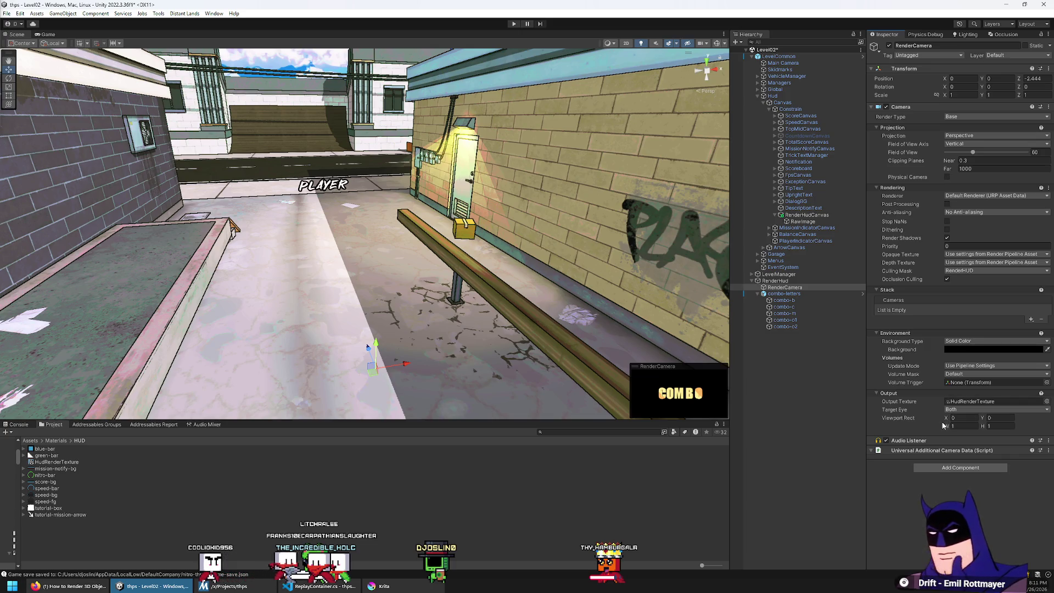
{"action": "left_click", "coordinate": [57, 461]}
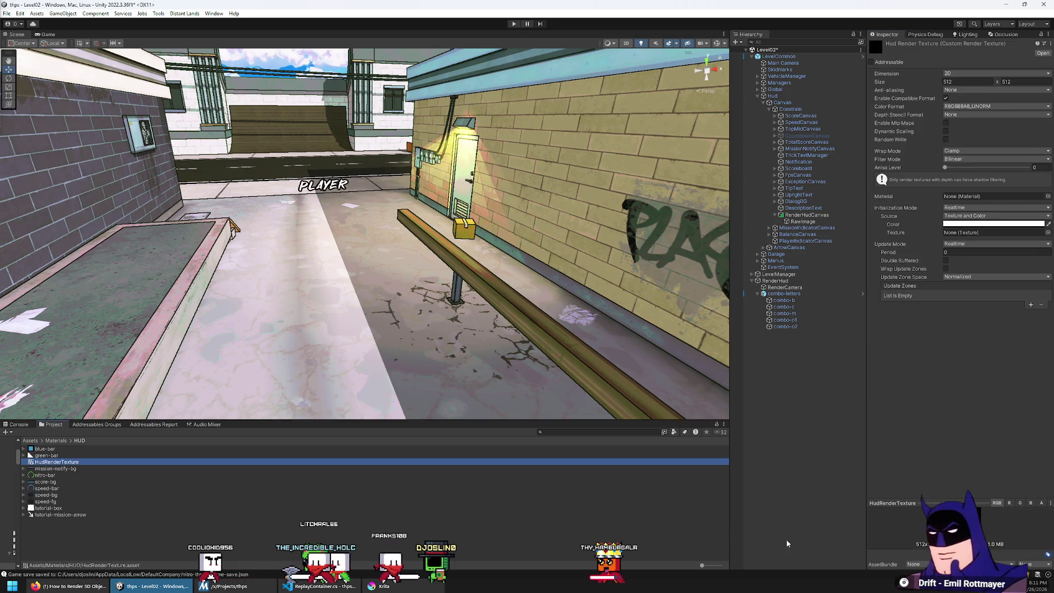
{"action": "mouse_move", "coordinate": [948, 500]}
{"action": "left_mouse_down"}
{"action": "mouse_move", "coordinate": [950, 356]}
{"action": "mouse_move", "coordinate": [951, 377]}
{"action": "left_mouse_up"}
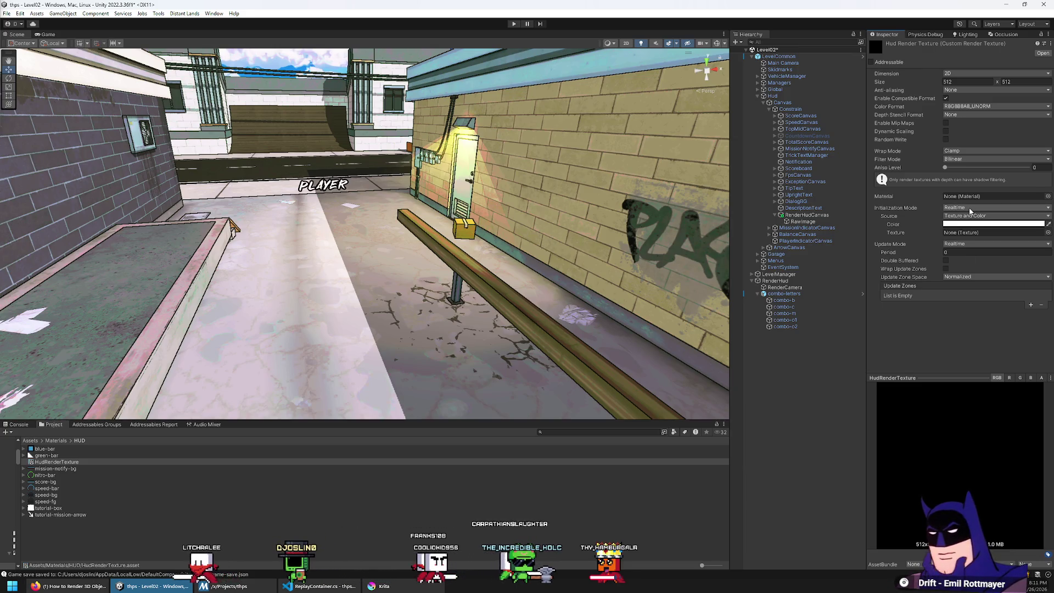
Leave Update Mode at Realtime and Update Zone Space unchanged, then select RenderCamera
{"action": "left_click", "coordinate": [962, 244]}
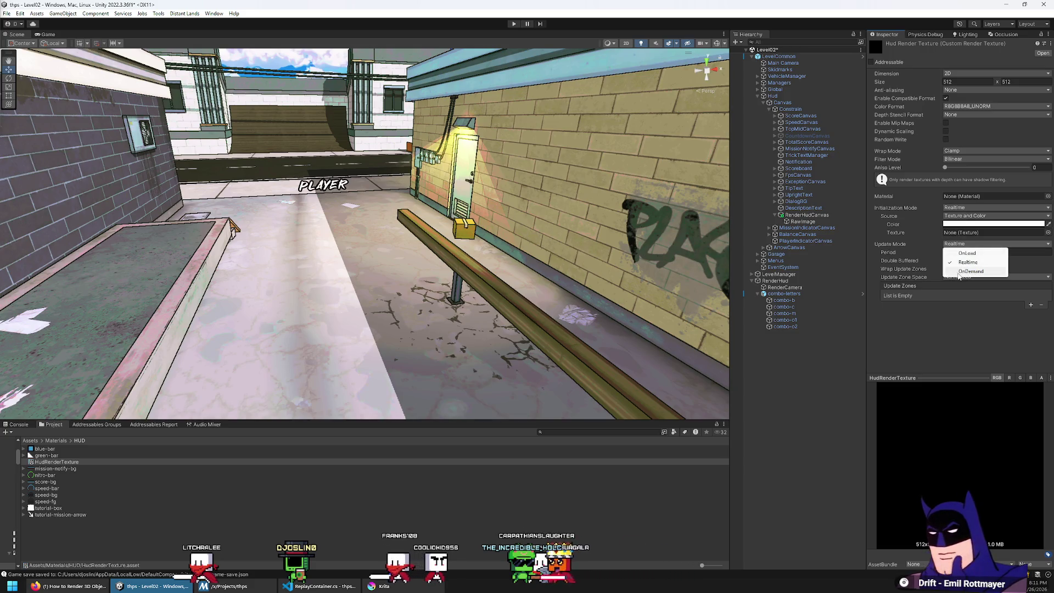
{"action": "left_click", "coordinate": [930, 242]}
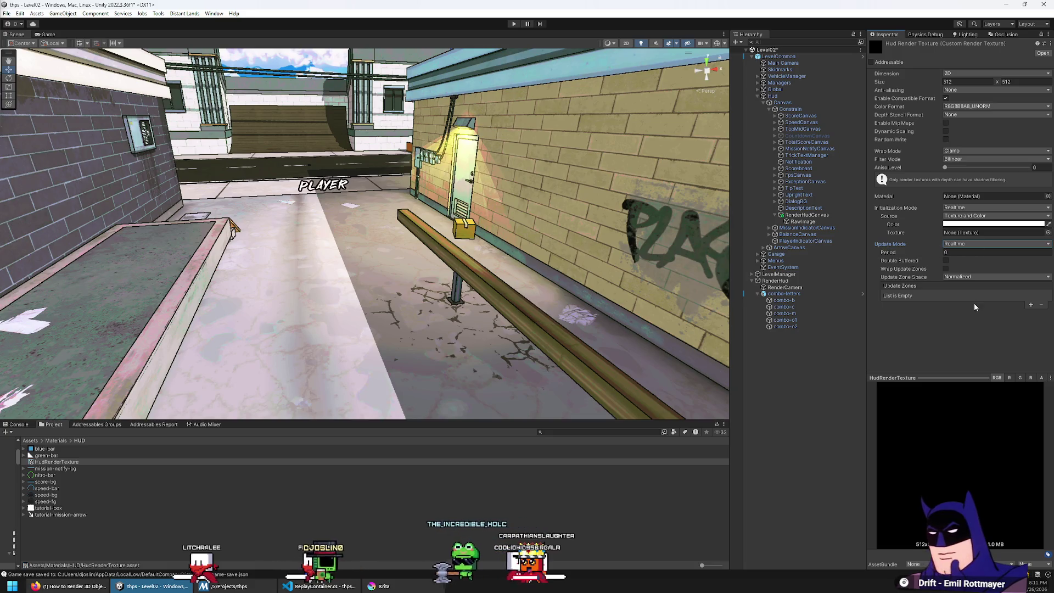
{"action": "mouse_move", "coordinate": [893, 254]}
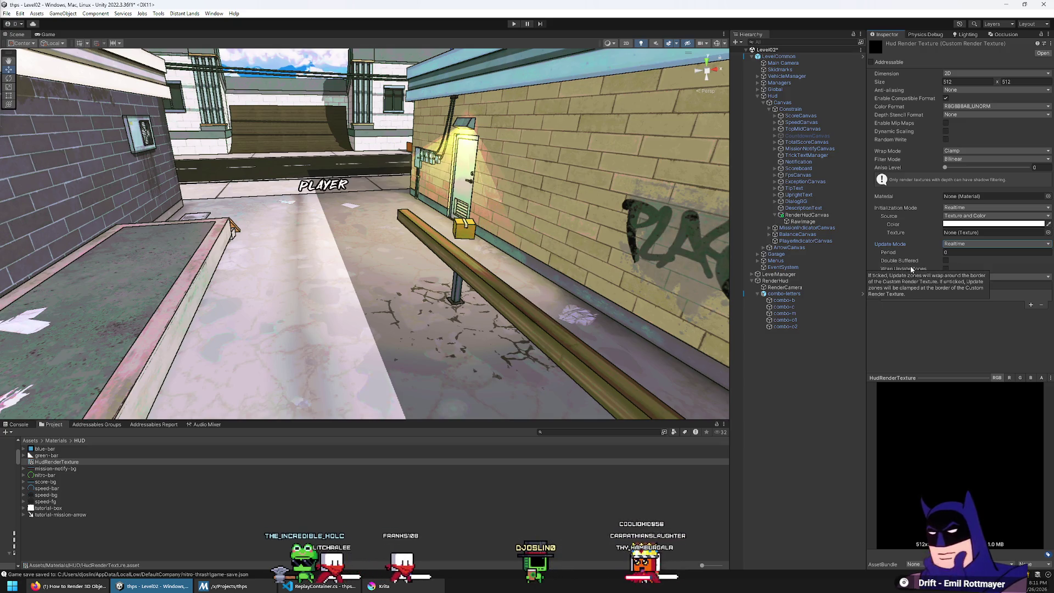
{"action": "left_click", "coordinate": [954, 280]}
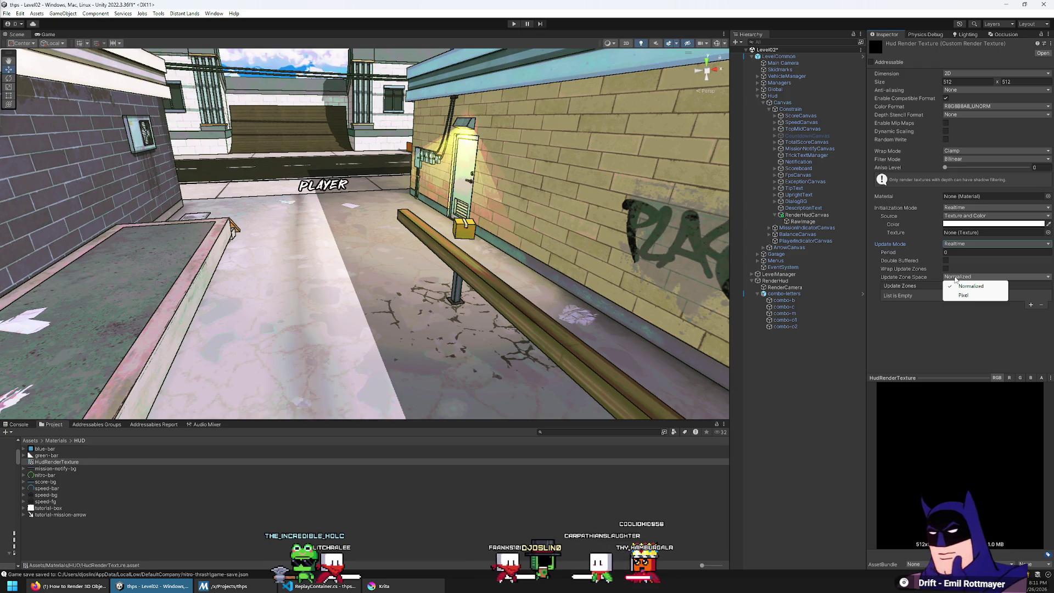
{"action": "left_click", "coordinate": [955, 296]}
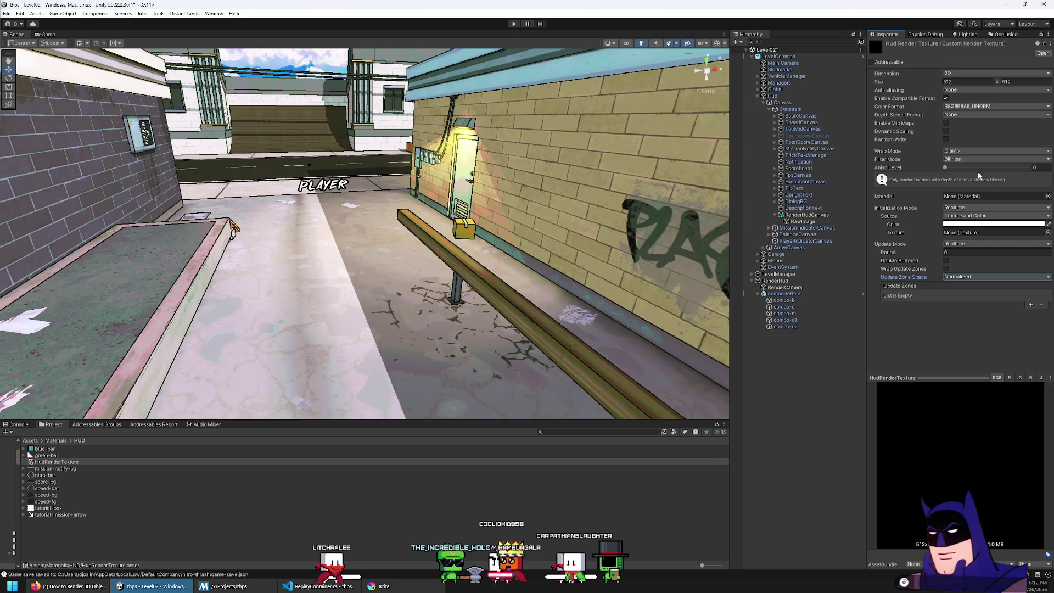
{"action": "left_click", "coordinate": [946, 141]}
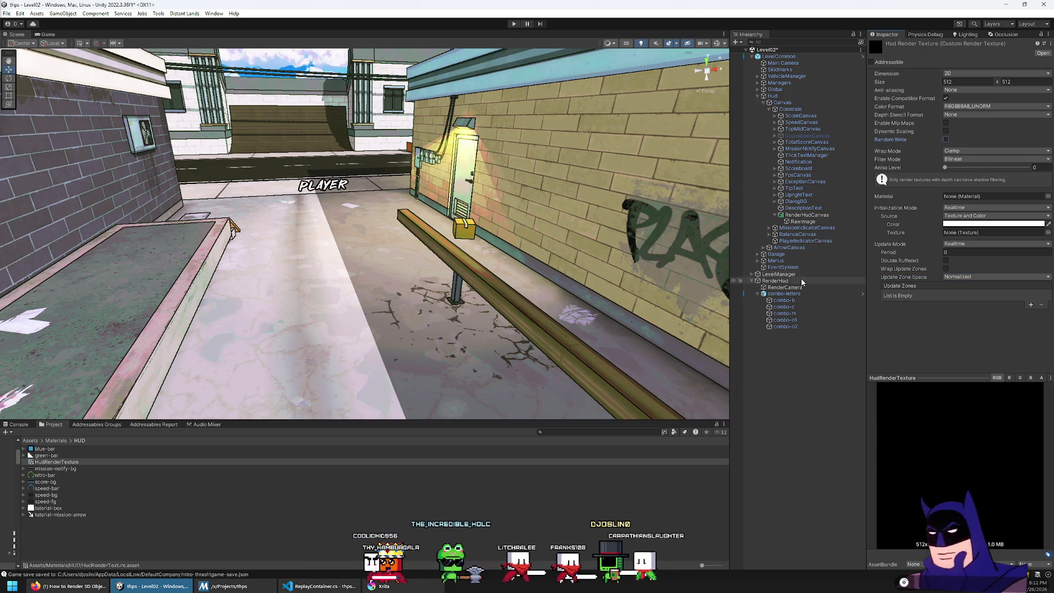
{"action": "left_click", "coordinate": [791, 288]}
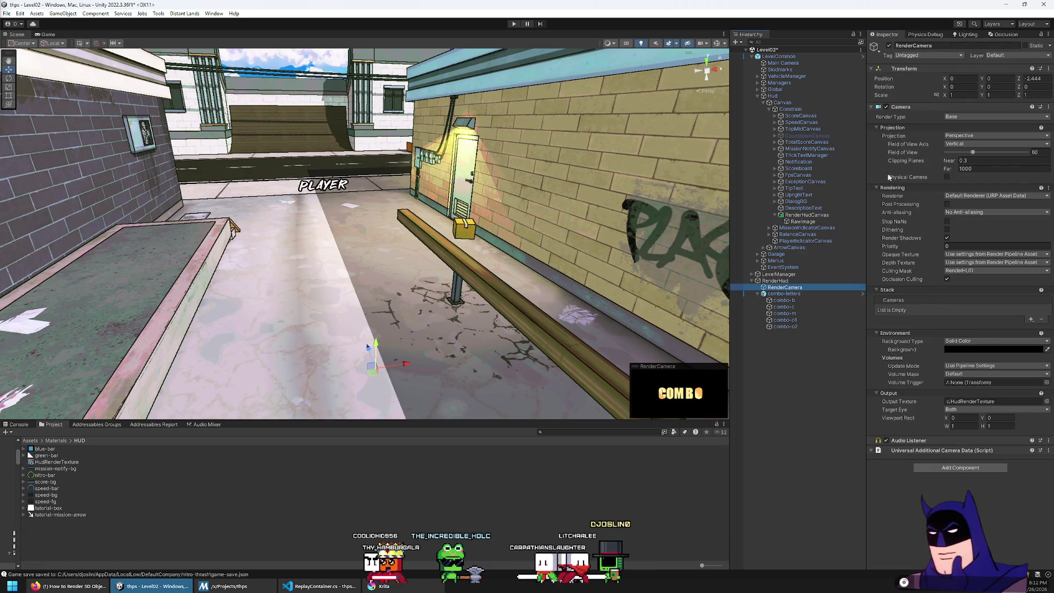
Inspect the RawImage, then maximize the URP 'Rendering to a Render Texture' docs page
{"action": "left_click", "coordinate": [804, 222]}
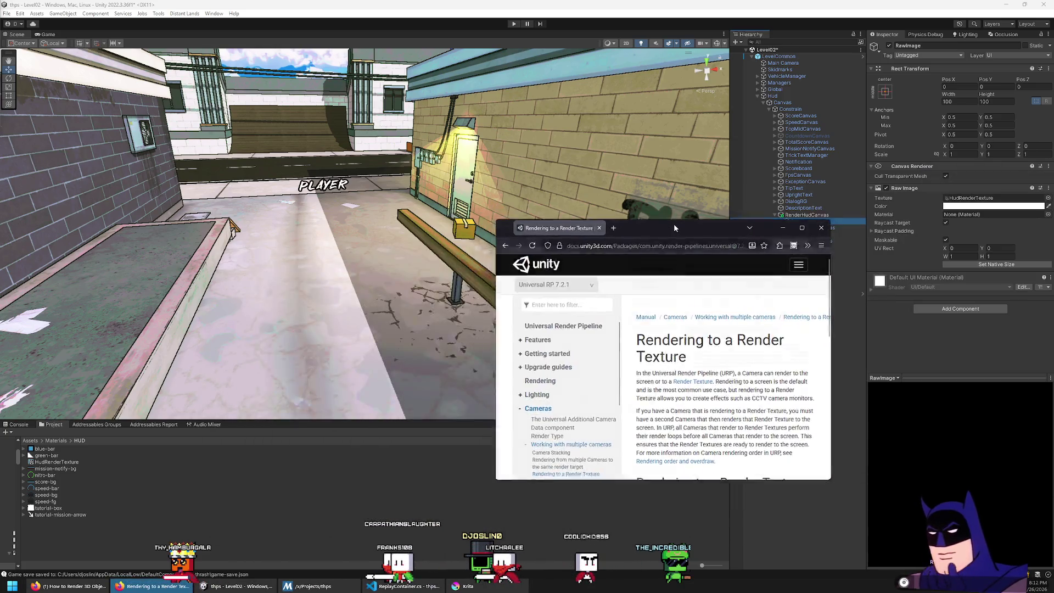
{"action": "double_click", "coordinate": [674, 223]}
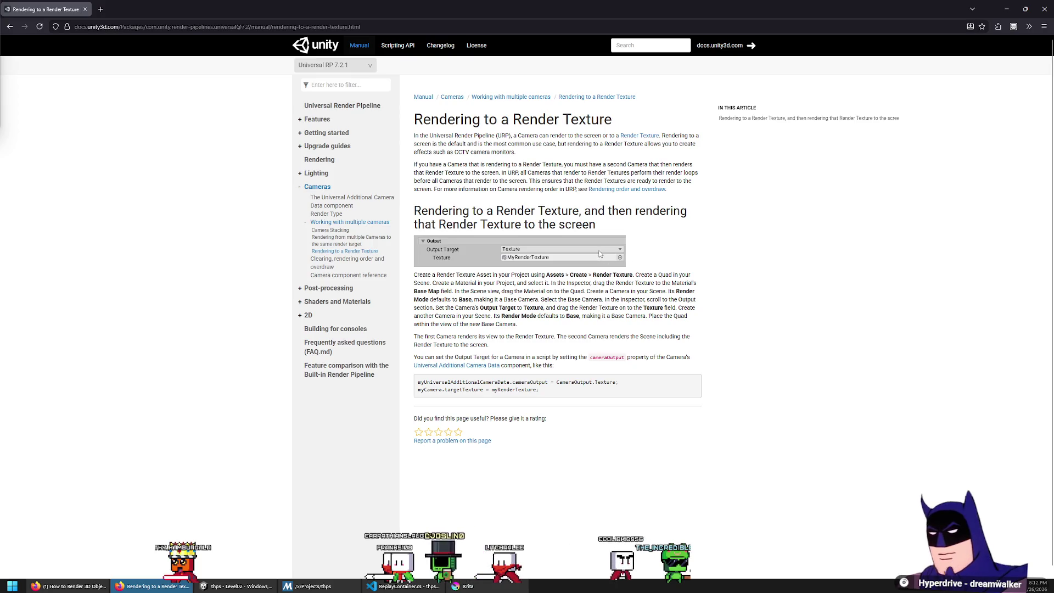
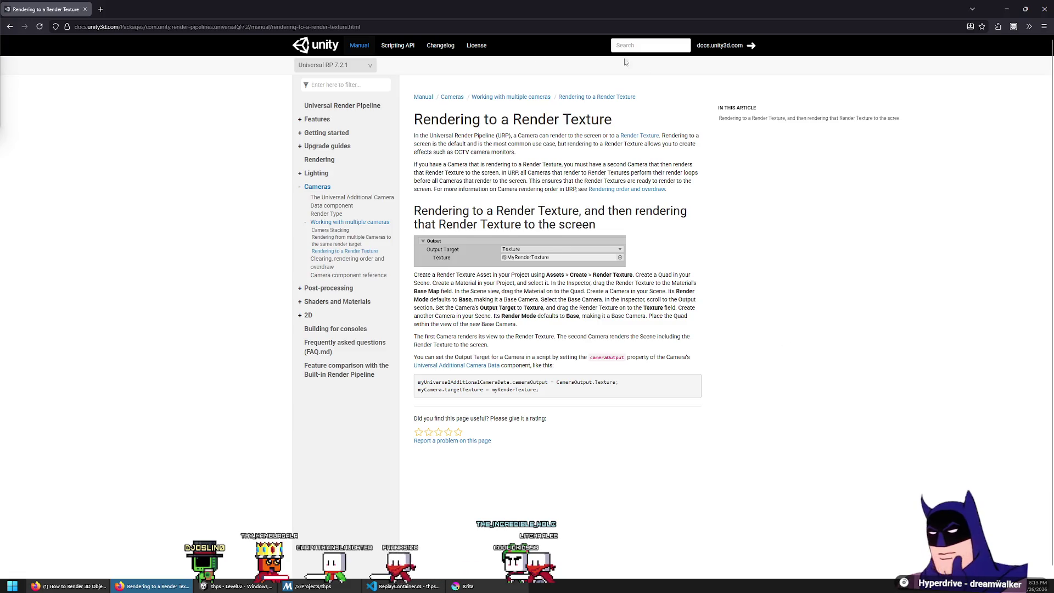
Close the Render Texture documentation window with Ctrl+W to get back to the Unity editor
{"action": "key", "text": "ctrl+w"}
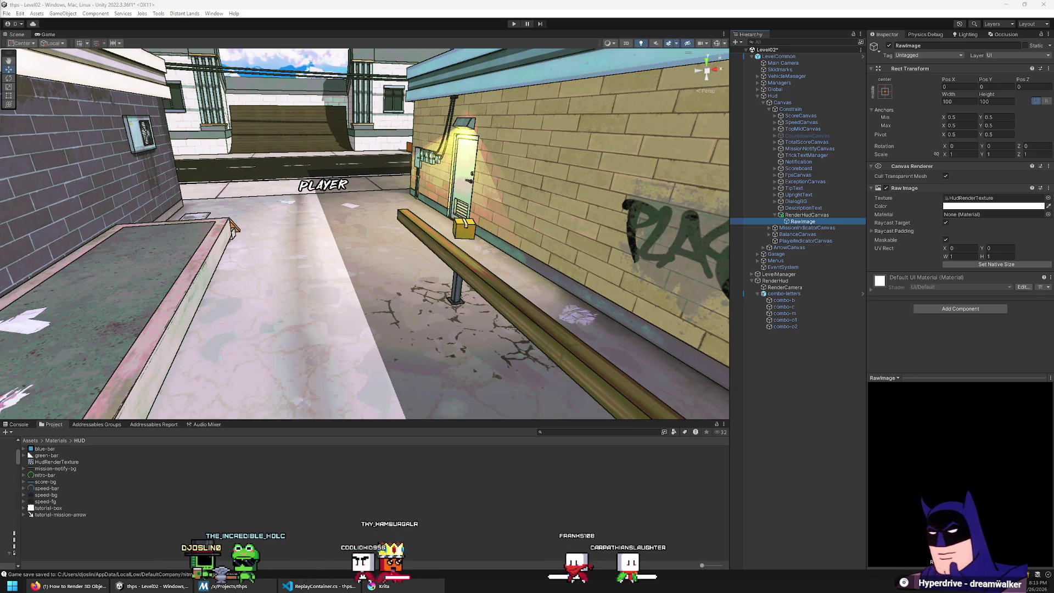
On RenderCamera, switch Target Eye to None and then back to Both
{"action": "left_click", "coordinate": [787, 288]}
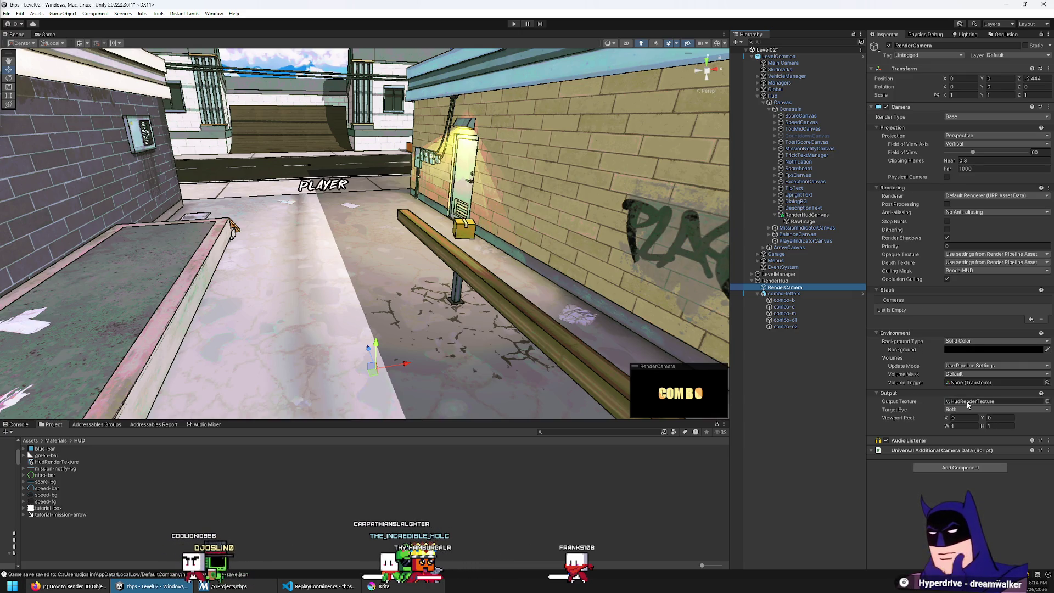
{"action": "left_click", "coordinate": [956, 419]}
{"action": "left_click", "coordinate": [967, 409]}
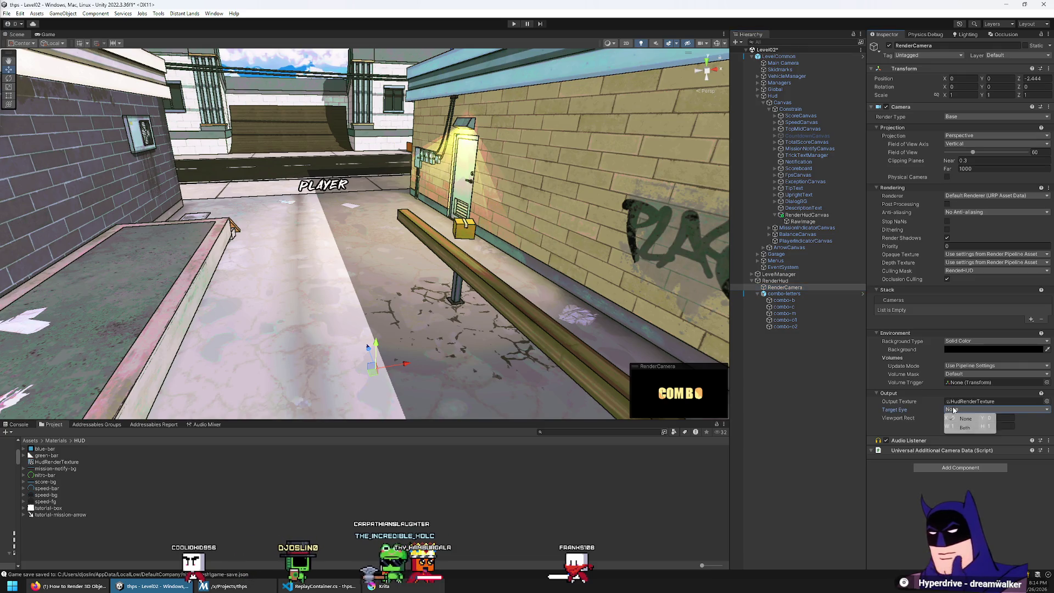
{"action": "left_click", "coordinate": [956, 428]}
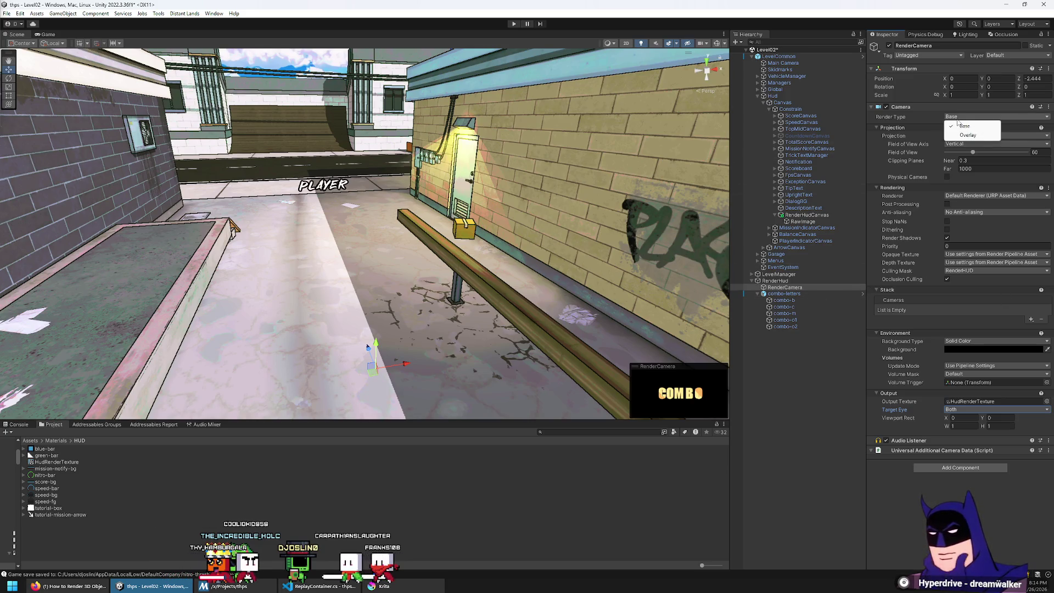
{"action": "left_click", "coordinate": [964, 135]}
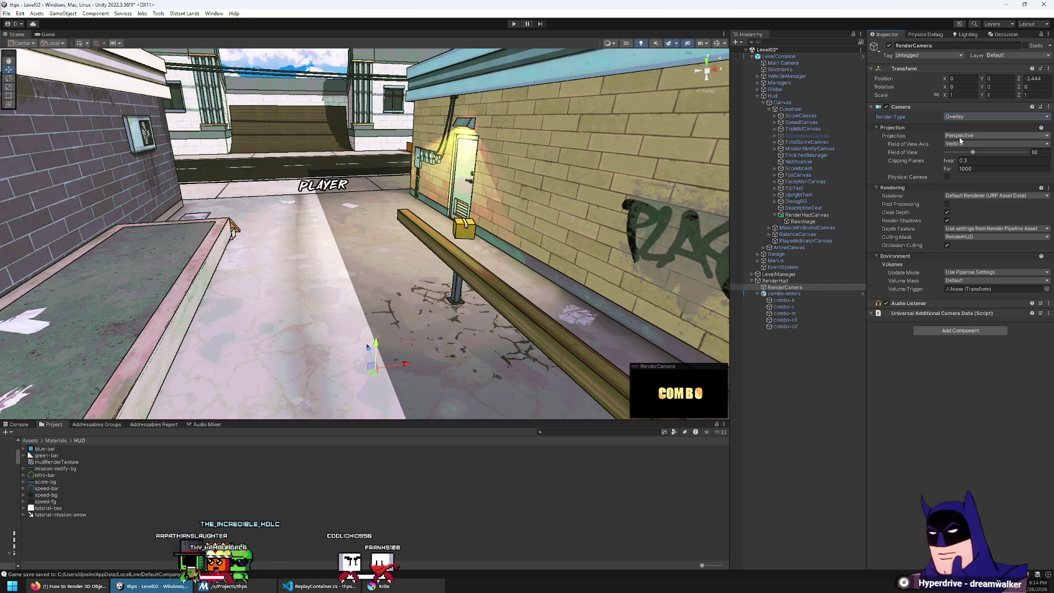
{"action": "left_click", "coordinate": [810, 286]}
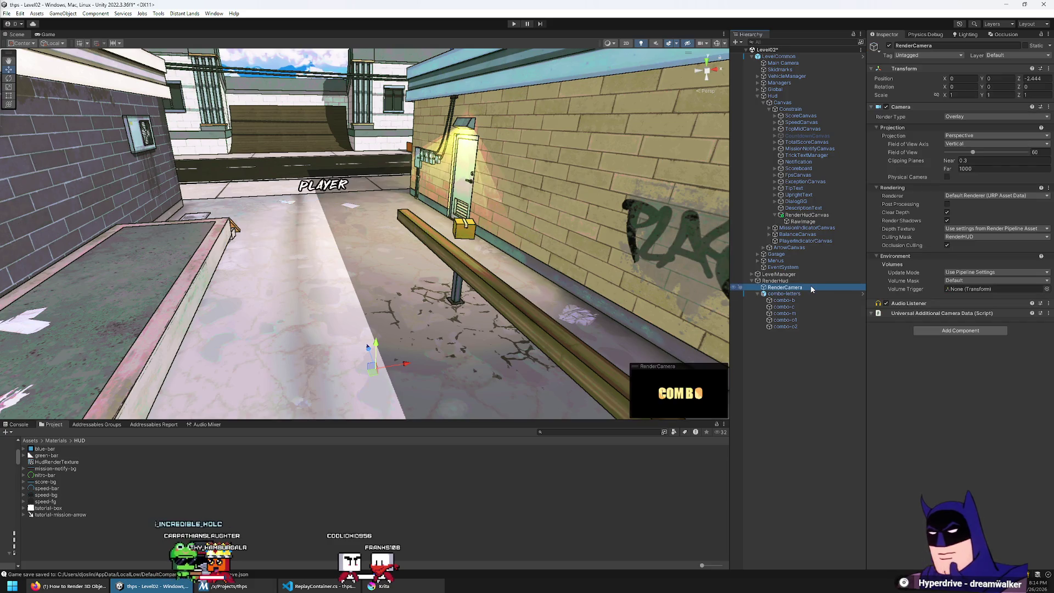
{"action": "left_click", "coordinate": [952, 312]}
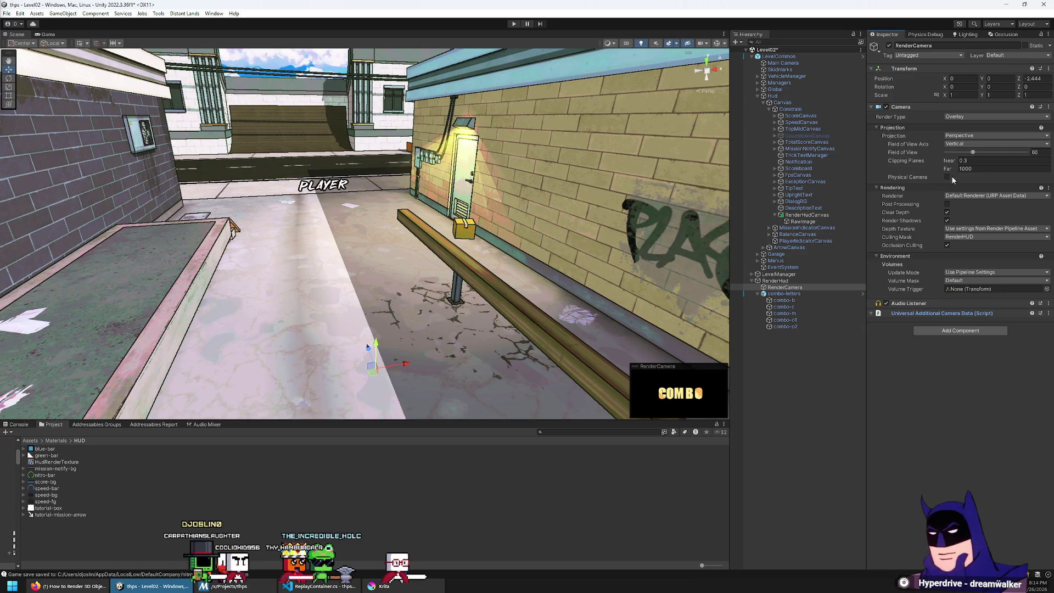
{"action": "left_click", "coordinate": [964, 115]}
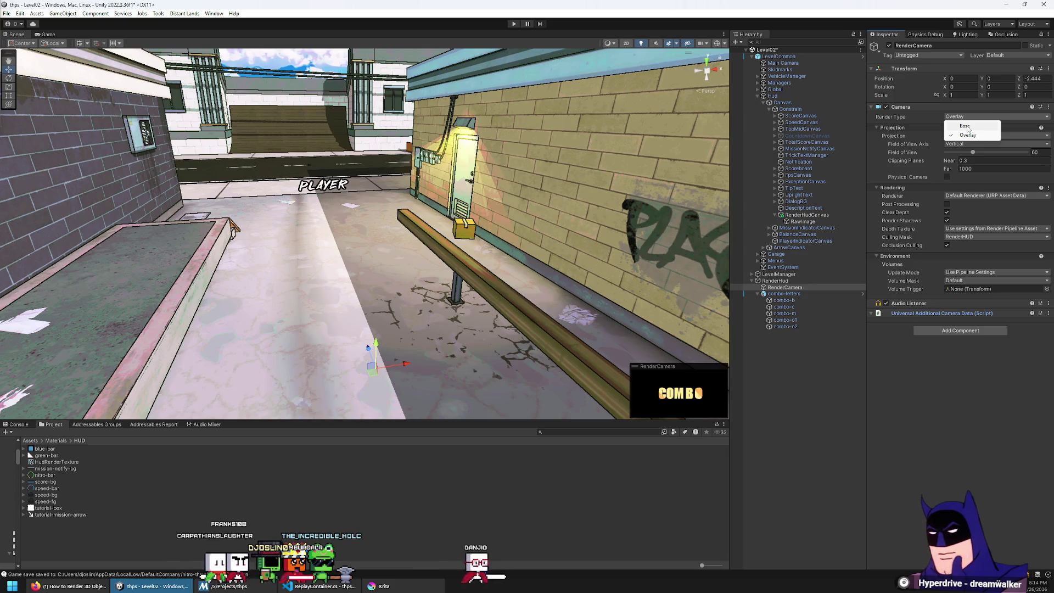
{"action": "left_click", "coordinate": [968, 127]}
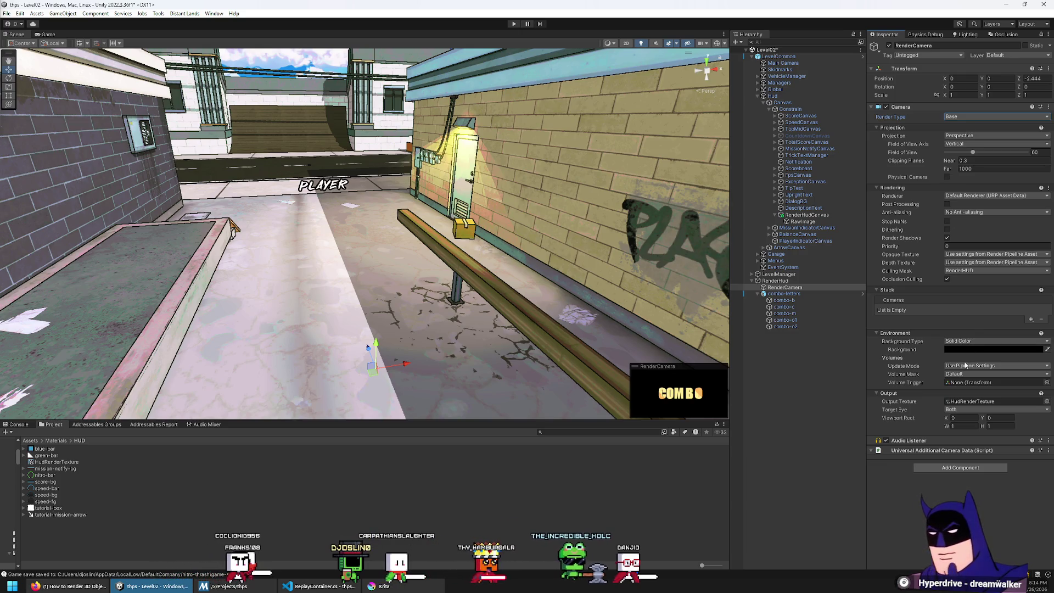
{"action": "left_click", "coordinate": [969, 342]}
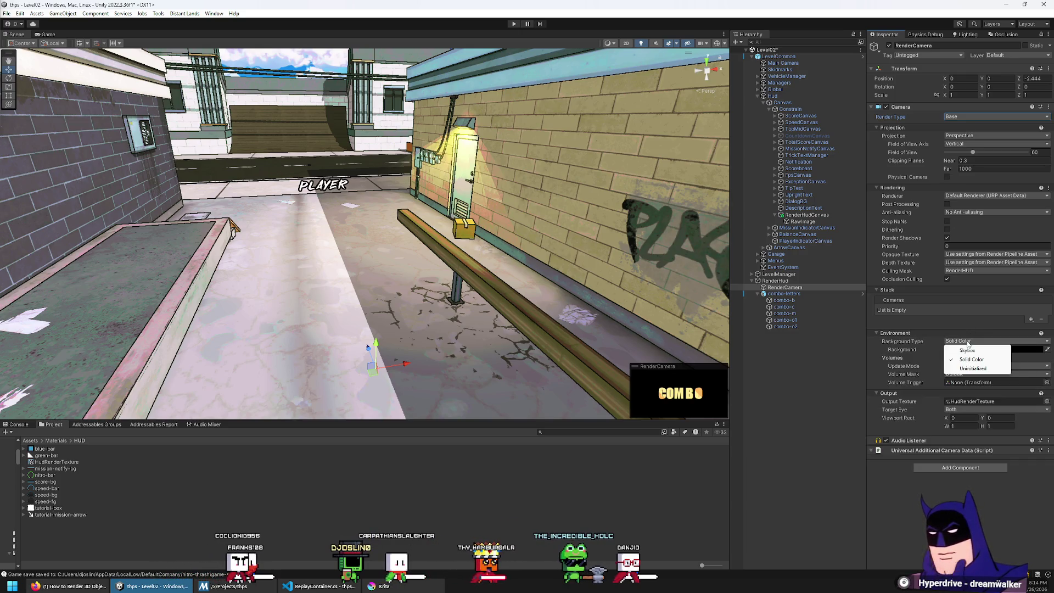
{"action": "left_click", "coordinate": [939, 342]}
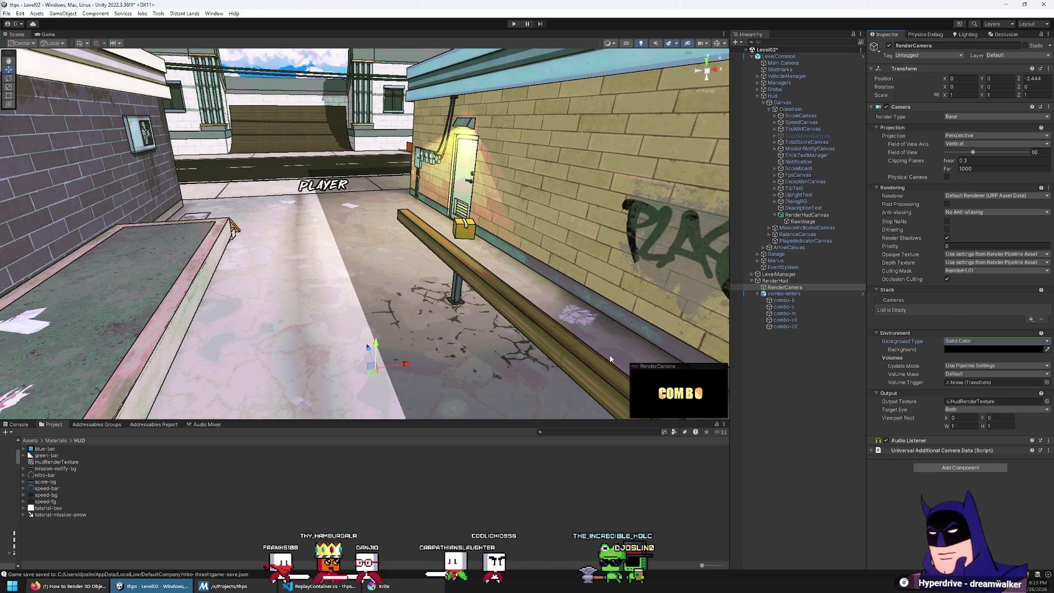
Review HudRenderTexture's Color Format options without changing them, then select RenderCamera
{"action": "left_click", "coordinate": [62, 464]}
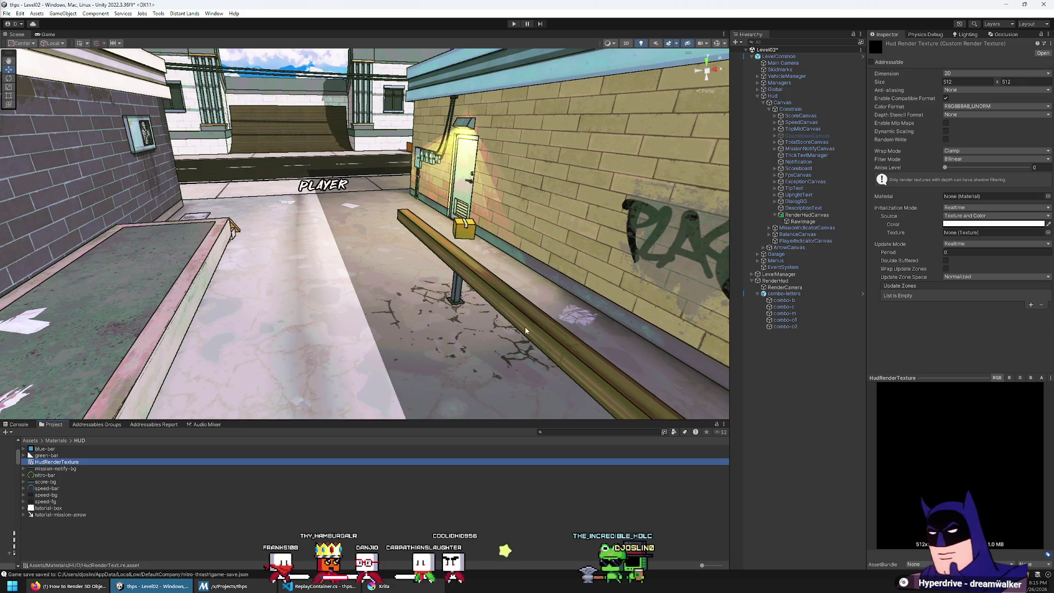
{"action": "left_click", "coordinate": [967, 106]}
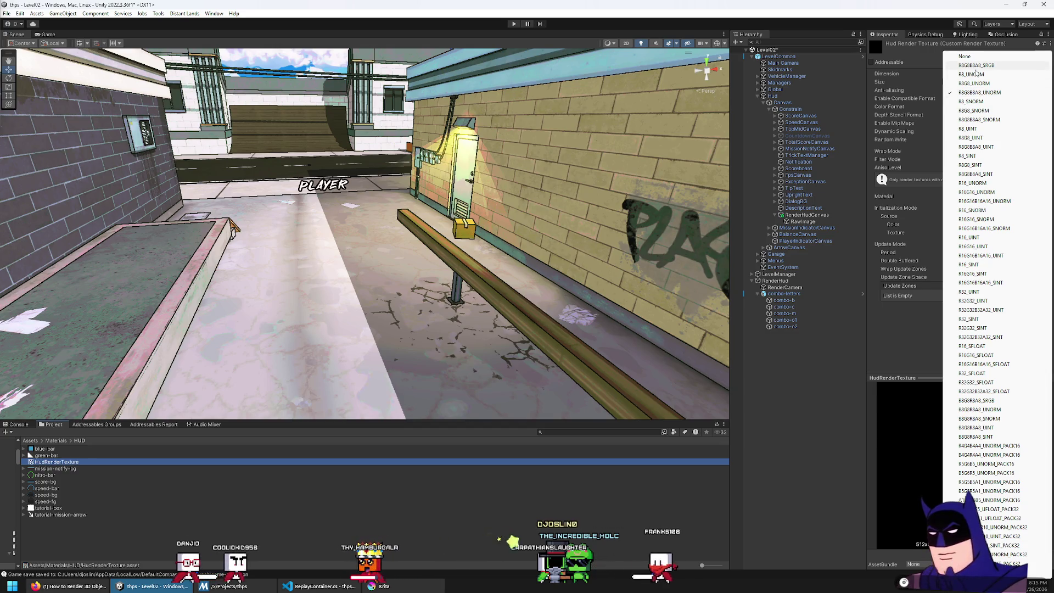
{"action": "key", "text": "Escape"}
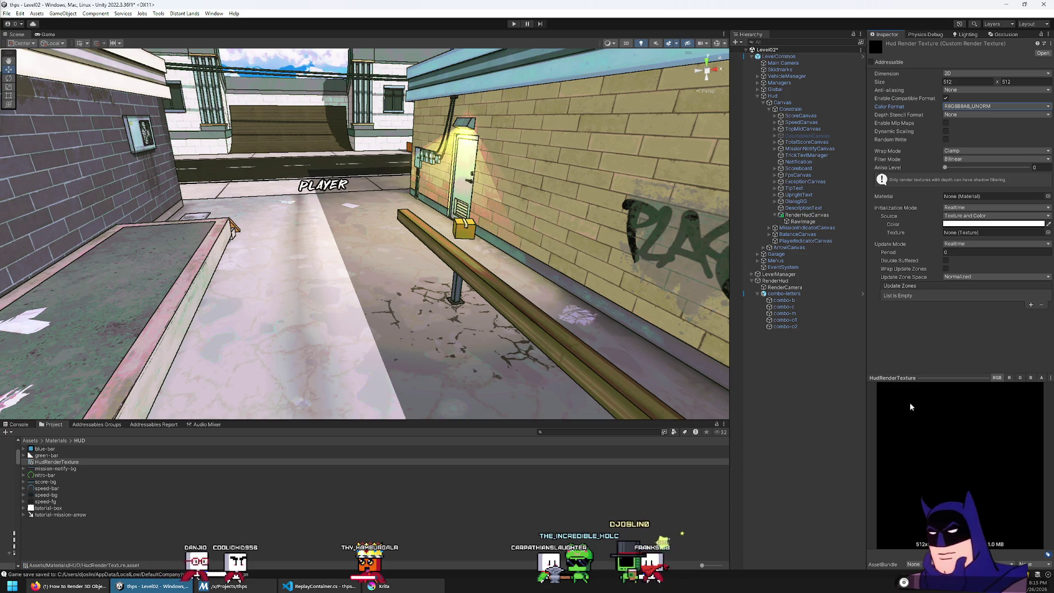
{"action": "right_click", "coordinate": [905, 106]}
{"action": "key", "text": "Escape"}
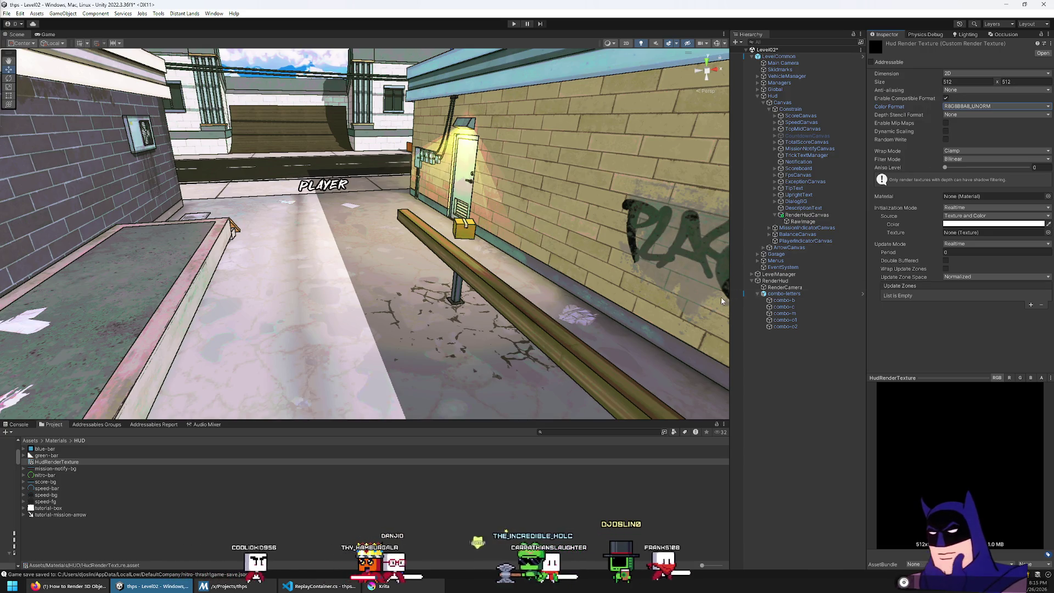
{"action": "left_click", "coordinate": [793, 290]}
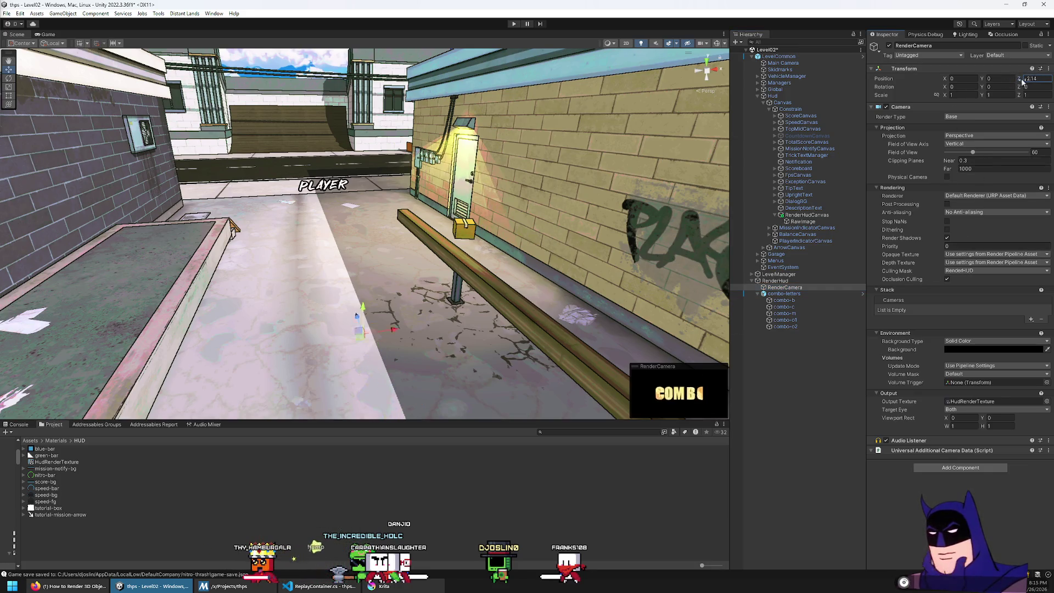
Try HudRenderTexture's Depth Stencil Format as D16_UNORM and D16_UNORM_S8_UINT, then reset it to None
{"action": "left_click", "coordinate": [53, 463]}
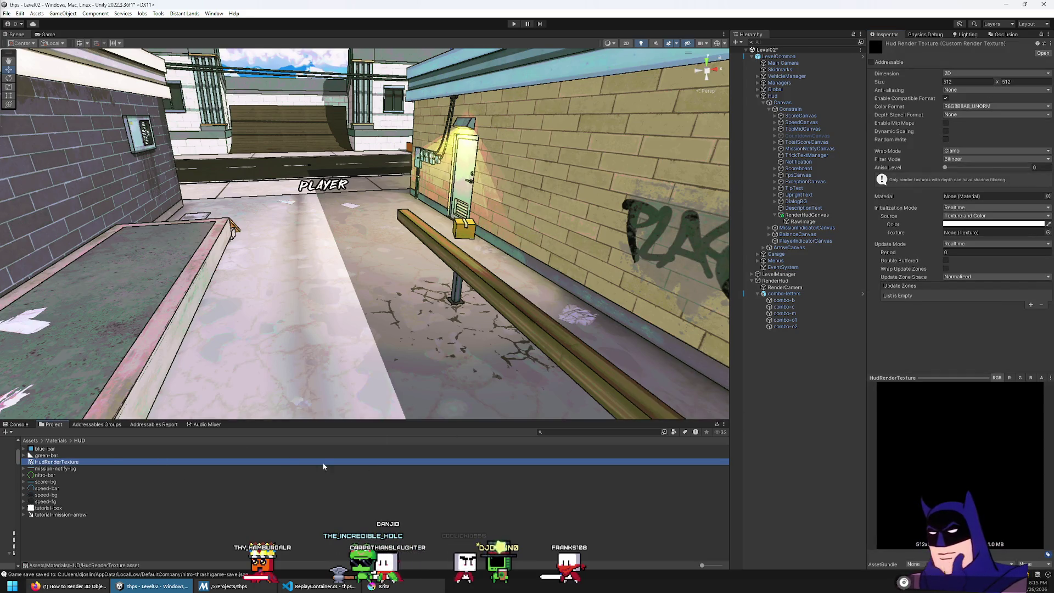
{"action": "left_click", "coordinate": [792, 288]}
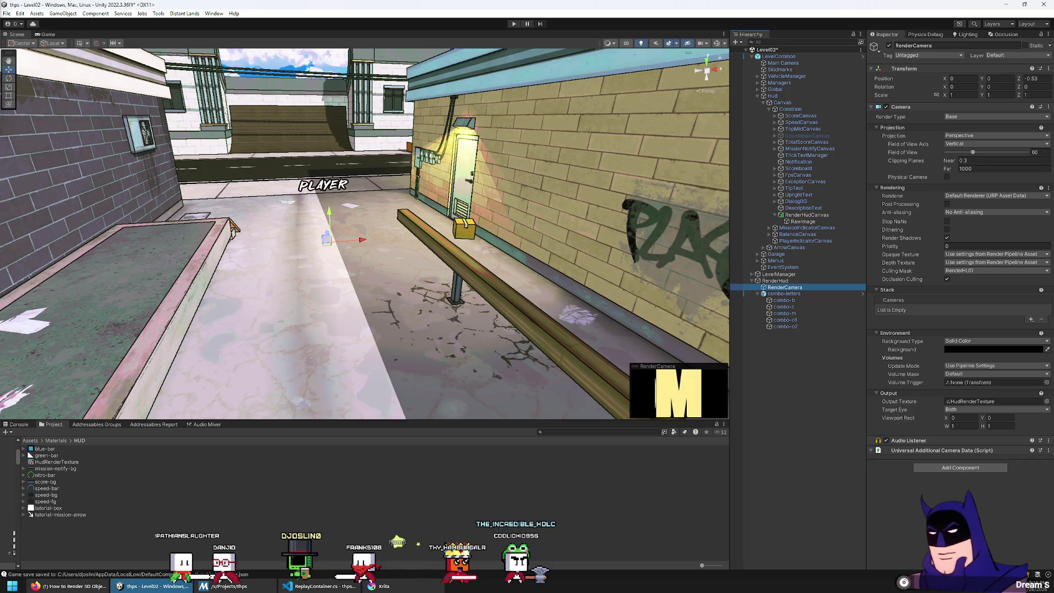
{"action": "left_click", "coordinate": [58, 461]}
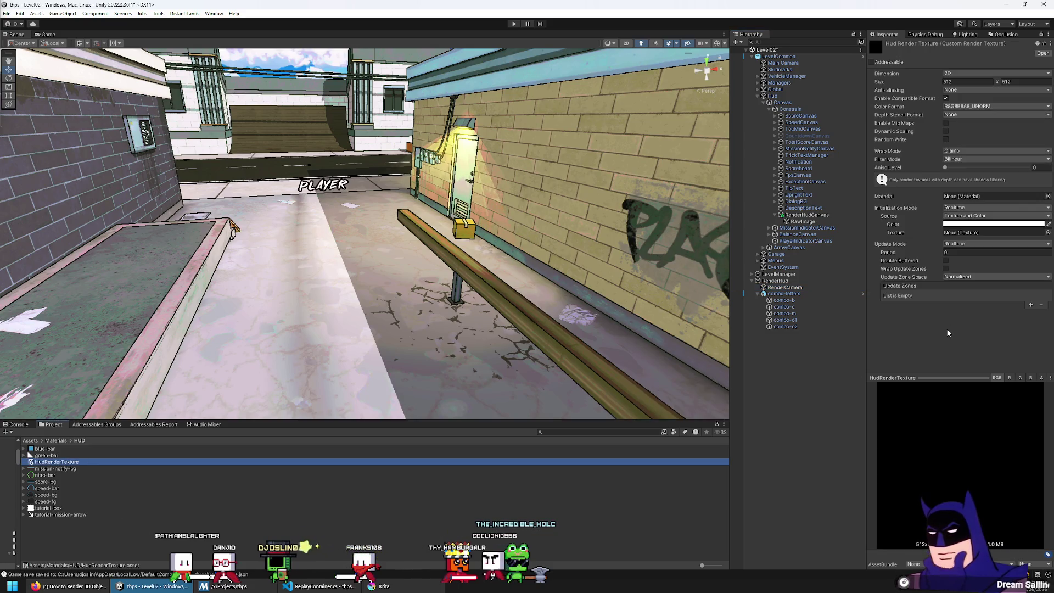
{"action": "left_click", "coordinate": [982, 114]}
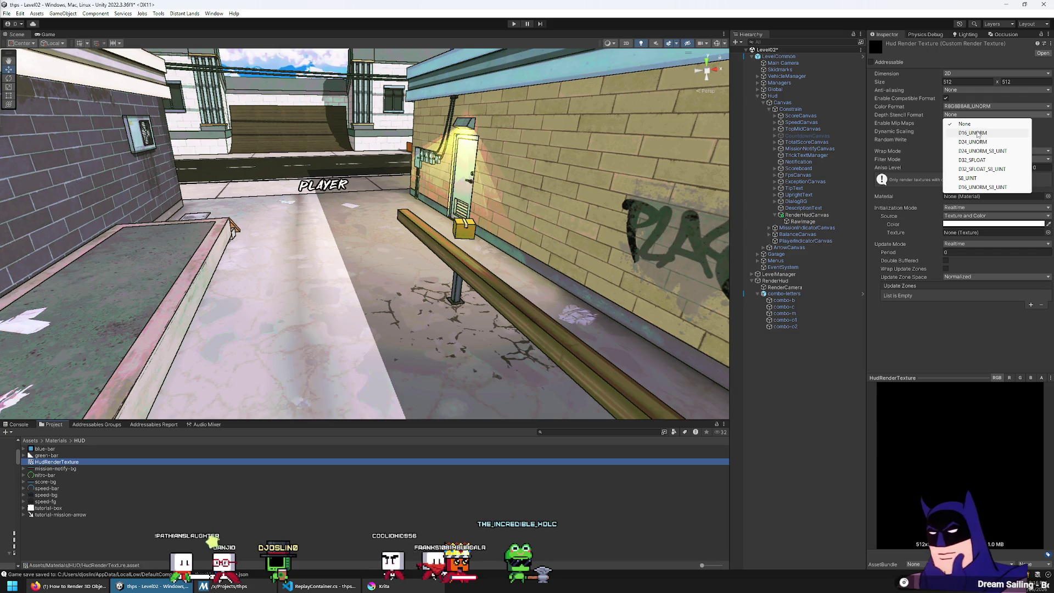
{"action": "left_click", "coordinate": [979, 125]}
{"action": "left_click", "coordinate": [977, 115]}
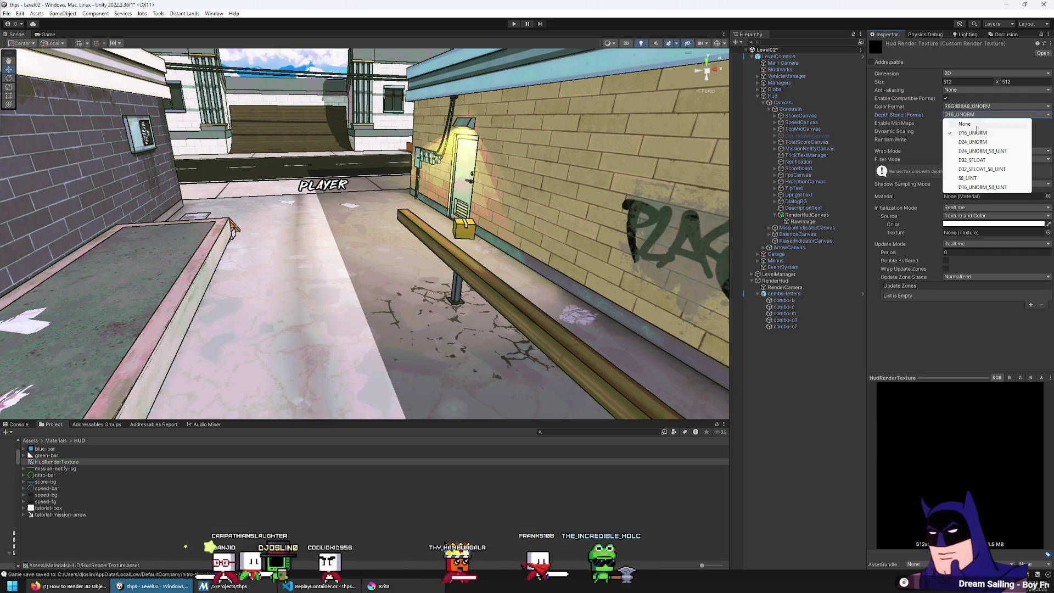
{"action": "left_click", "coordinate": [983, 187]}
{"action": "left_click", "coordinate": [975, 115]}
{"action": "left_click", "coordinate": [974, 124]}
Toggle Enable Mip Maps, leave it off, and enlarge the render texture preview
{"action": "double_click", "coordinate": [946, 123]}
{"action": "left_click", "coordinate": [946, 123]}
{"action": "left_click", "coordinate": [946, 123]}
{"action": "left_click", "coordinate": [946, 139]}
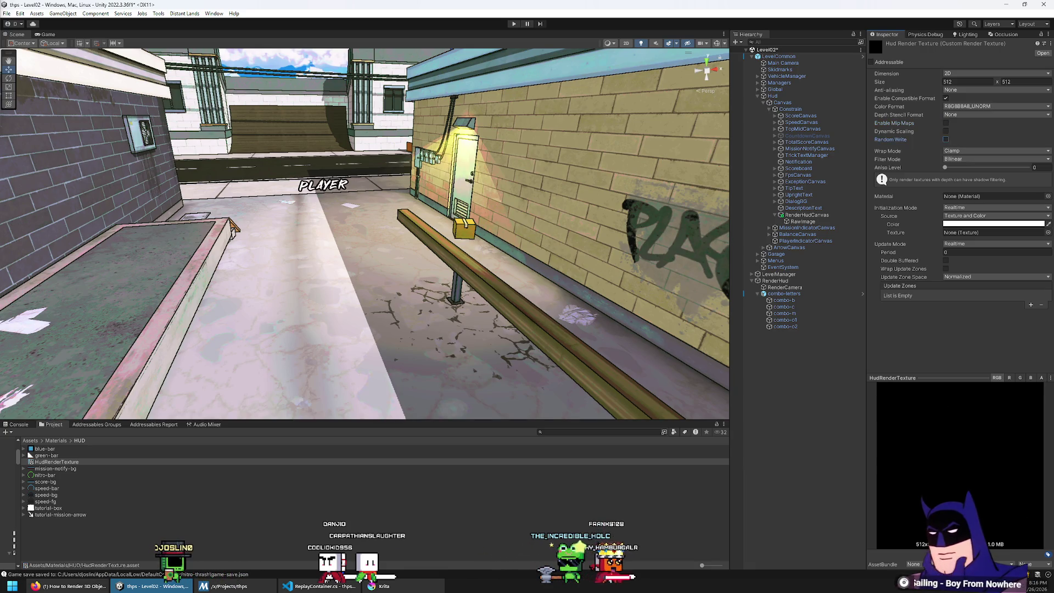
{"action": "mouse_move", "coordinate": [956, 375]}
{"action": "left_mouse_down"}
{"action": "mouse_move", "coordinate": [947, 324]}
{"action": "mouse_move", "coordinate": [939, 385]}
{"action": "mouse_move", "coordinate": [933, 367]}
{"action": "left_mouse_up"}
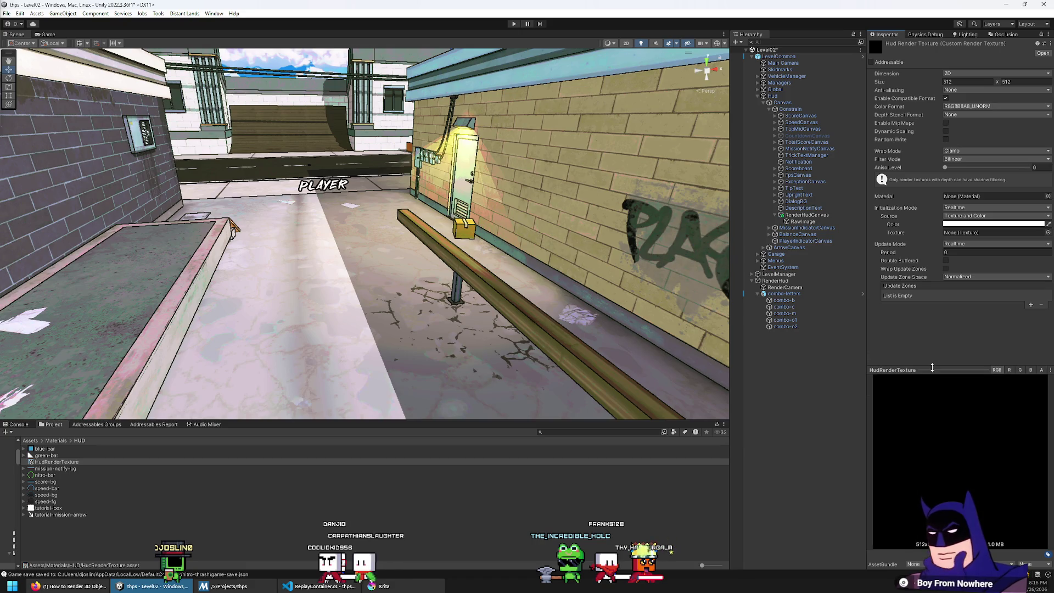
Set RenderCamera's background colour to red (FF0707) and confirm HudRenderTexture previews red
{"action": "left_click", "coordinate": [787, 288]}
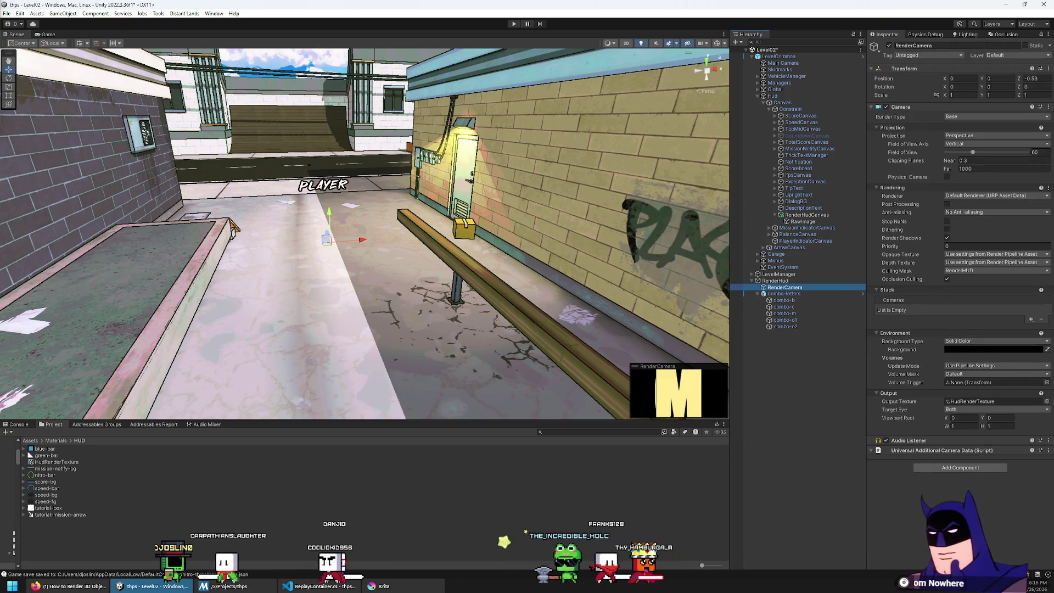
{"action": "left_click", "coordinate": [989, 349]}
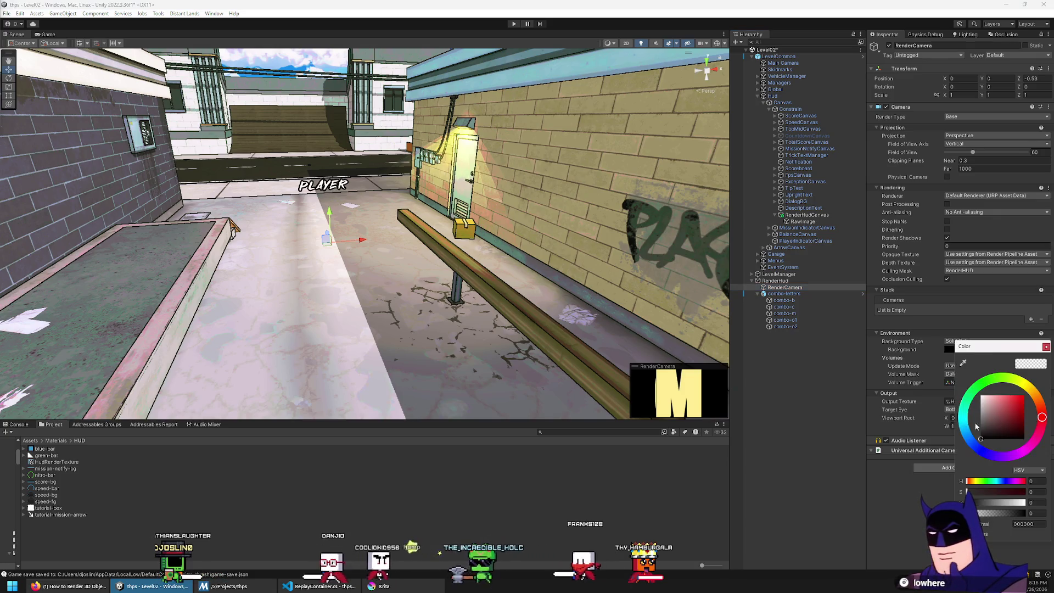
{"action": "left_click", "coordinate": [1024, 396]}
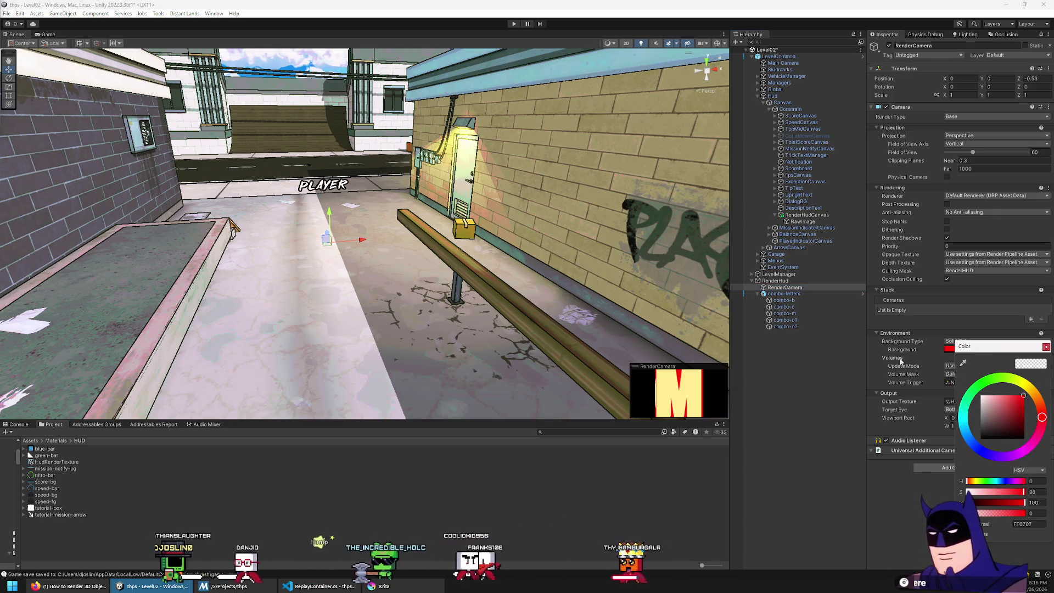
{"action": "left_click", "coordinate": [449, 372]}
{"action": "left_click", "coordinate": [83, 463]}
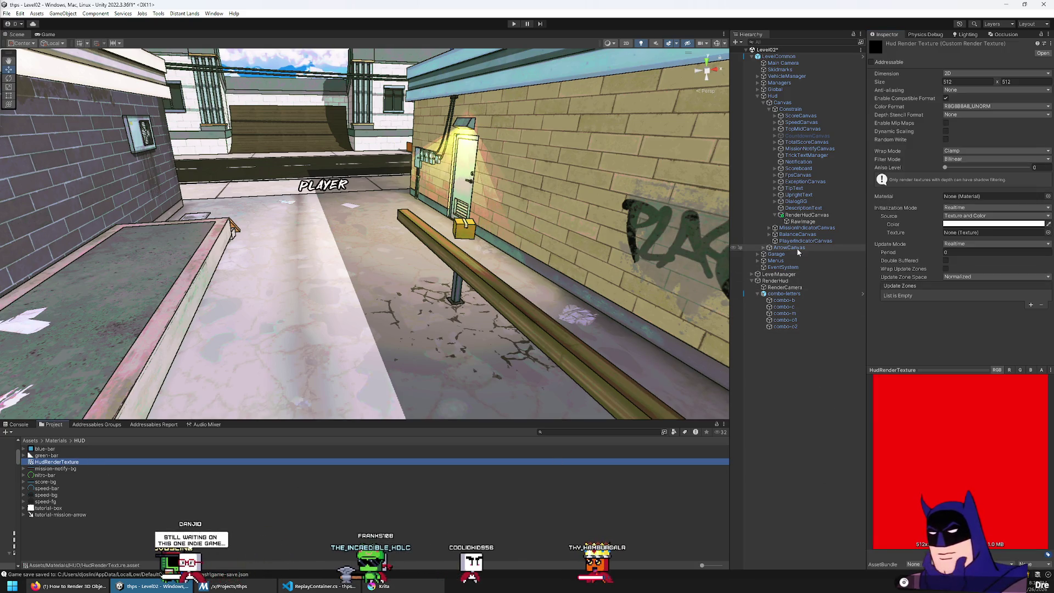
Step through each combo letter under combo-letters and return to RenderCamera
{"action": "left_click", "coordinate": [785, 294]}
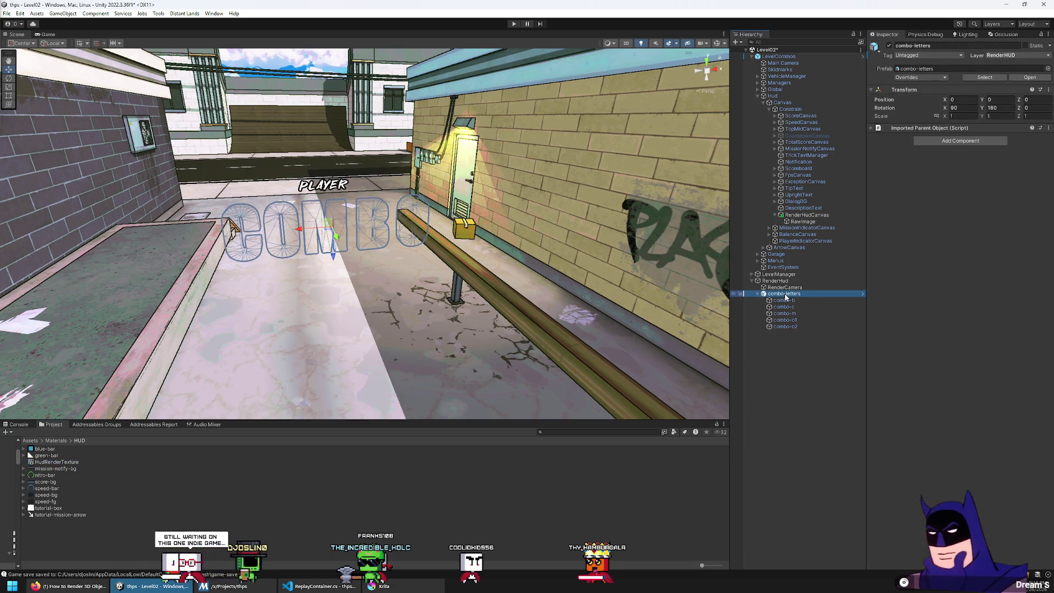
{"action": "key", "text": "Down"}
{"action": "key", "text": "Down"}
{"action": "key", "text": "Down"}
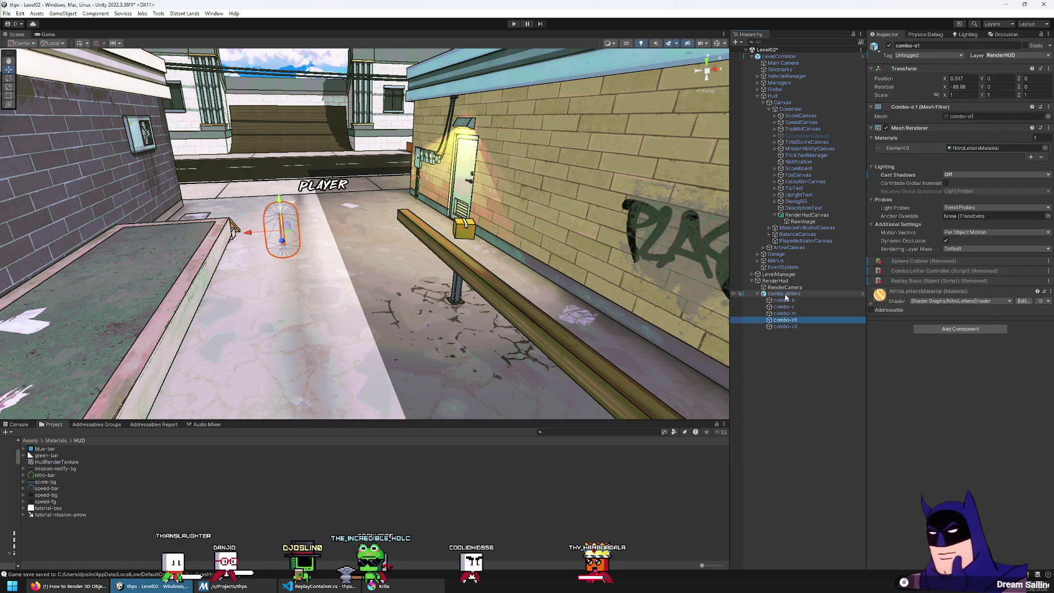
{"action": "key", "text": "Up"}
{"action": "key", "text": "Up"}
{"action": "key", "text": "Up"}
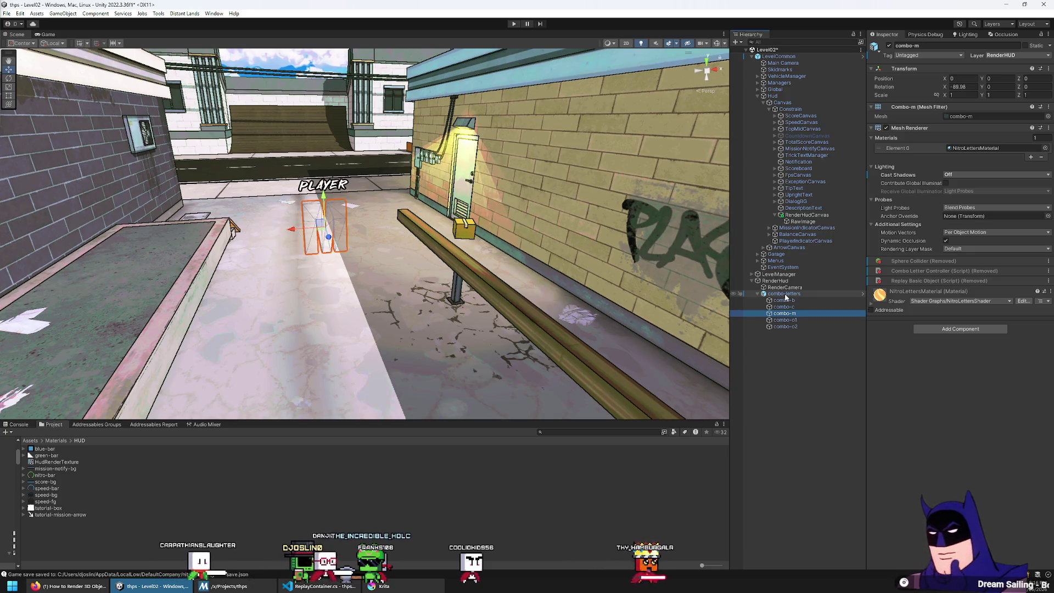
{"action": "key", "text": "Up"}
{"action": "key", "text": "Up"}
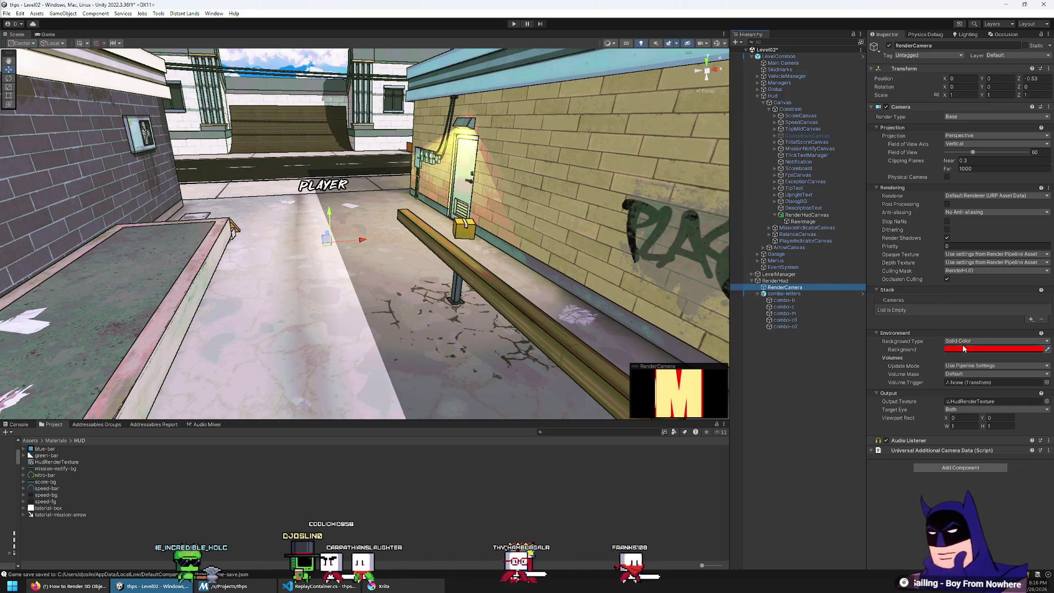
{"action": "left_click", "coordinate": [963, 342]}
{"action": "left_click", "coordinate": [972, 359]}
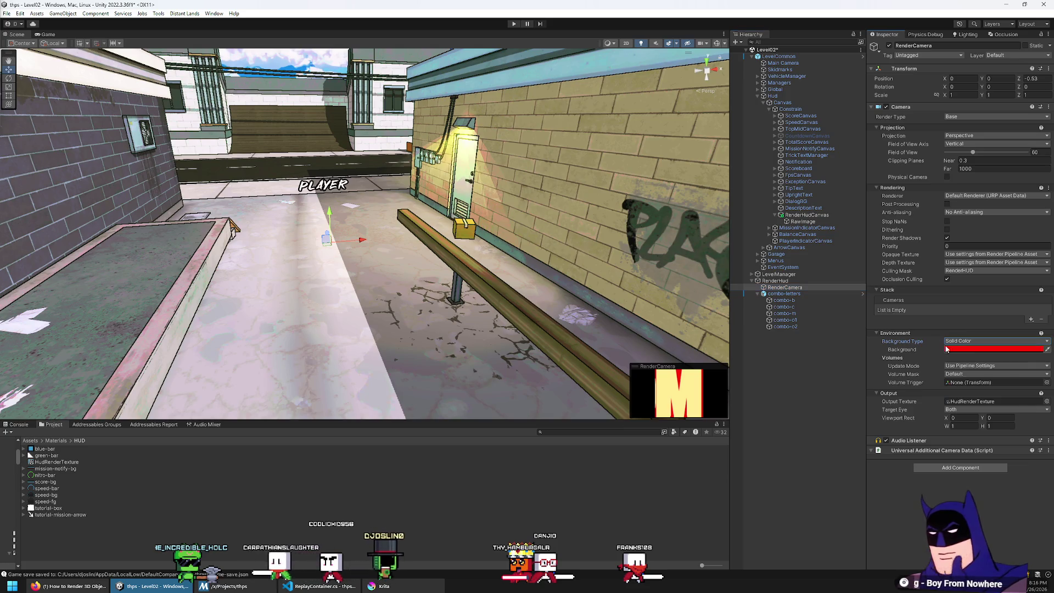
{"action": "left_click", "coordinate": [1027, 349]}
{"action": "left_click", "coordinate": [1022, 507]}
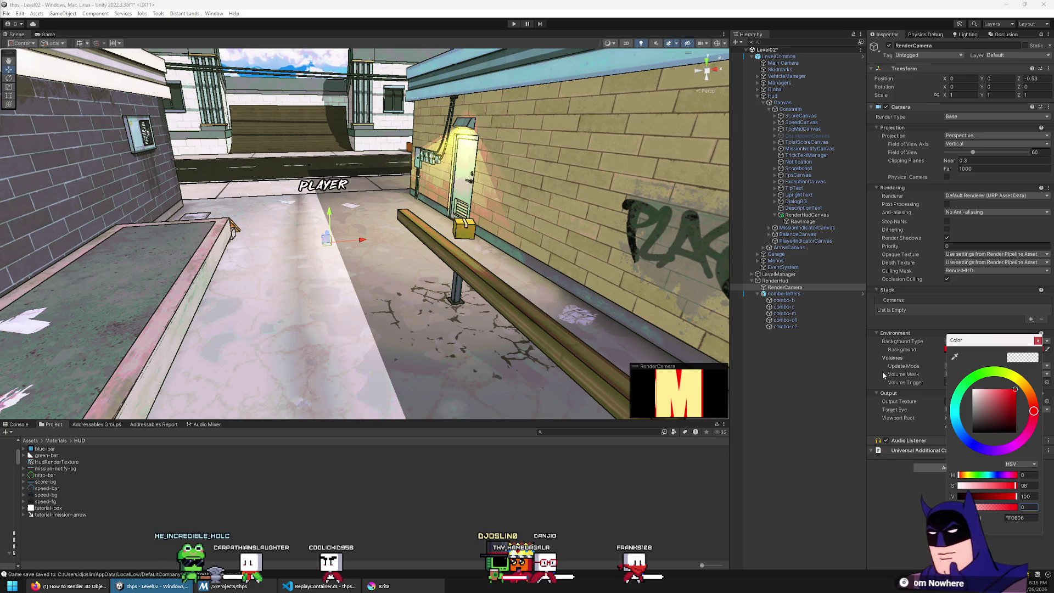
{"action": "left_click", "coordinate": [890, 350]}
{"action": "left_click", "coordinate": [966, 341]}
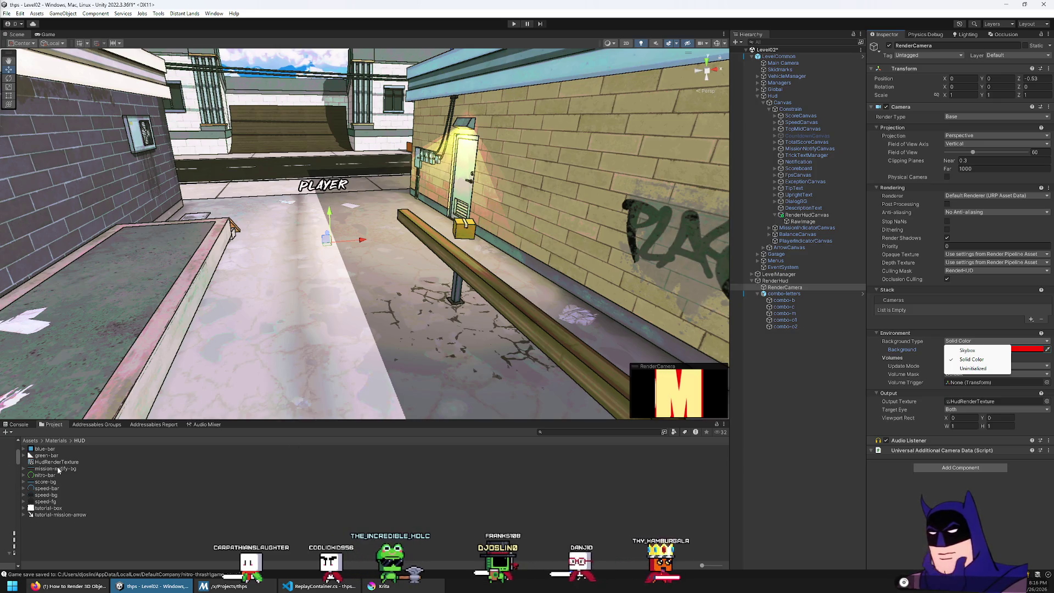
{"action": "left_click", "coordinate": [604, 462]}
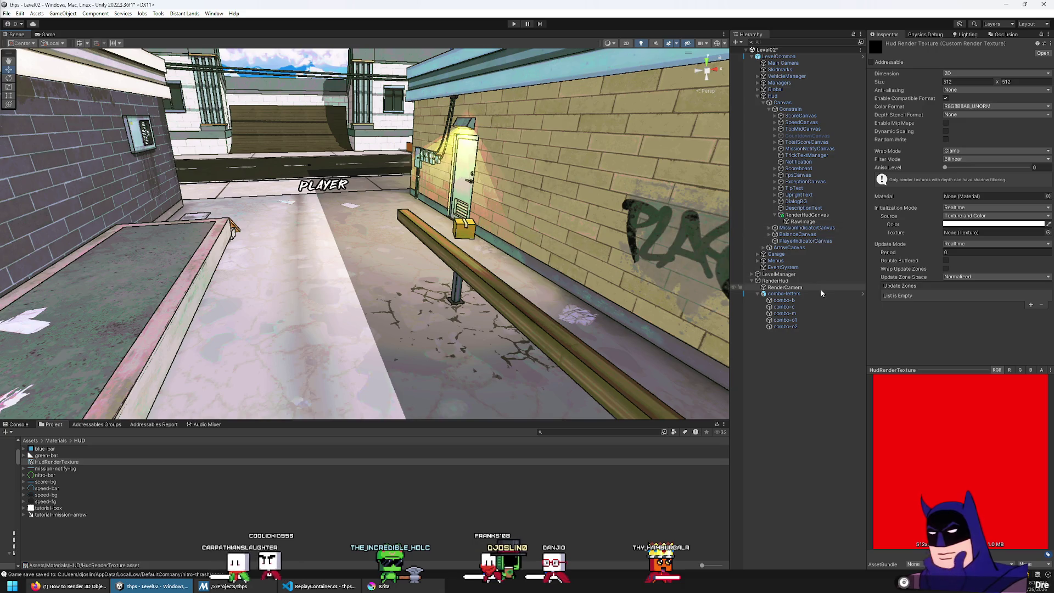
{"action": "left_click", "coordinate": [809, 221]}
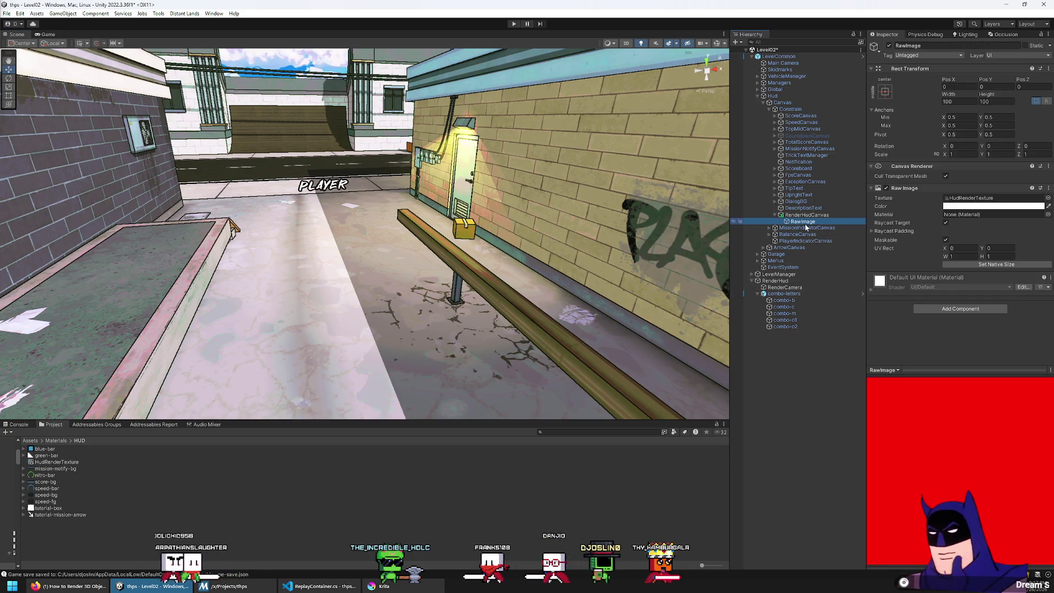
{"action": "key", "text": "Up"}
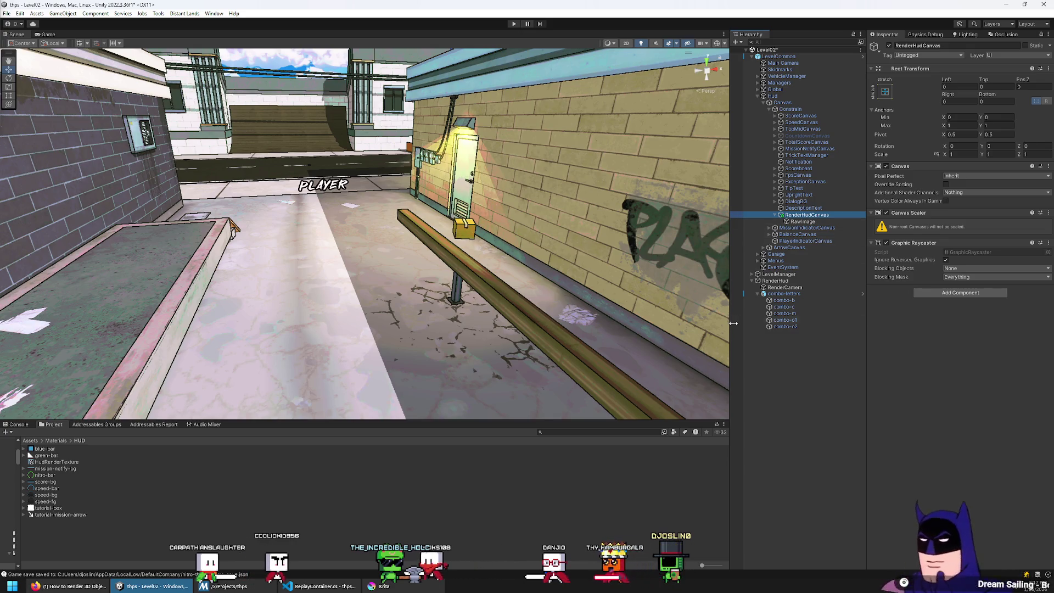
{"action": "left_click", "coordinate": [799, 287]}
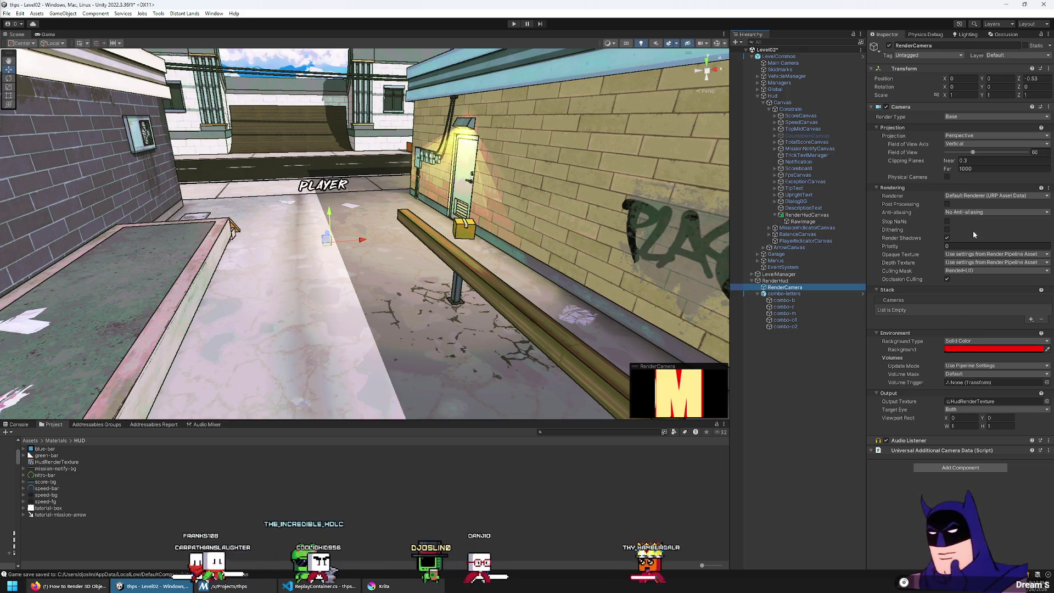
Set RenderCamera's Culling Mask to Everything and check HudRenderTexture's preview
{"action": "left_click", "coordinate": [958, 271]}
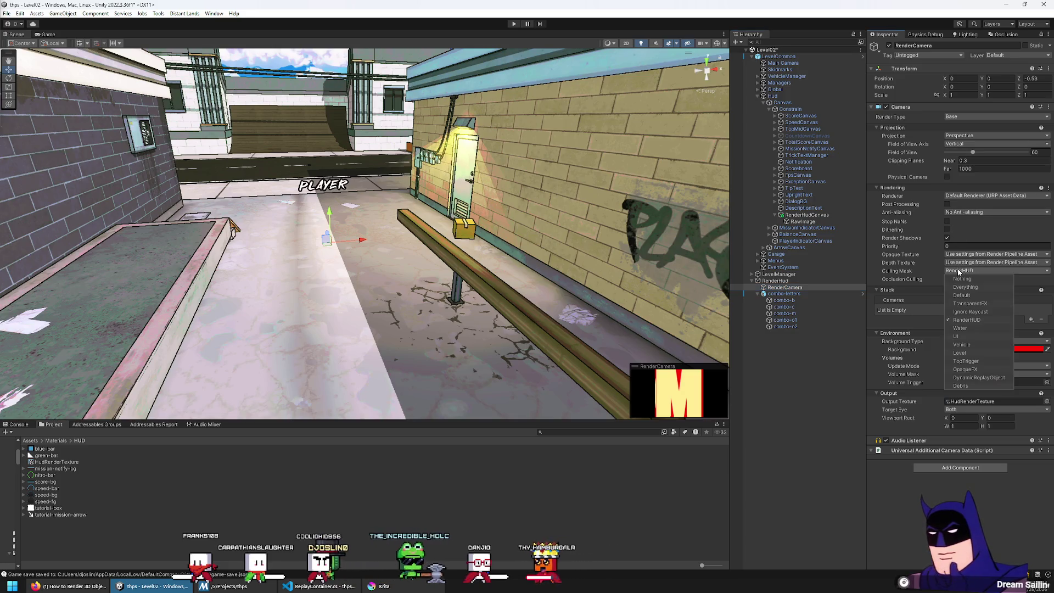
{"action": "left_click", "coordinate": [962, 287]}
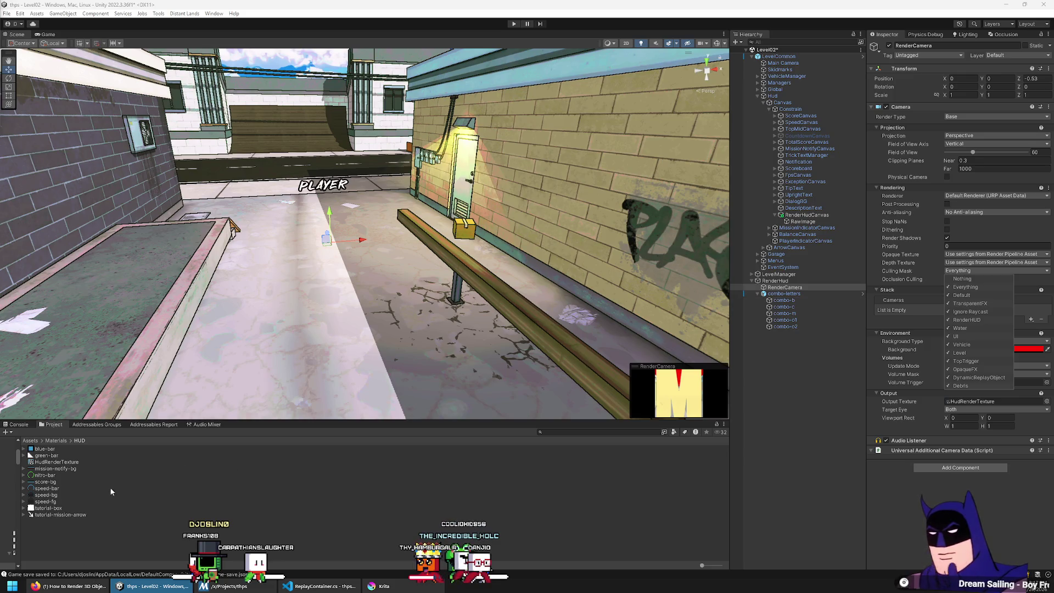
{"action": "left_click", "coordinate": [55, 464]}
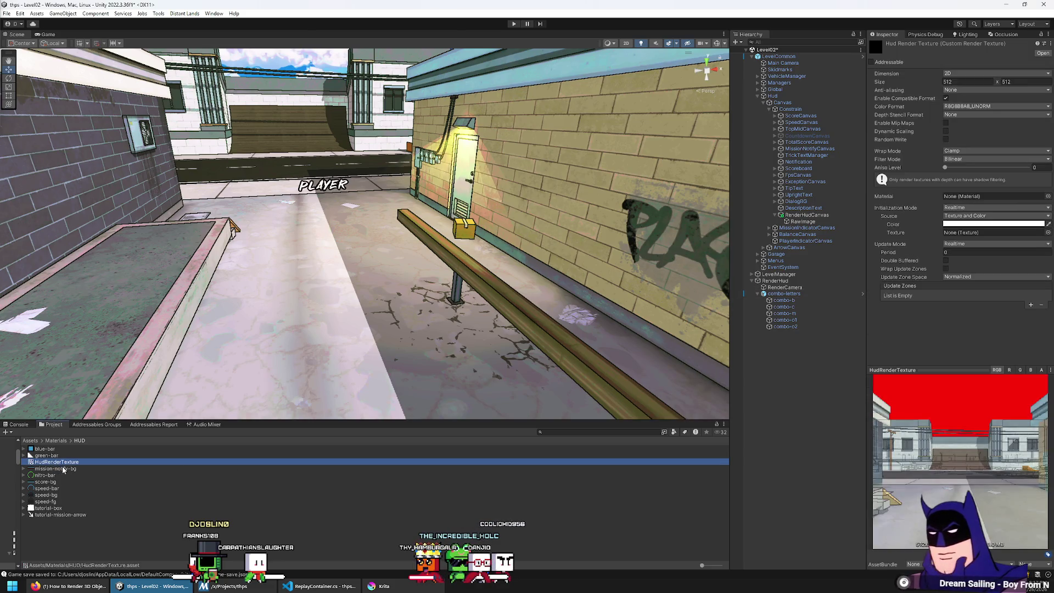
Check RenderHudCanvas, then confirm RenderCamera's Culling Mask is still Everything
{"action": "left_click", "coordinate": [826, 217]}
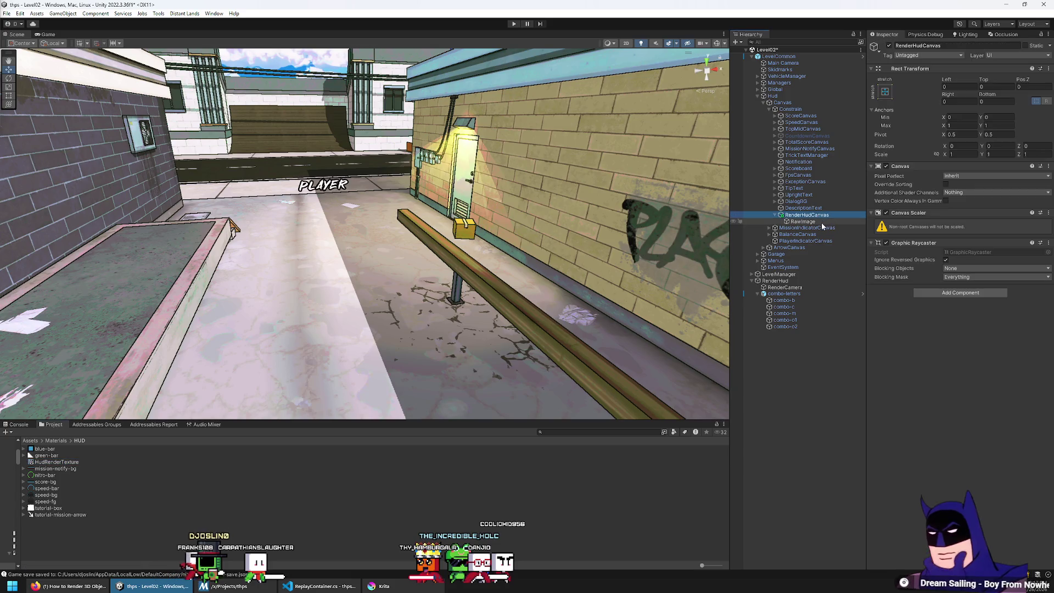
{"action": "left_click", "coordinate": [773, 295]}
{"action": "left_click", "coordinate": [785, 287]}
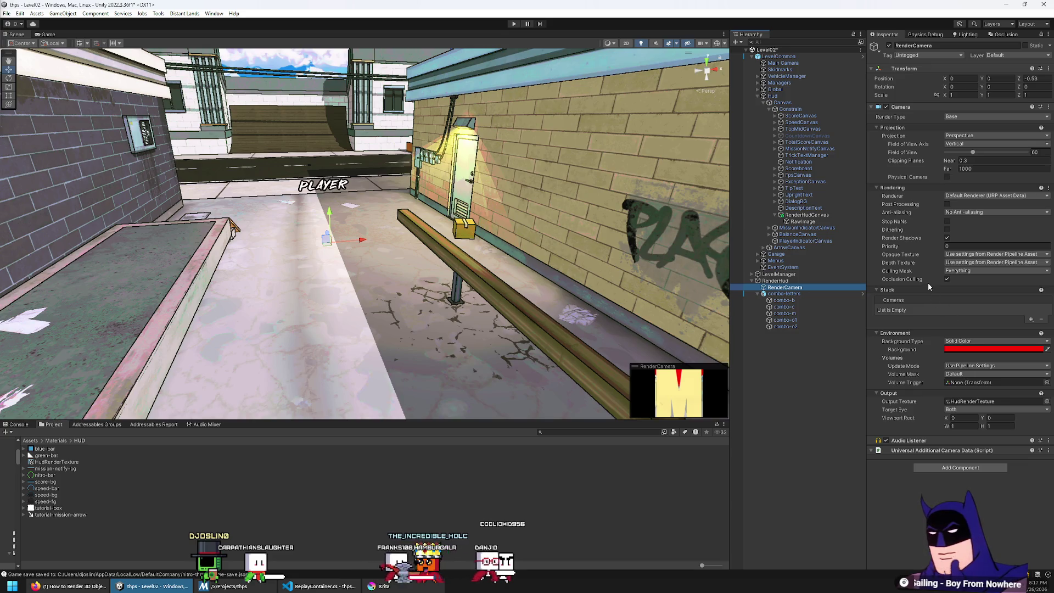
{"action": "left_click", "coordinate": [964, 271]}
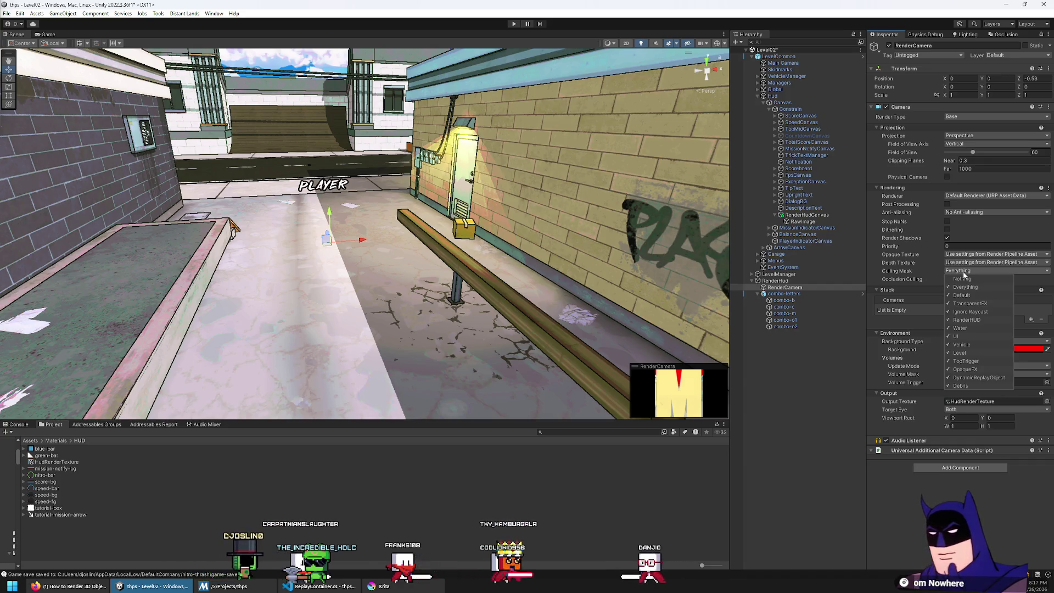
{"action": "left_click", "coordinate": [964, 273]}
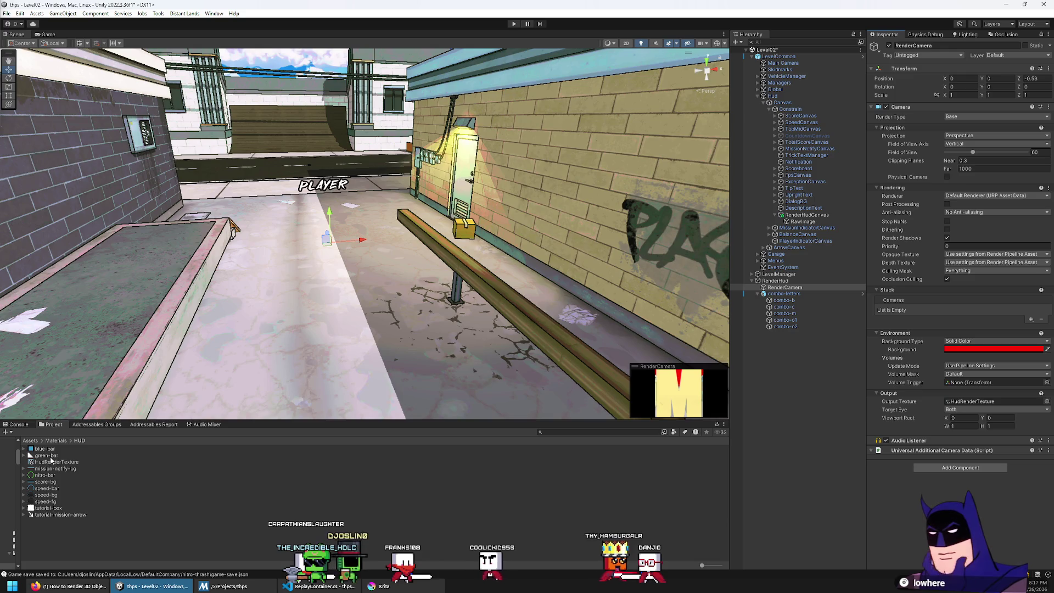
{"action": "right_click", "coordinate": [49, 462]}
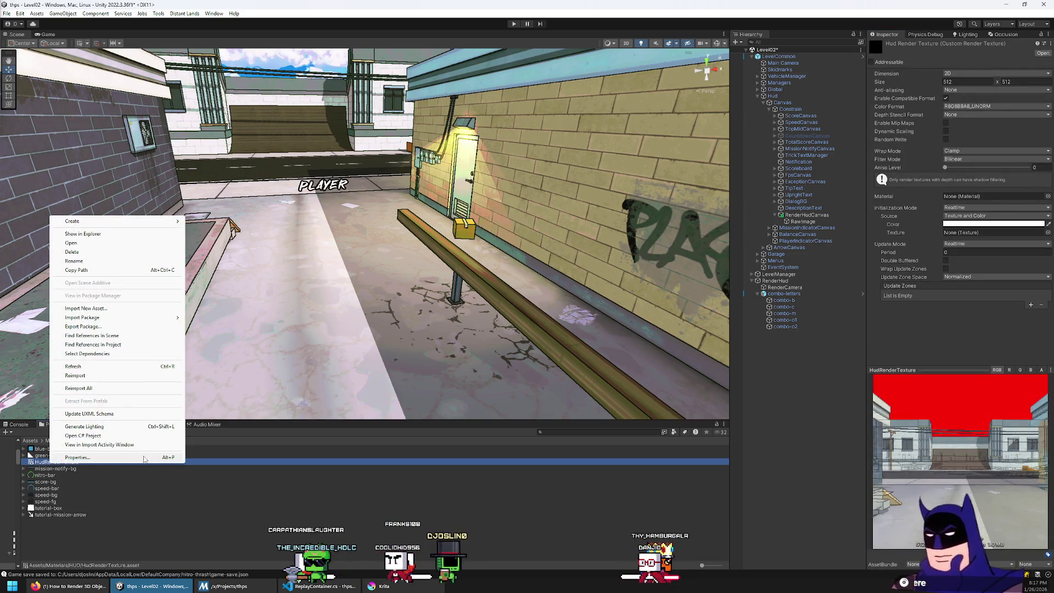
Open HudRenderTexture's Properties in a separate window and move it to the left
{"action": "left_click", "coordinate": [77, 457]}
{"action": "left_click_drag", "start_coordinate": [628, 114], "coordinate": [460, 105]}
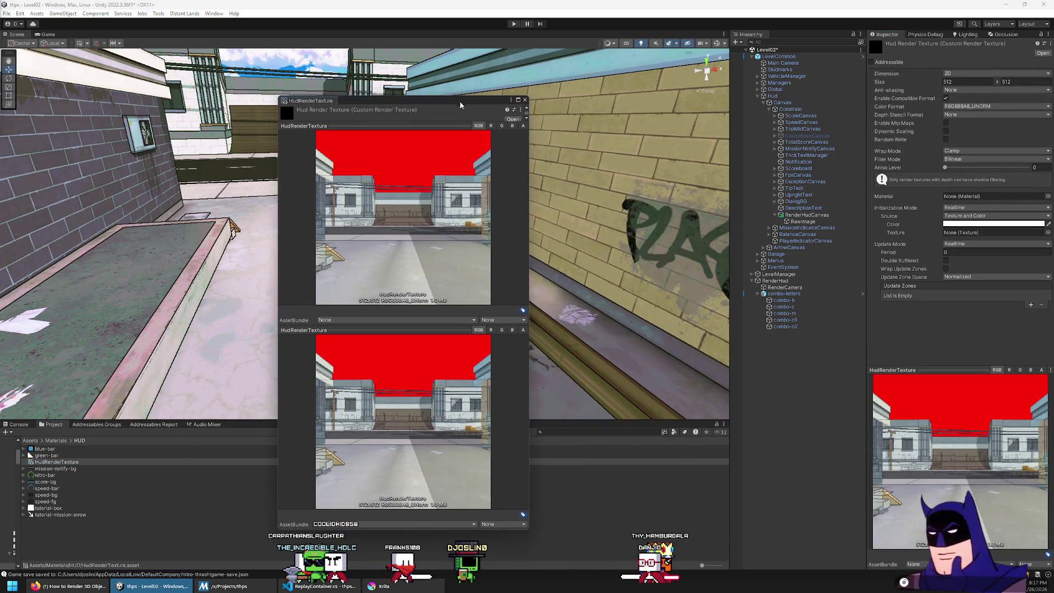
{"action": "left_click", "coordinate": [790, 287]}
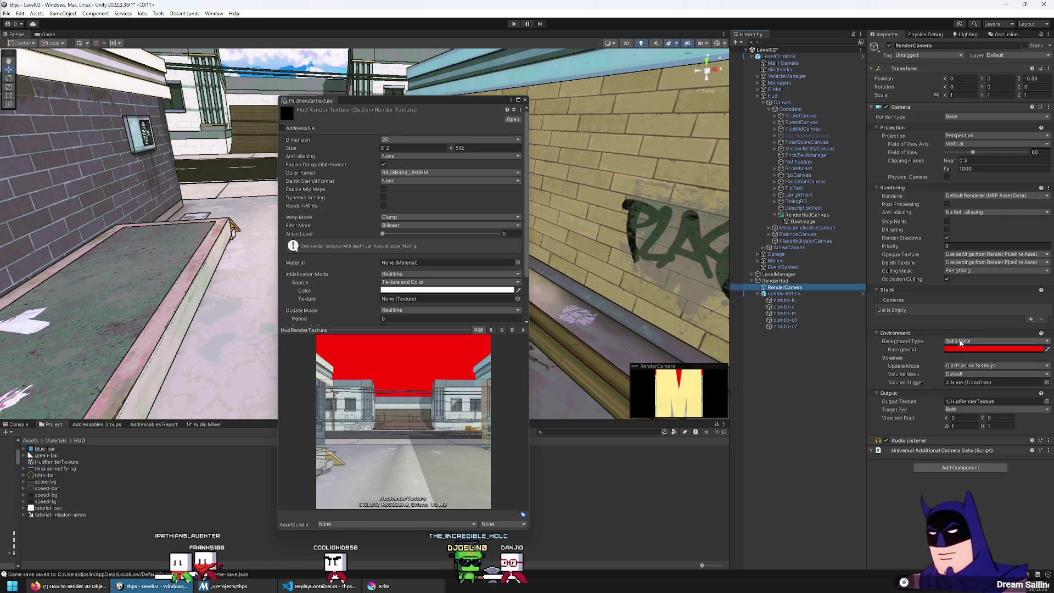
Try RenderCamera's Culling Mask as Nothing, then RenderHUD, then back to Everything
{"action": "left_click", "coordinate": [960, 272]}
{"action": "left_click", "coordinate": [963, 279]}
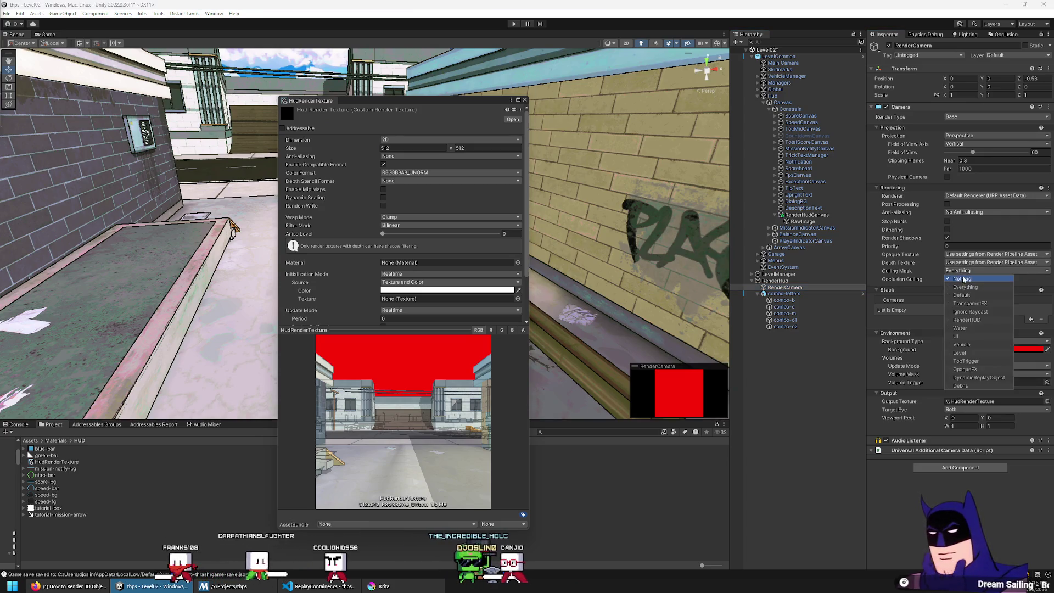
{"action": "left_click", "coordinate": [964, 273]}
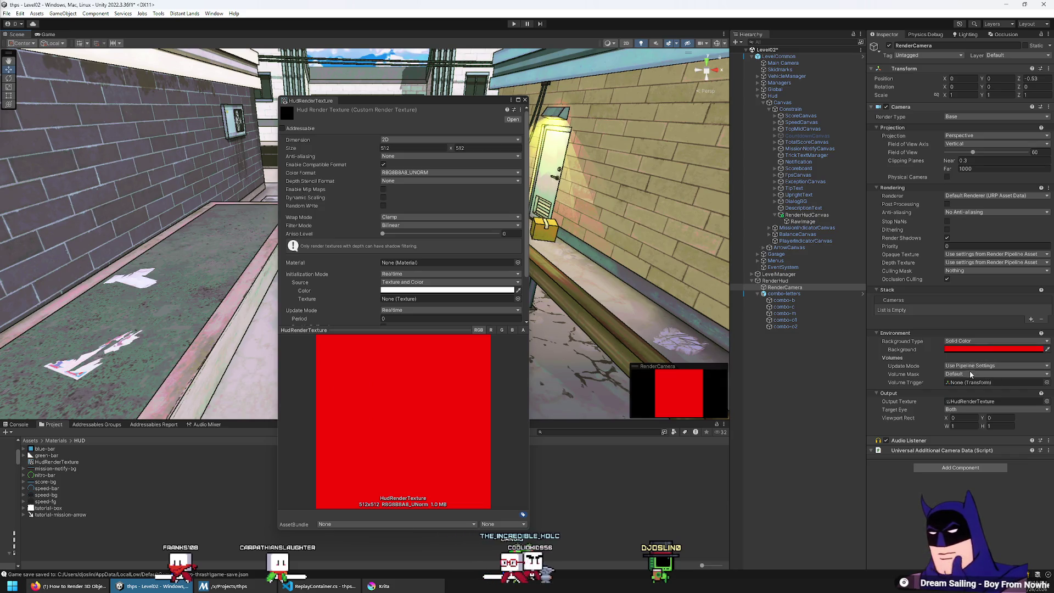
{"action": "left_click", "coordinate": [954, 272]}
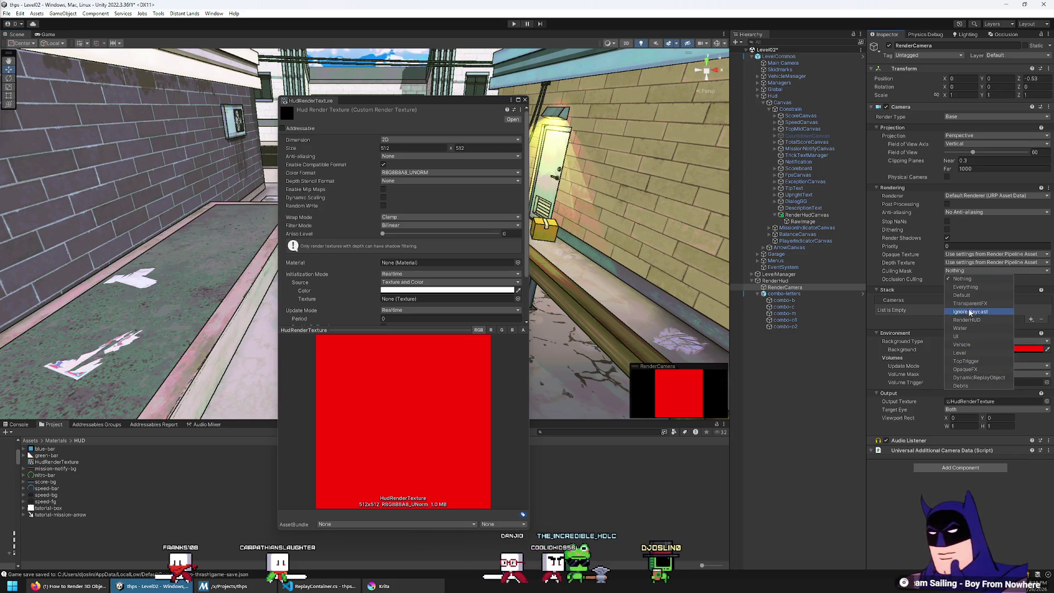
{"action": "left_click", "coordinate": [903, 312]}
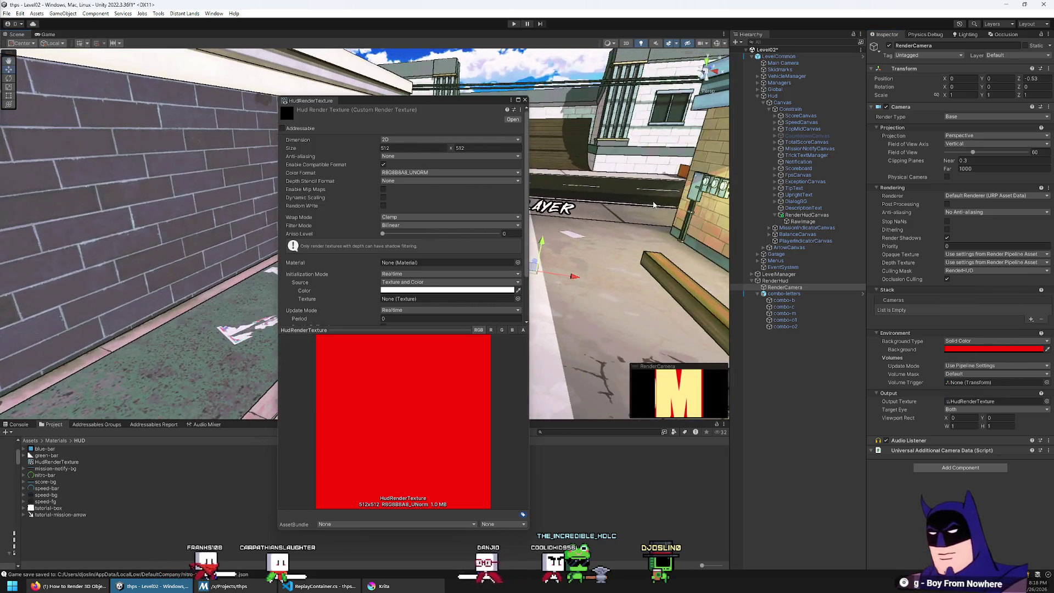
{"action": "left_click", "coordinate": [972, 272]}
{"action": "left_click", "coordinate": [970, 287]}
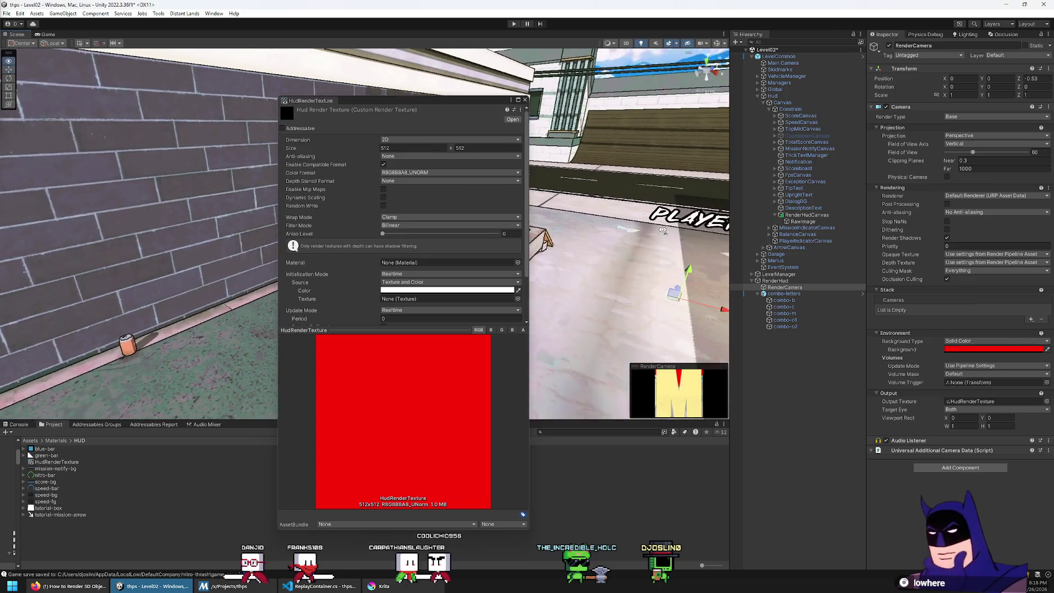
Orbit the scene view toward the player and reselect RenderCamera
{"action": "left_click_drag", "start_coordinate": [663, 231], "coordinate": [657, 295]}
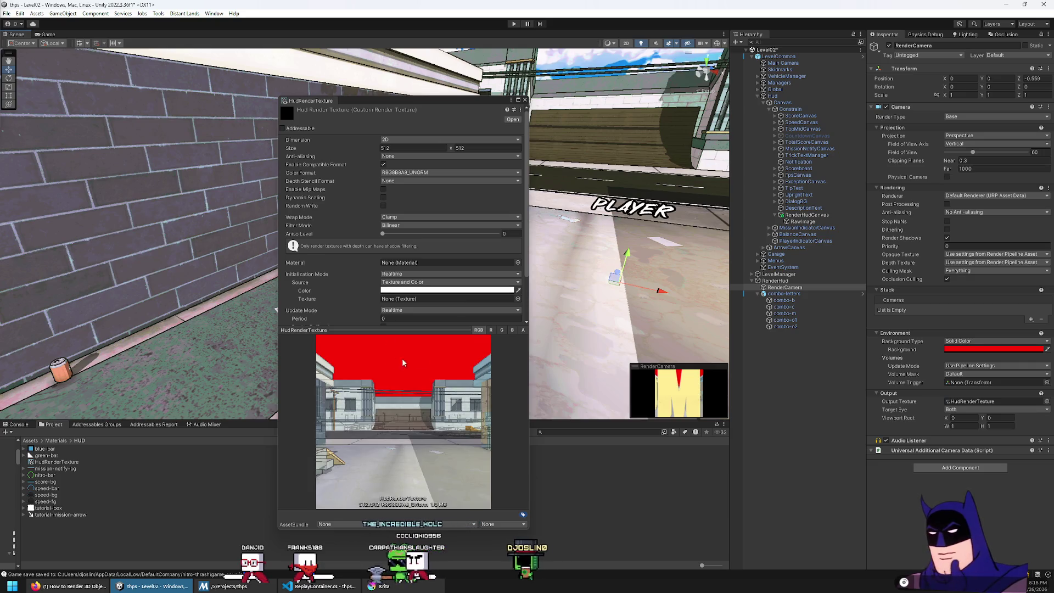
{"action": "mouse_move", "coordinate": [653, 263]}
{"action": "left_mouse_down"}
{"action": "mouse_move", "coordinate": [688, 287]}
{"action": "mouse_move", "coordinate": [714, 288]}
{"action": "left_mouse_up"}
{"action": "left_click", "coordinate": [782, 294]}
{"action": "left_click", "coordinate": [775, 281]}
{"action": "left_click", "coordinate": [799, 289]}
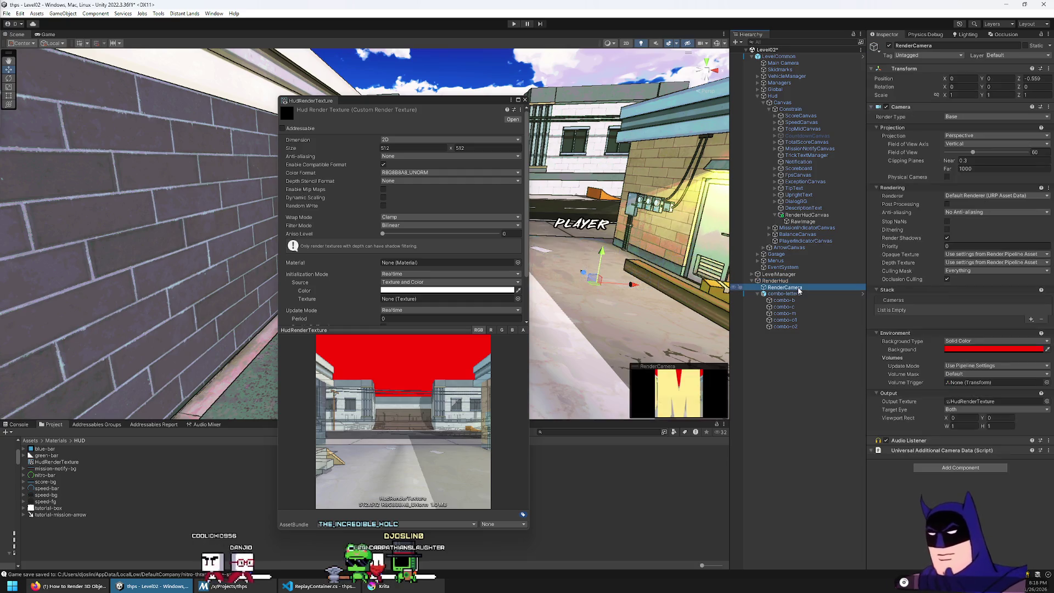
Put combo-letters and its child letters on the Default layer
{"action": "left_click", "coordinate": [781, 295]}
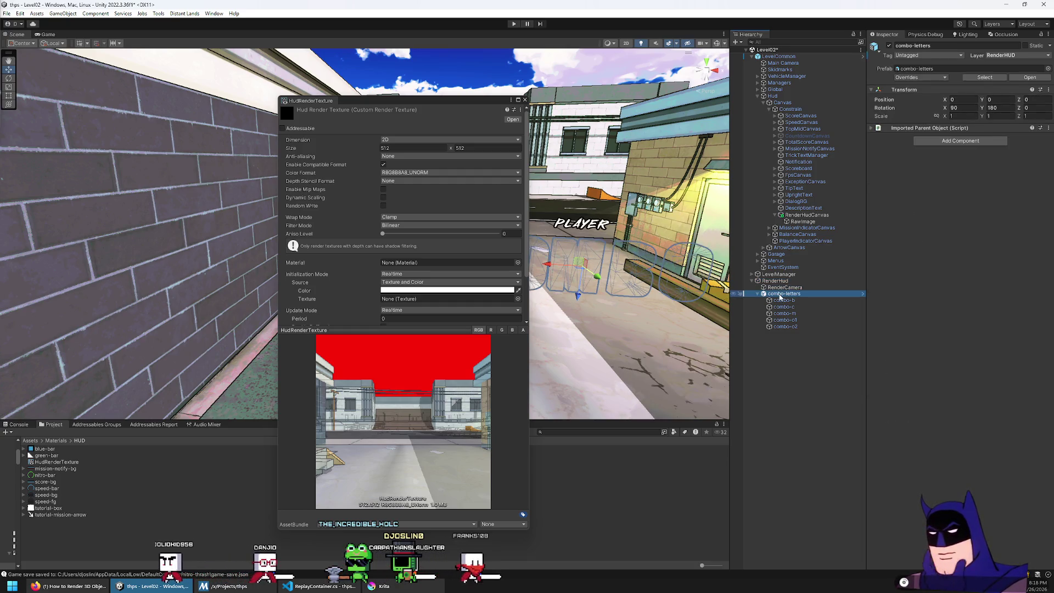
{"action": "left_click", "coordinate": [784, 301]}
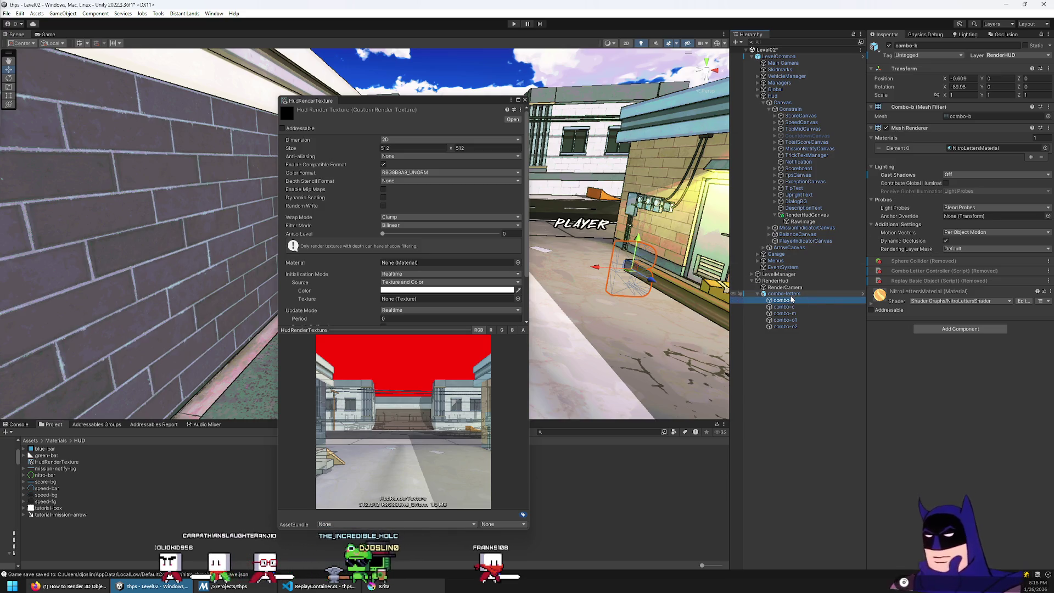
{"action": "left_click", "coordinate": [784, 293]}
{"action": "left_click", "coordinate": [1016, 55]}
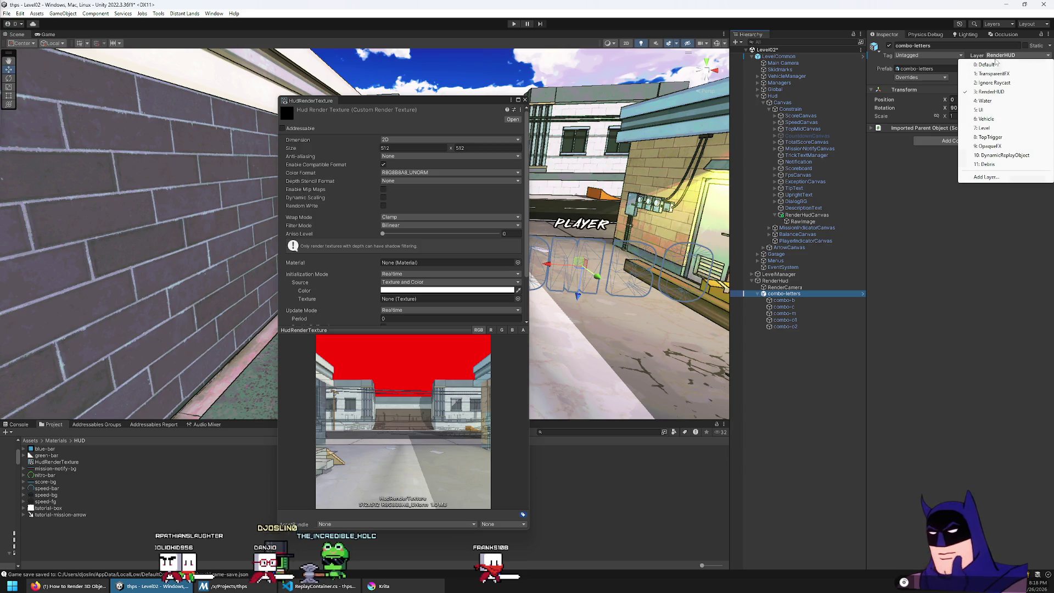
{"action": "left_click", "coordinate": [988, 67]}
{"action": "left_click", "coordinate": [495, 309]}
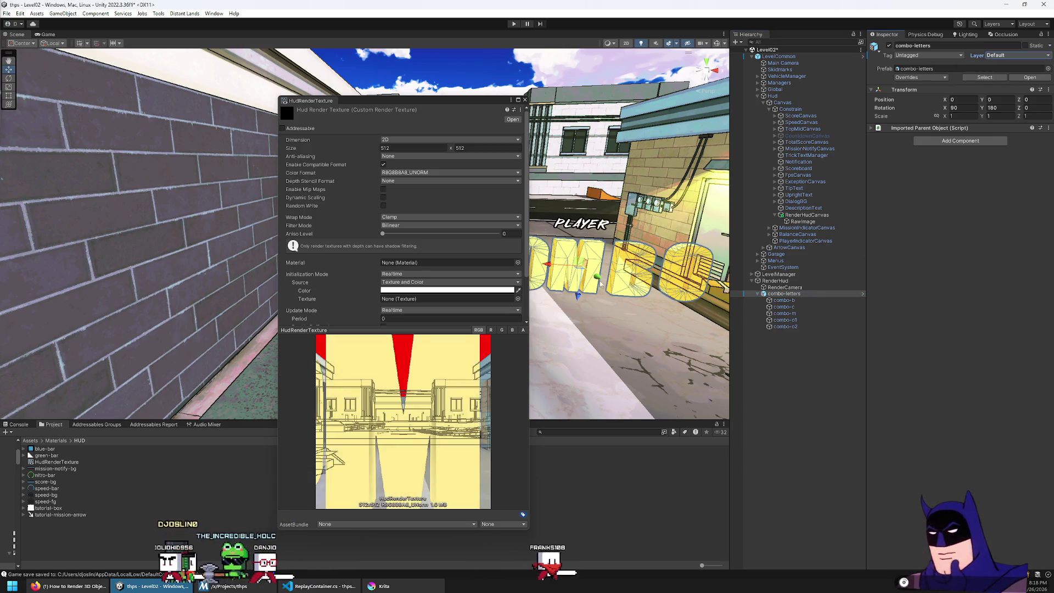
{"action": "mouse_move", "coordinate": [632, 253]}
{"action": "left_mouse_down"}
{"action": "mouse_move", "coordinate": [663, 248]}
{"action": "mouse_move", "coordinate": [631, 250]}
{"action": "left_mouse_up"}
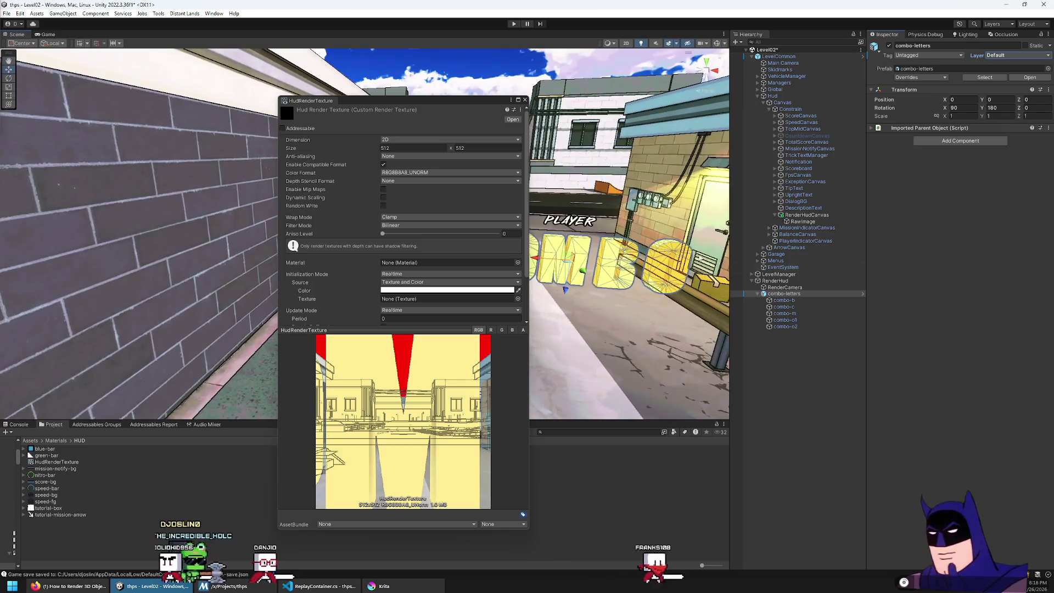
{"action": "left_click", "coordinate": [1016, 55]}
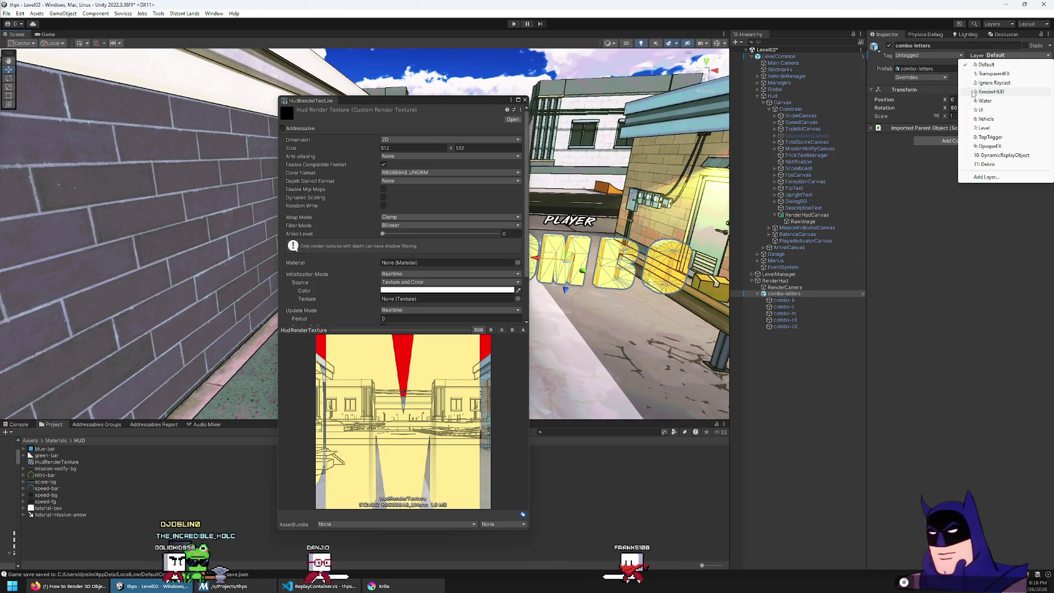
{"action": "left_click", "coordinate": [800, 300]}
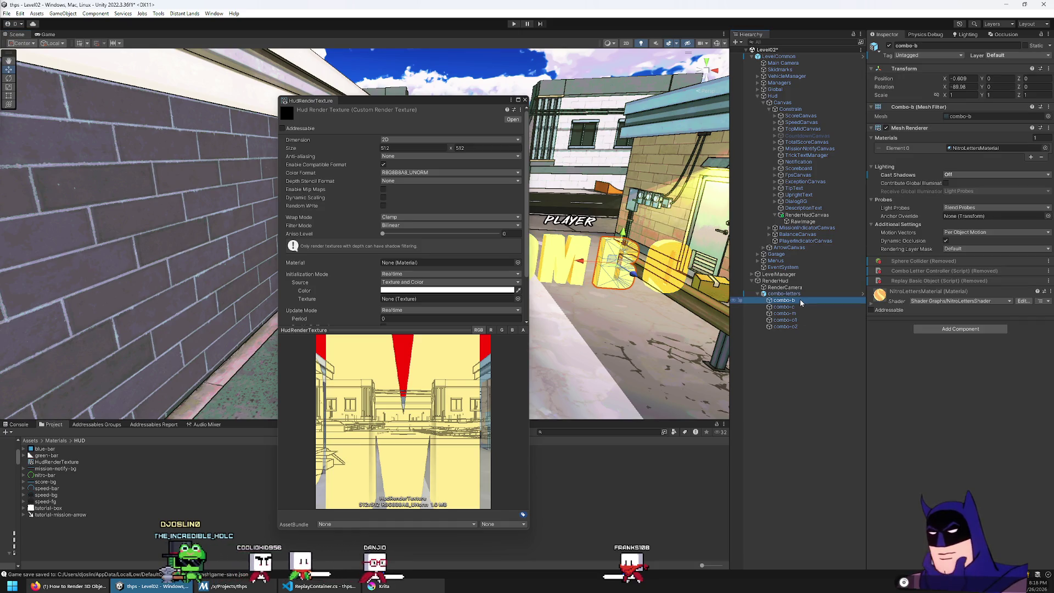
Drag RenderCamera's Position Z back to about -2.13 and move the render texture window aside
{"action": "left_click", "coordinate": [790, 287]}
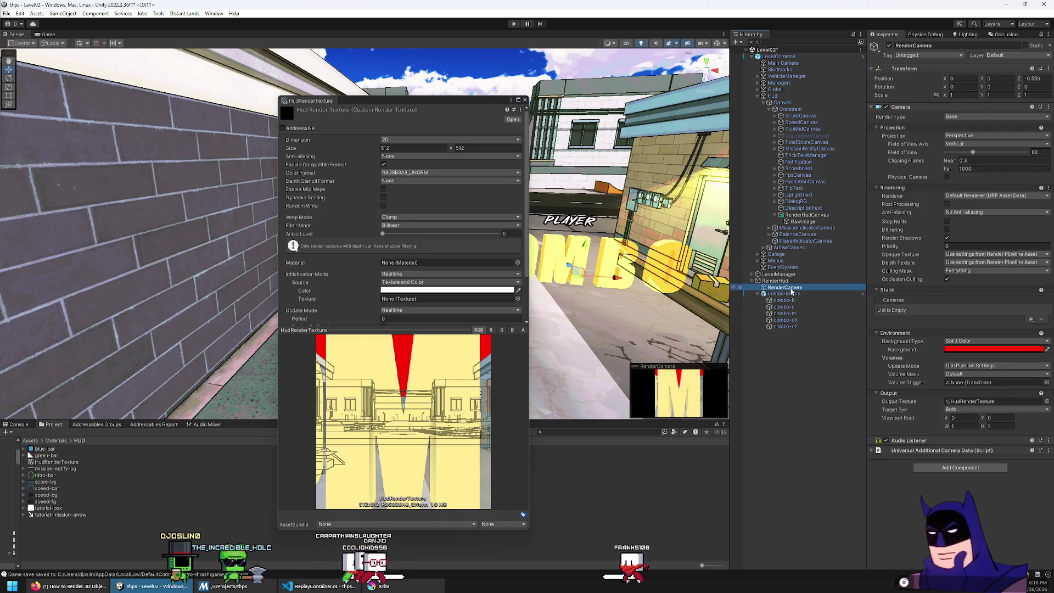
{"action": "left_click_drag", "start_coordinate": [569, 267], "coordinate": [595, 290]}
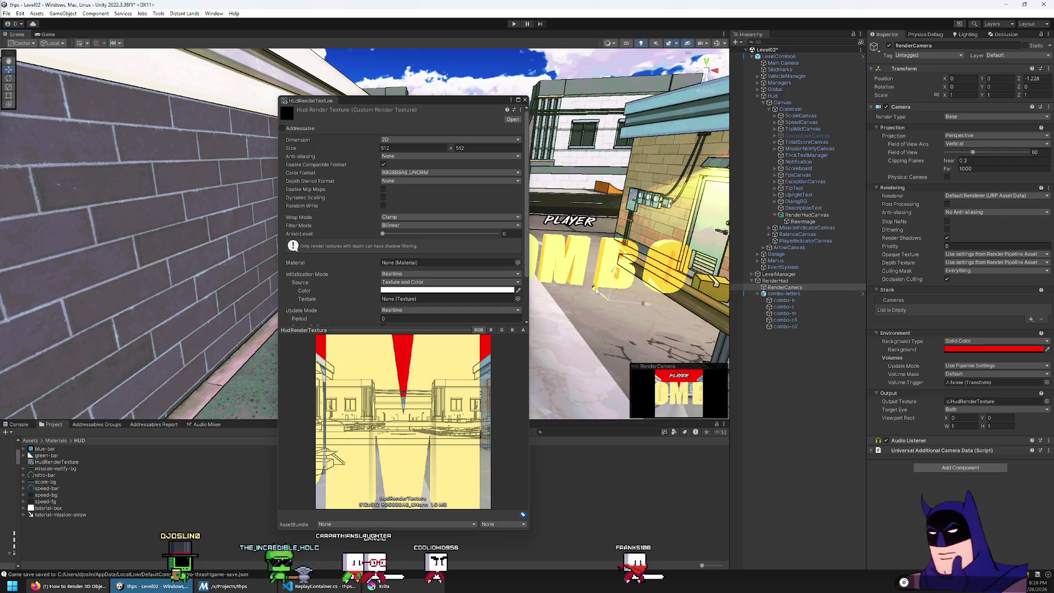
{"action": "mouse_move", "coordinate": [605, 290]}
{"action": "left_mouse_down"}
{"action": "mouse_move", "coordinate": [651, 137]}
{"action": "mouse_move", "coordinate": [642, 151]}
{"action": "left_mouse_up"}
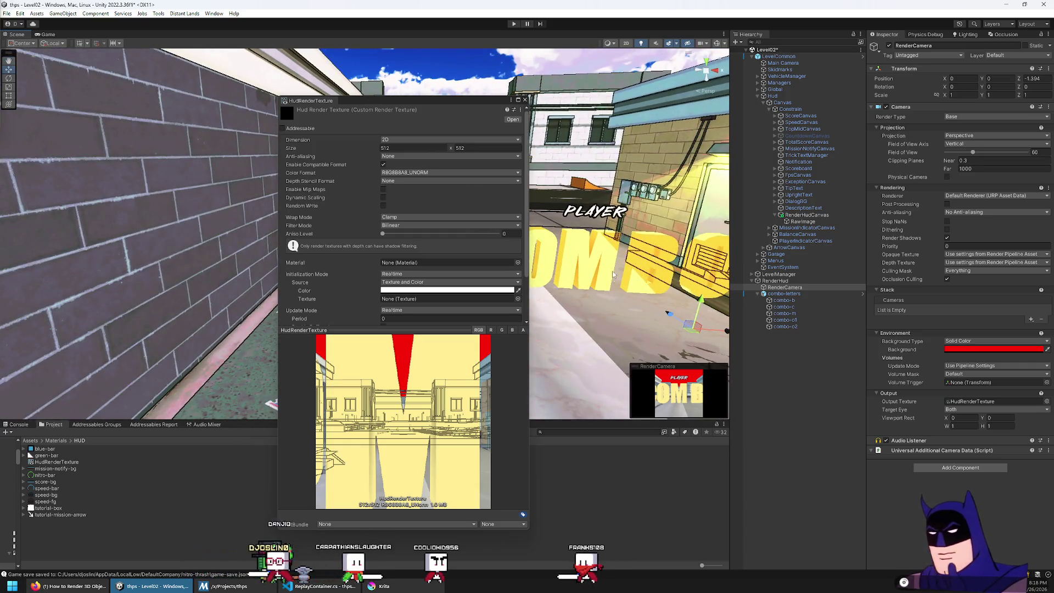
{"action": "left_click_drag", "start_coordinate": [472, 99], "coordinate": [339, 81]}
{"action": "mouse_move", "coordinate": [645, 245]}
{"action": "left_mouse_down"}
{"action": "mouse_move", "coordinate": [627, 295]}
{"action": "mouse_move", "coordinate": [661, 317]}
{"action": "left_mouse_up"}
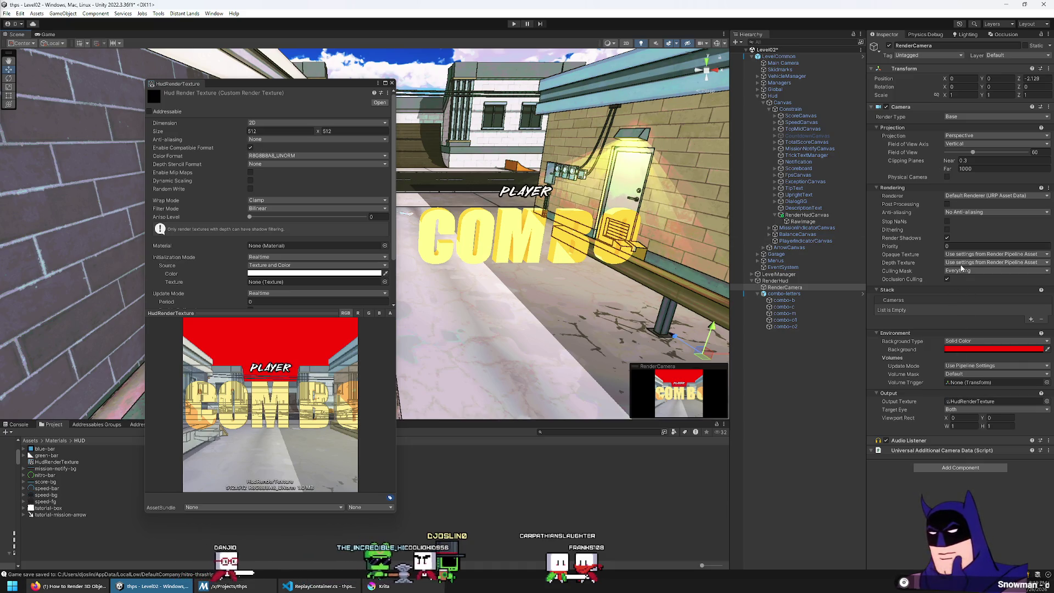
Put combo-m on the RenderHUD layer, leaving its rendering layer mask unchanged
{"action": "left_click", "coordinate": [796, 313]}
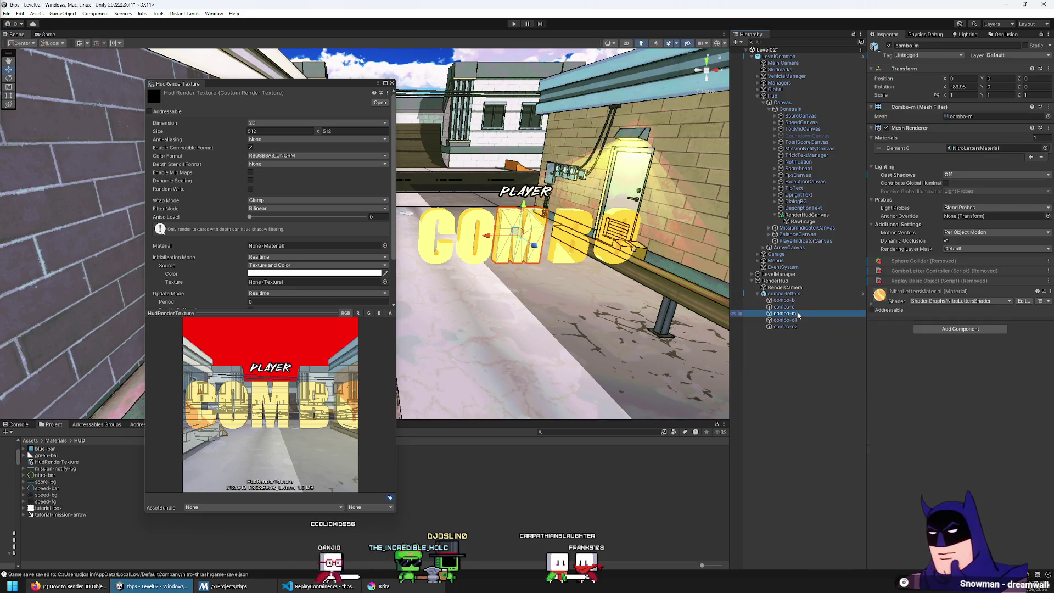
{"action": "left_click", "coordinate": [1014, 56]}
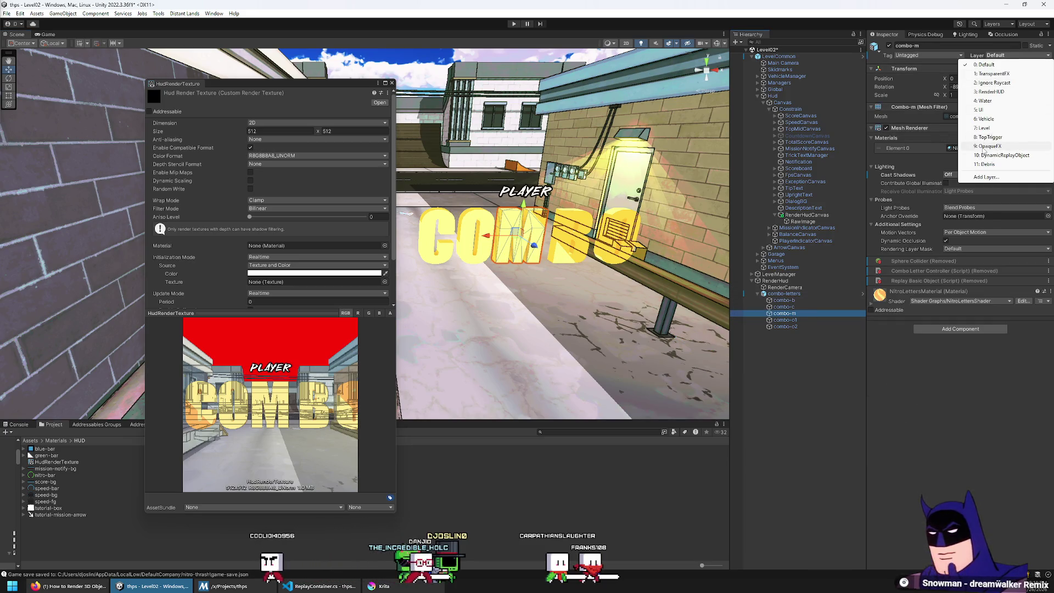
{"action": "left_click", "coordinate": [991, 92]}
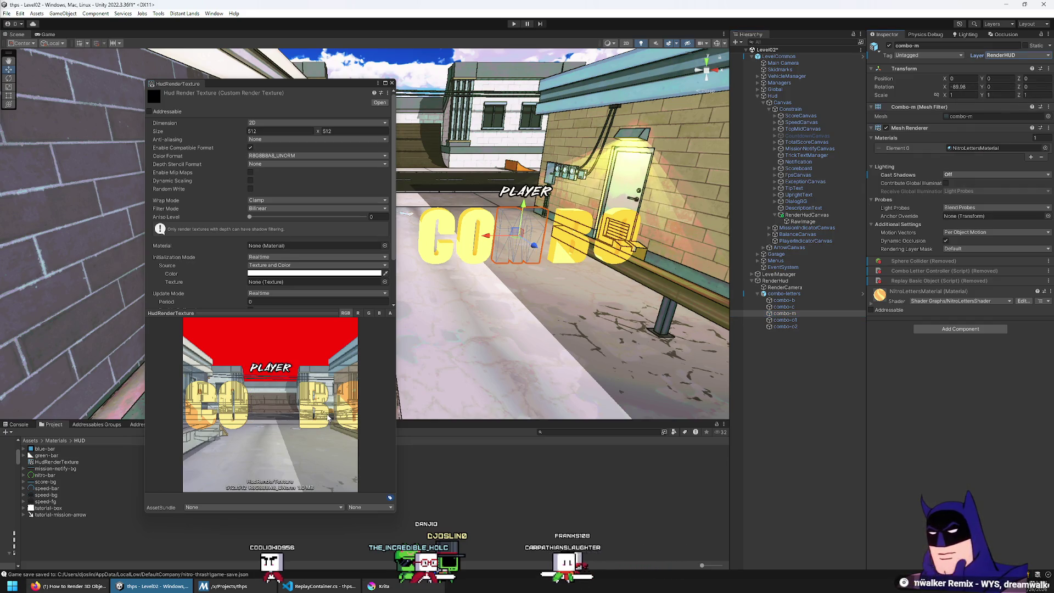
{"action": "left_click", "coordinate": [977, 245]}
{"action": "left_click", "coordinate": [976, 246]}
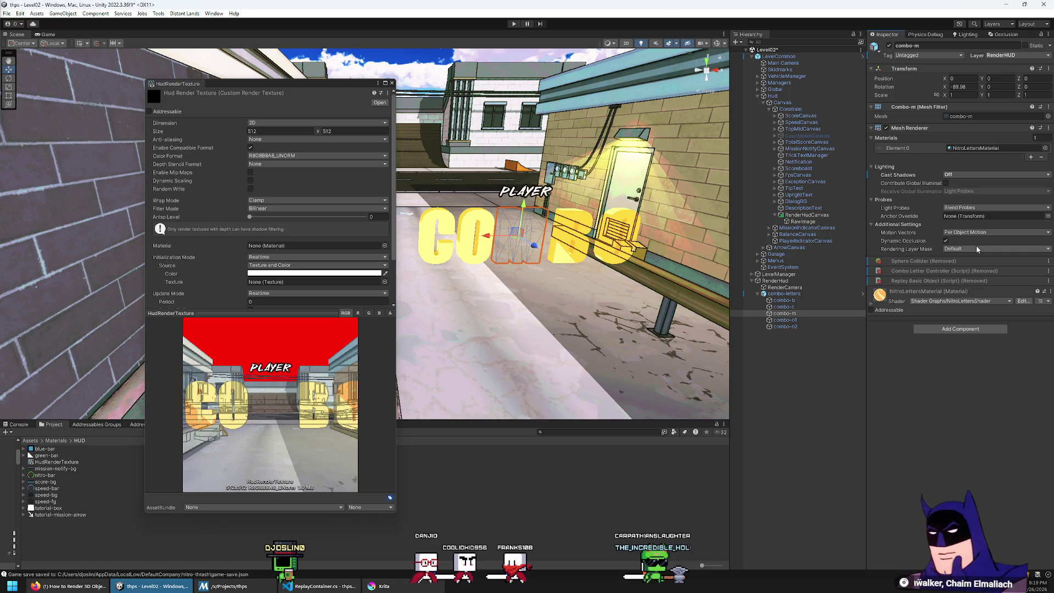
{"action": "left_click", "coordinate": [976, 249]}
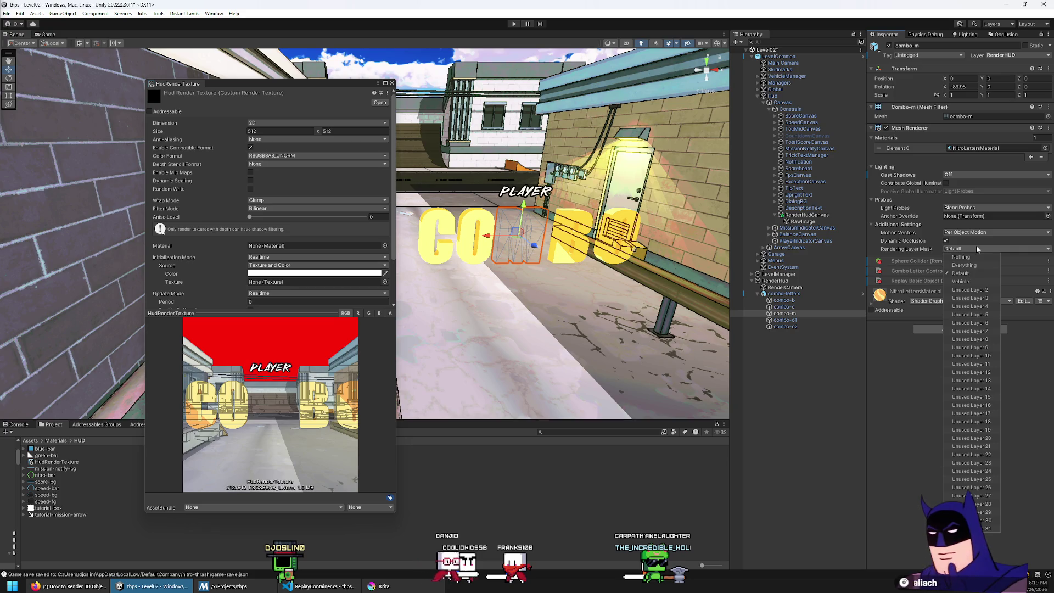
{"action": "left_click", "coordinate": [976, 246]}
Clear RenderCamera's Culling Mask to Nothing and tick only RenderHUD
{"action": "left_click", "coordinate": [818, 289]}
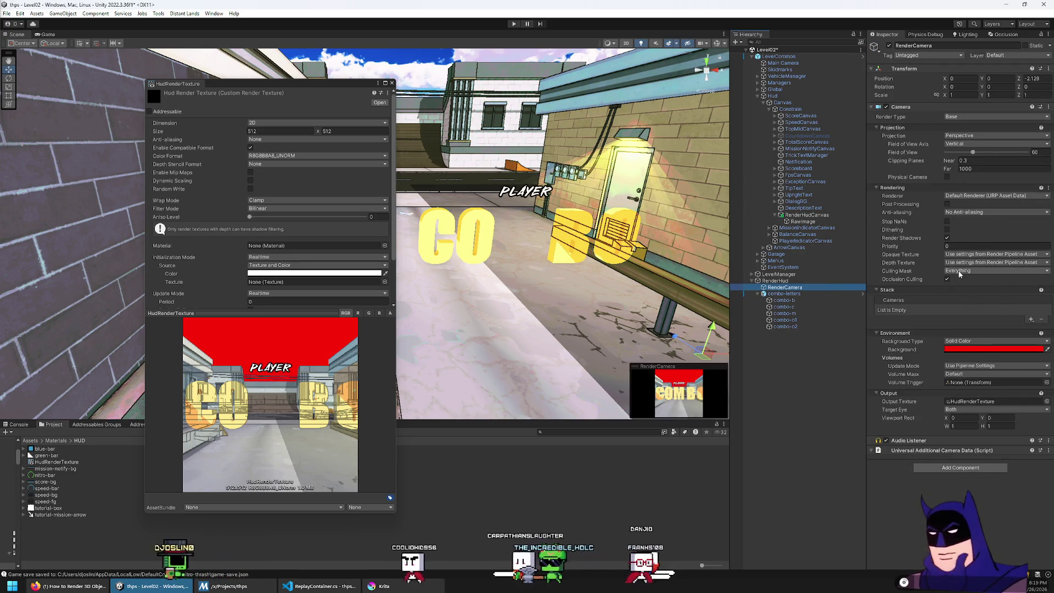
{"action": "left_click", "coordinate": [967, 271]}
{"action": "left_click", "coordinate": [965, 280]}
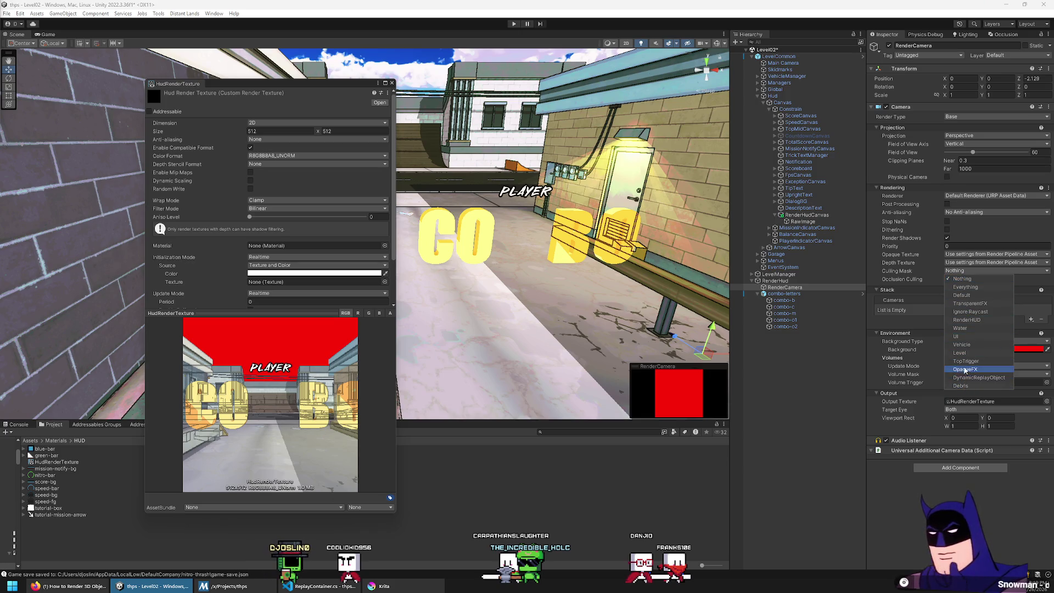
{"action": "left_click", "coordinate": [973, 320]}
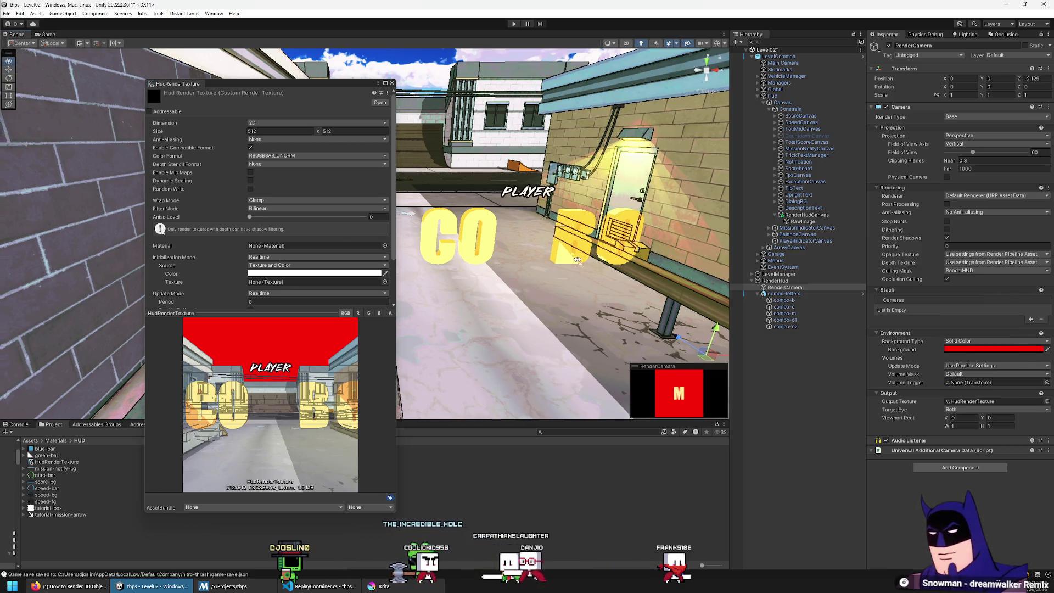
{"action": "left_click", "coordinate": [416, 349]}
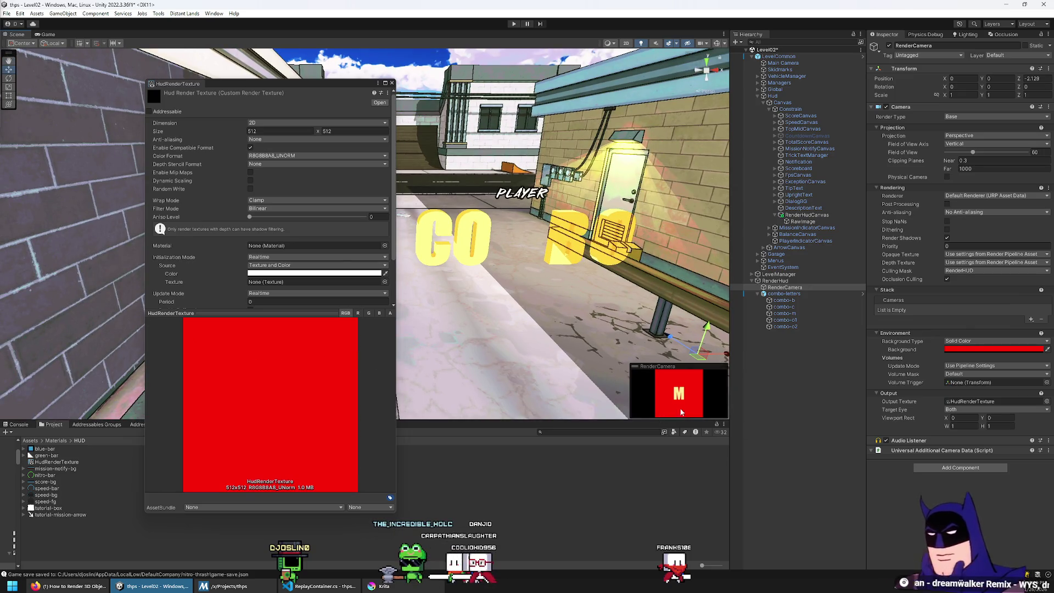
{"action": "scroll", "coordinate": [269, 220], "scroll_direction": "down", "scroll_amount": 2}
{"action": "left_click", "coordinate": [1016, 55]}
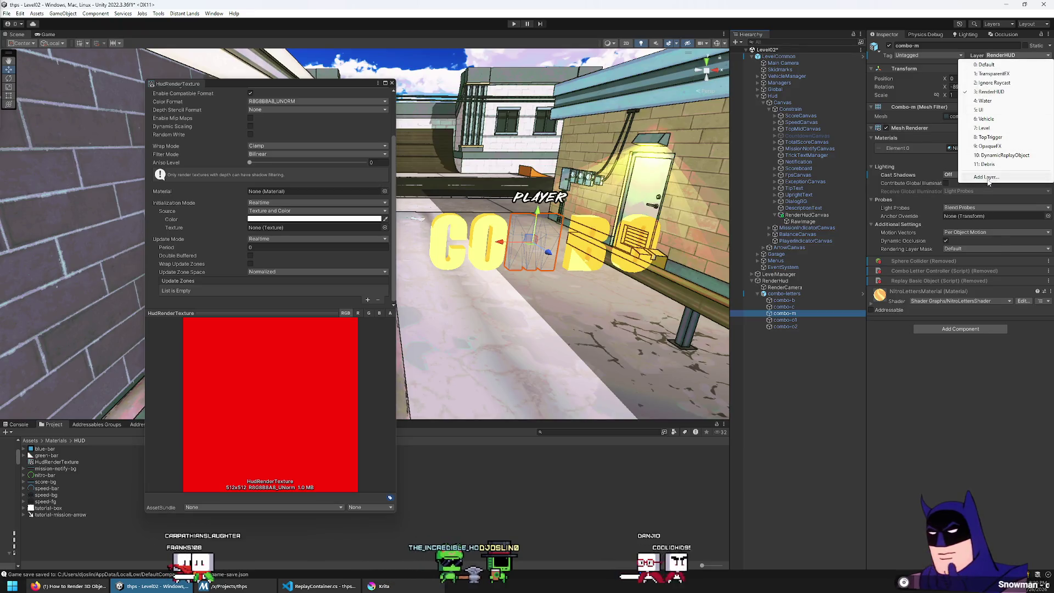
In Tags & Layers, move the RenderHUD name from User Layer 3 to User Layer 12
{"action": "left_click", "coordinate": [977, 180]}
{"action": "left_click", "coordinate": [993, 118]}
{"action": "left_click", "coordinate": [969, 199]}
{"action": "type", "text": "RenderHUD"}
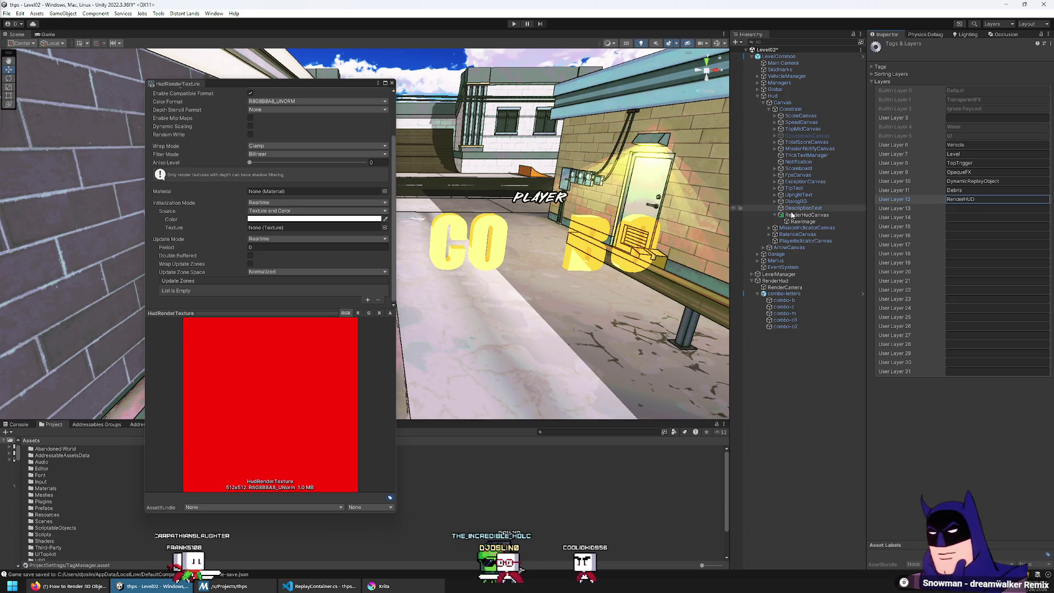
Assign both combo-m and RenderCamera to the new RenderHUD layer
{"action": "left_click", "coordinate": [789, 314]}
{"action": "left_click", "coordinate": [1016, 55]}
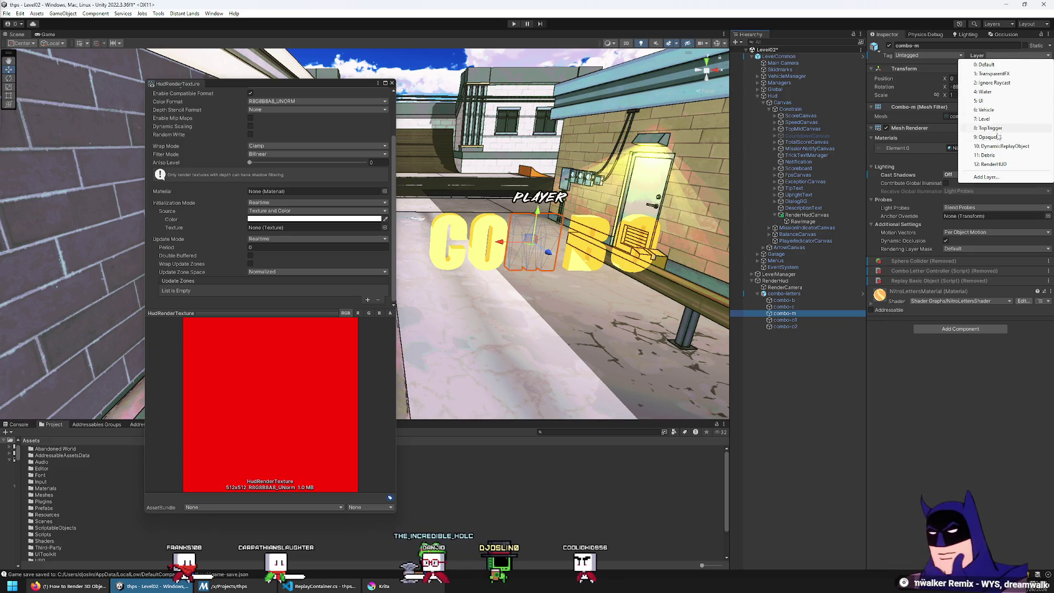
{"action": "left_click", "coordinate": [990, 164]}
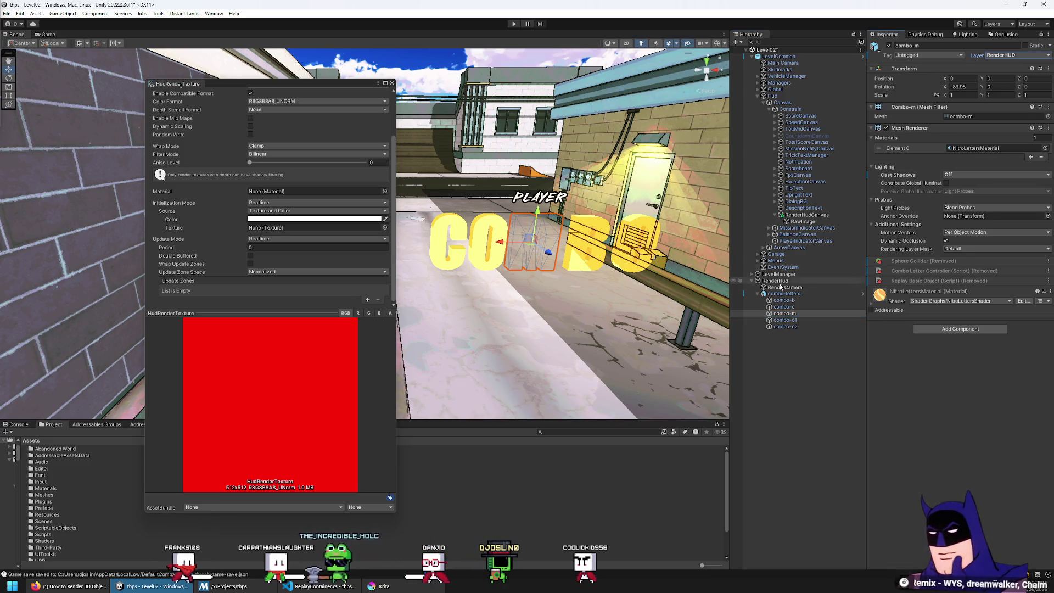
{"action": "left_click", "coordinate": [787, 287]}
{"action": "left_click", "coordinate": [1015, 56]}
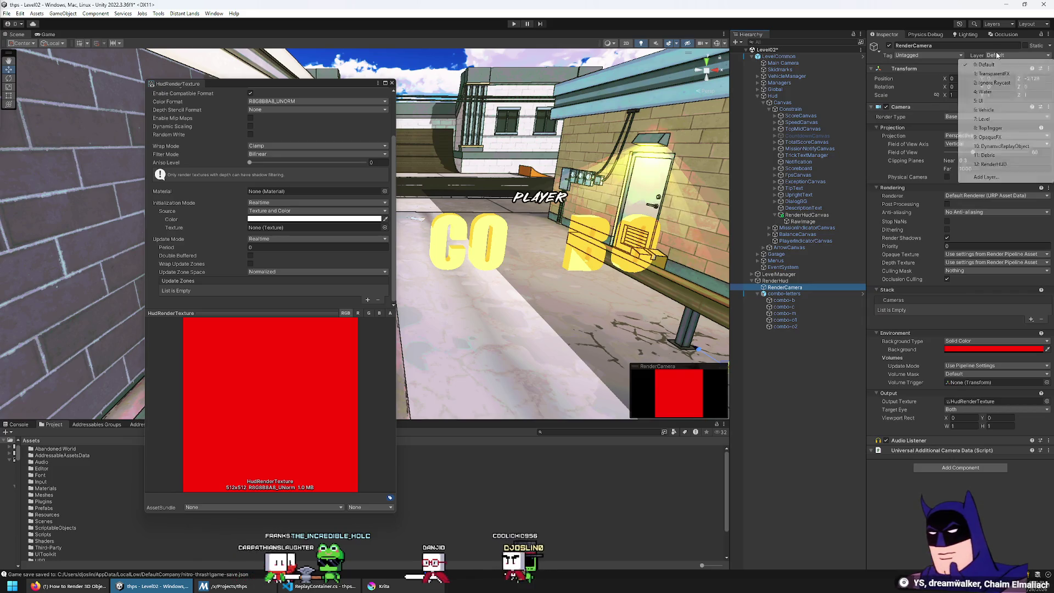
{"action": "left_click", "coordinate": [990, 164]}
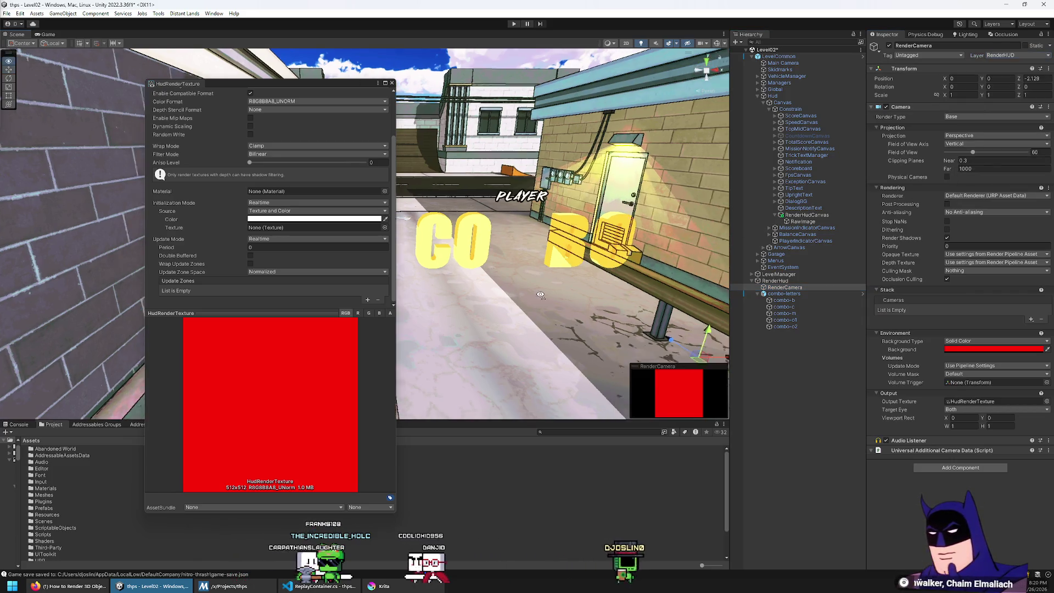
{"action": "left_click_drag", "start_coordinate": [536, 293], "coordinate": [544, 286]}
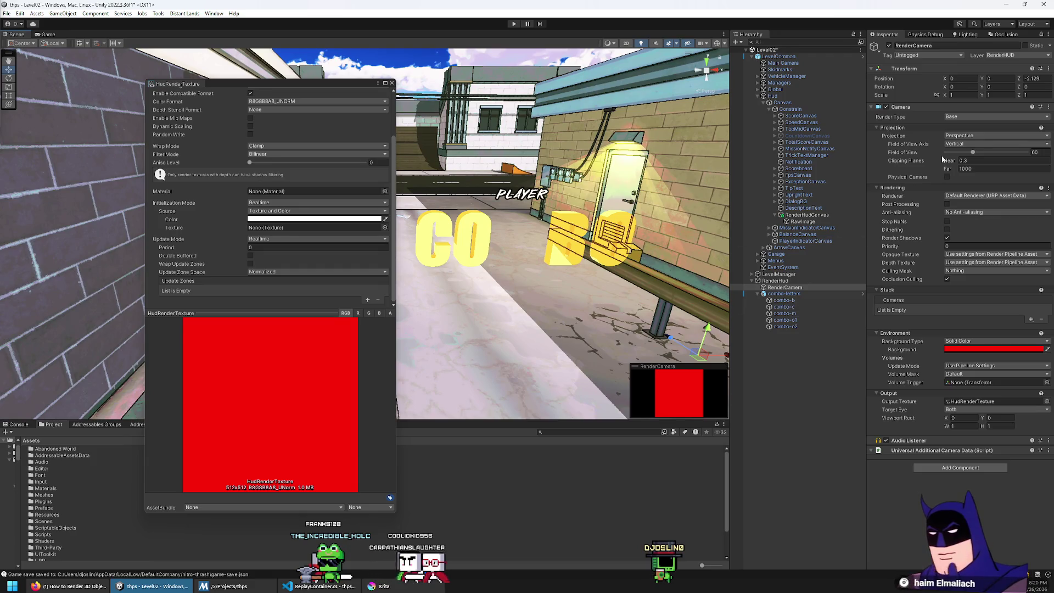
Put RenderCamera back on the Default layer and limit its Culling Mask to RenderHUD only
{"action": "left_click", "coordinate": [1015, 56]}
{"action": "left_click", "coordinate": [988, 64]}
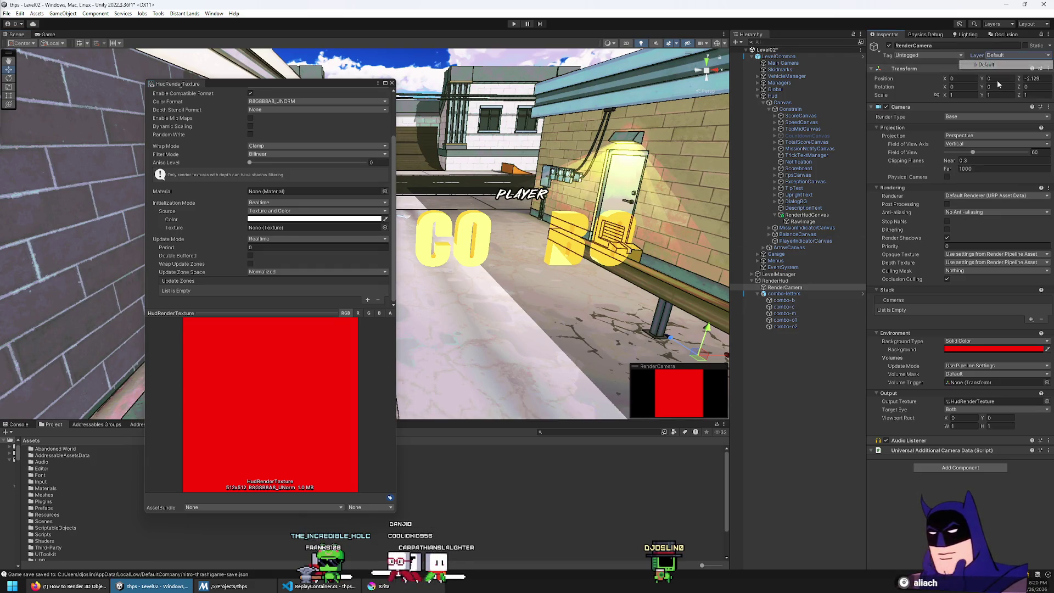
{"action": "left_click", "coordinate": [981, 271]}
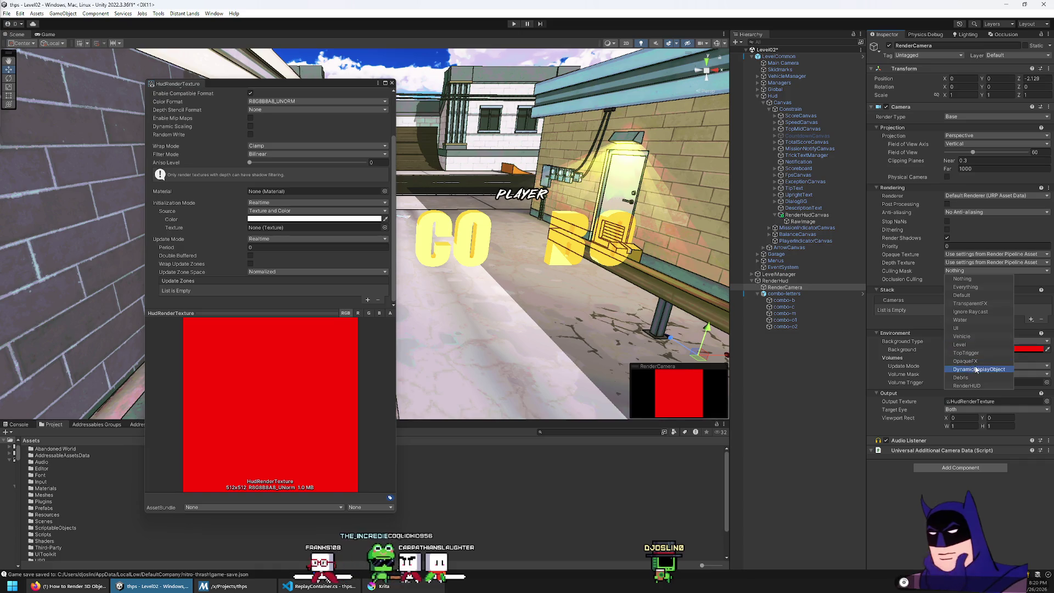
{"action": "left_click", "coordinate": [977, 386]}
{"action": "mouse_move", "coordinate": [659, 286]}
{"action": "left_mouse_down"}
{"action": "mouse_move", "coordinate": [603, 271]}
{"action": "mouse_move", "coordinate": [604, 296]}
{"action": "left_mouse_up"}
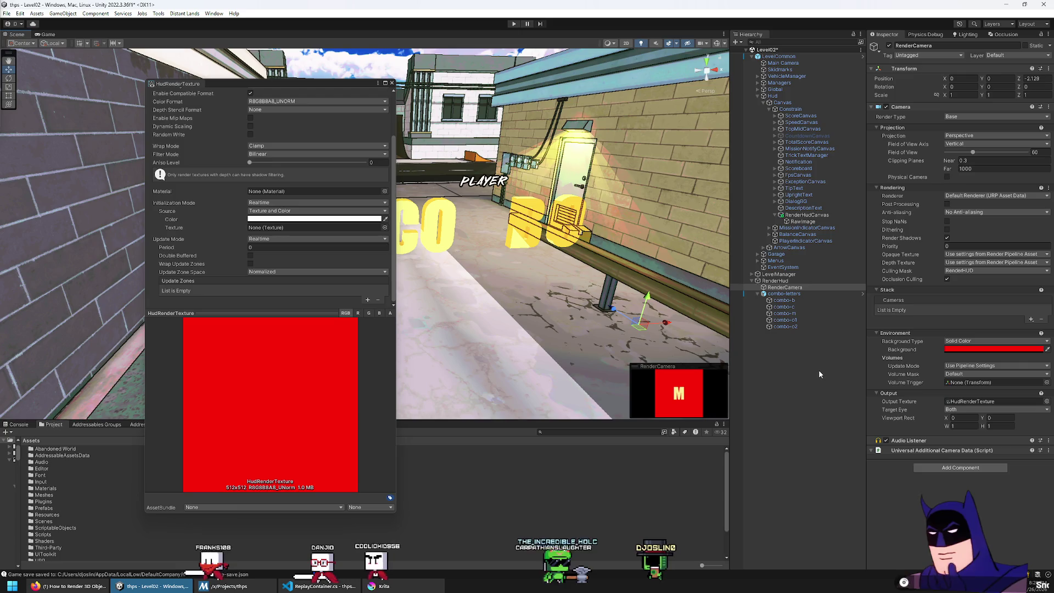
{"action": "mouse_move", "coordinate": [329, 86]}
{"action": "left_mouse_down"}
{"action": "mouse_move", "coordinate": [279, 89]}
{"action": "mouse_move", "coordinate": [226, 204]}
{"action": "mouse_move", "coordinate": [266, 93]}
{"action": "left_mouse_up"}
{"action": "scroll", "coordinate": [92, 527], "scroll_direction": "down", "scroll_amount": 3}
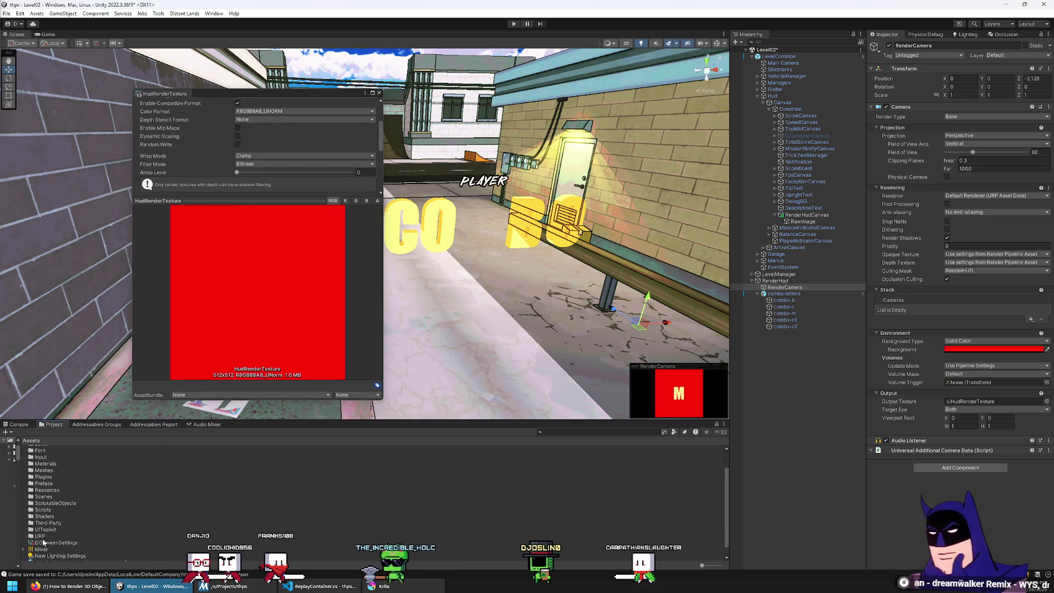
Select URP Asset Data in Assets > URP and edit its Opaque Layer Mask so the M renders
{"action": "double_click", "coordinate": [41, 525]}
{"action": "left_click", "coordinate": [57, 475]}
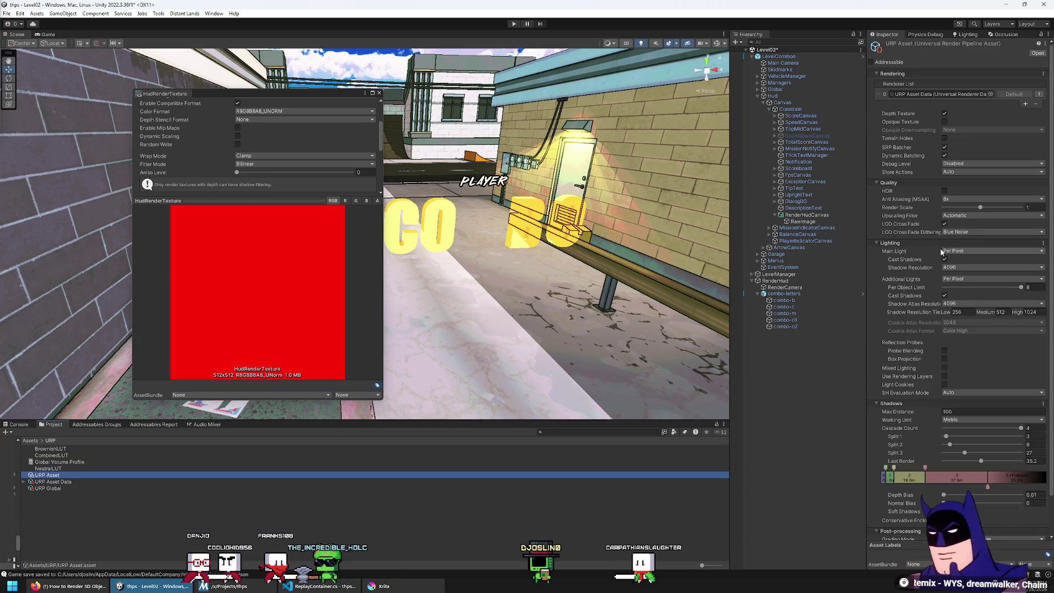
{"action": "scroll", "coordinate": [909, 245], "scroll_direction": "down", "scroll_amount": 1}
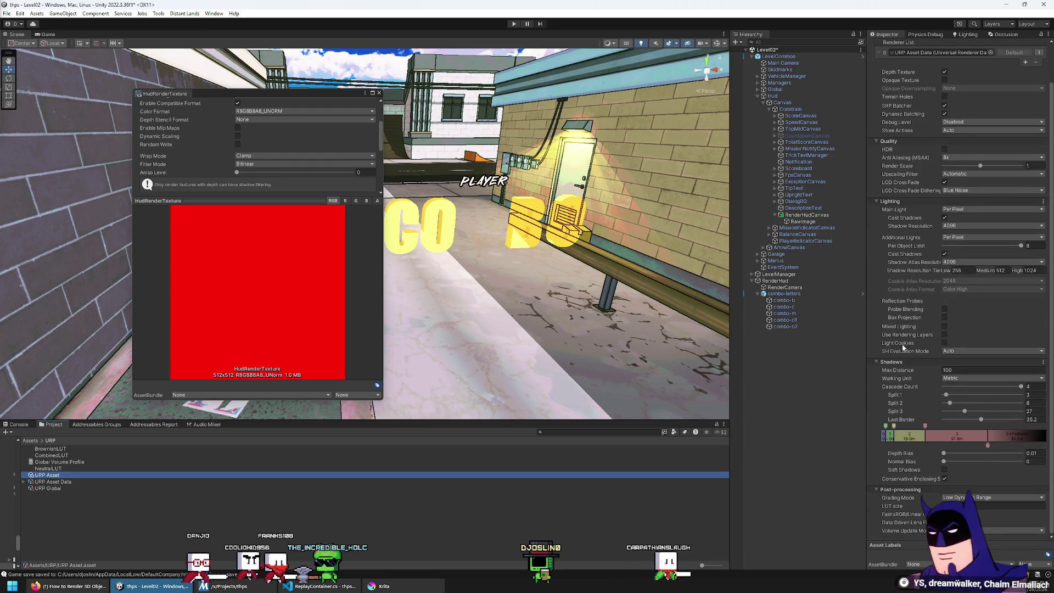
{"action": "scroll", "coordinate": [915, 356], "scroll_direction": "up", "scroll_amount": 1}
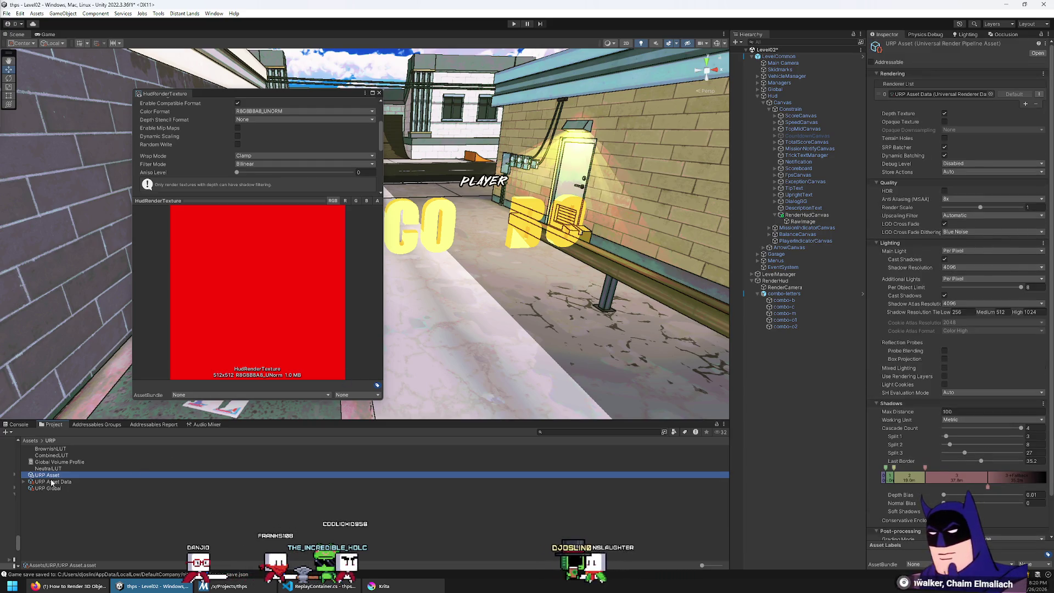
{"action": "key", "text": "Down"}
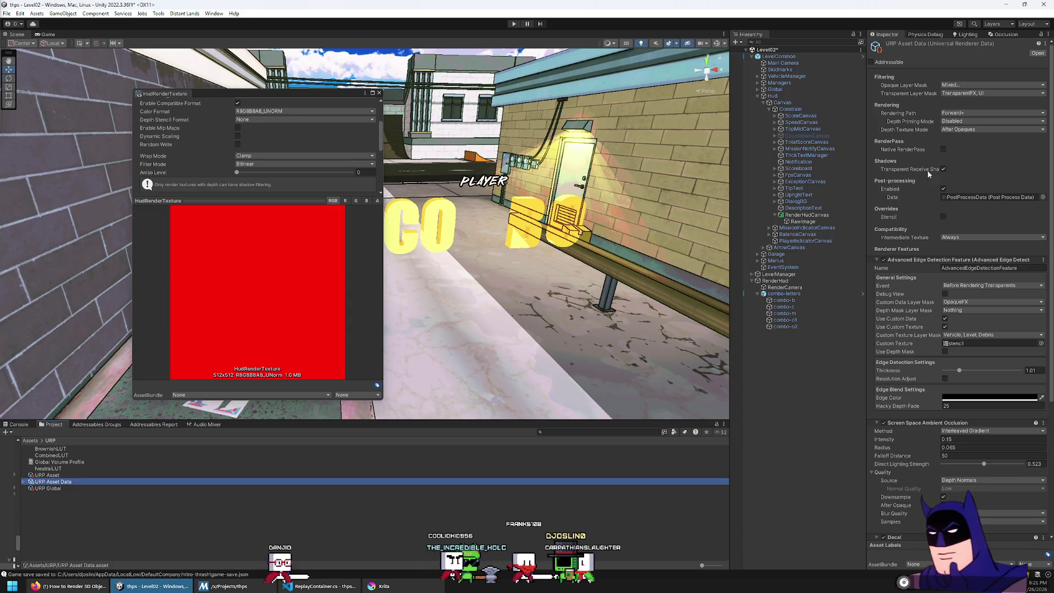
{"action": "left_click", "coordinate": [969, 86]}
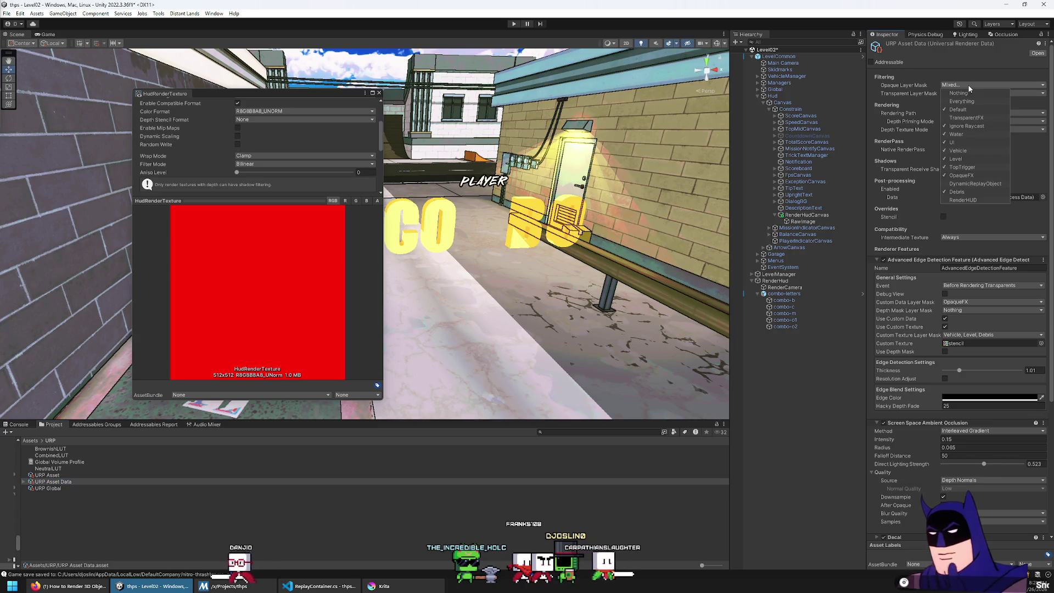
{"action": "mouse_move", "coordinate": [614, 189]}
{"action": "left_mouse_down"}
{"action": "mouse_move", "coordinate": [569, 182]}
{"action": "mouse_move", "coordinate": [362, 292]}
{"action": "left_mouse_up"}
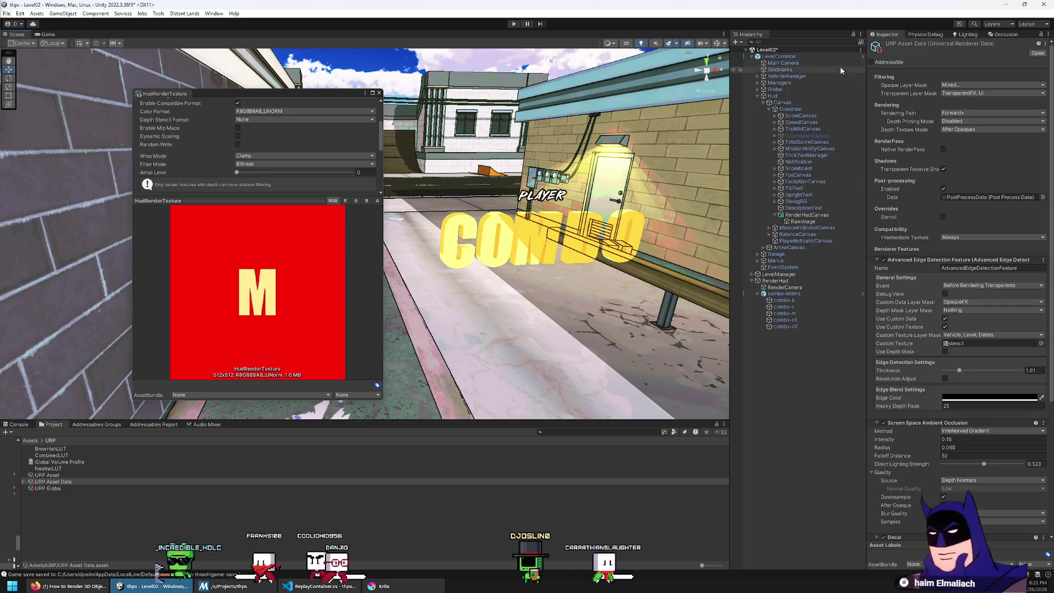
Uncheck RenderHUD in the Main Camera's Culling Mask
{"action": "left_click", "coordinate": [797, 63]}
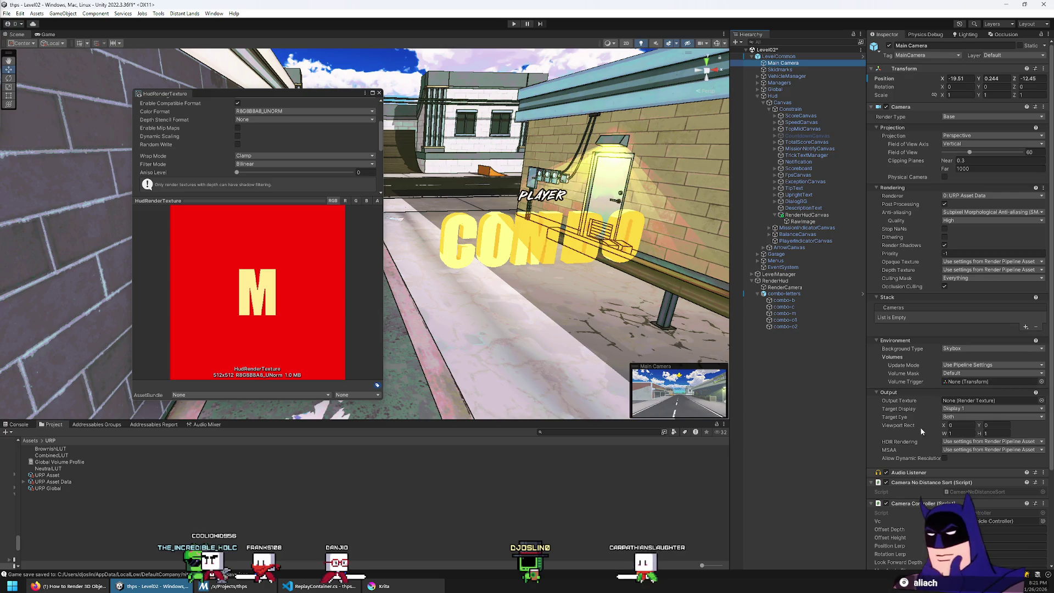
{"action": "scroll", "coordinate": [922, 432], "scroll_direction": "down", "scroll_amount": 3}
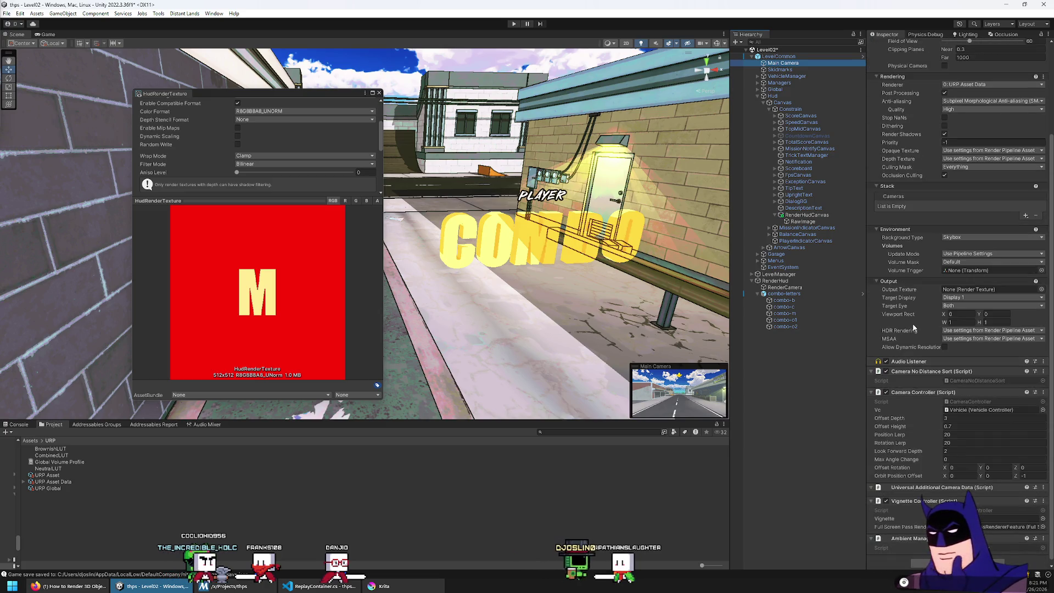
{"action": "scroll", "coordinate": [914, 328], "scroll_direction": "down", "scroll_amount": 1}
{"action": "scroll", "coordinate": [911, 374], "scroll_direction": "up", "scroll_amount": 4}
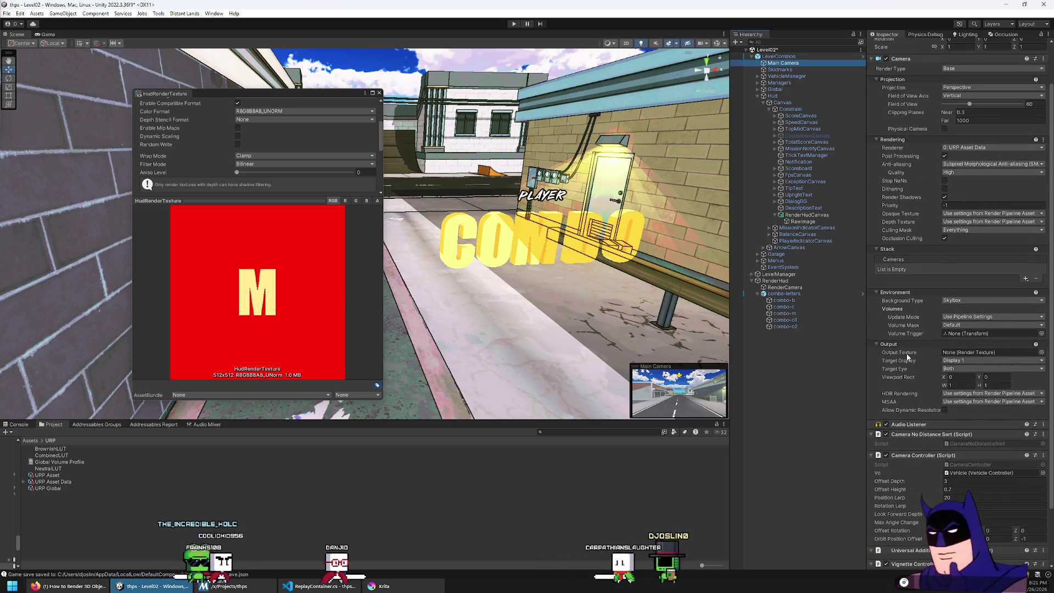
{"action": "scroll", "coordinate": [905, 327], "scroll_direction": "up", "scroll_amount": 1}
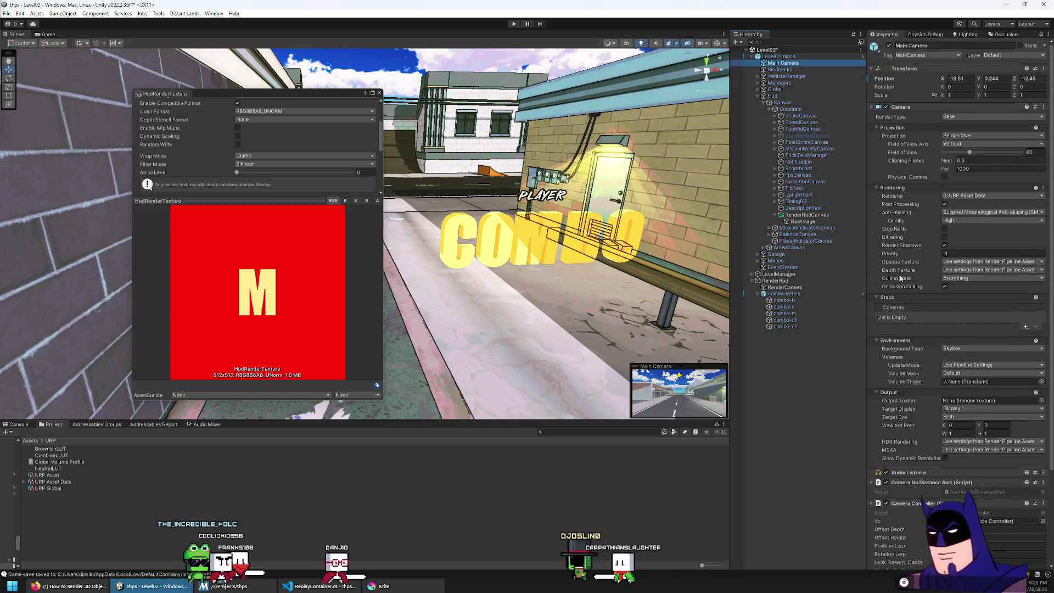
{"action": "left_click", "coordinate": [959, 279]}
{"action": "left_click", "coordinate": [963, 394]}
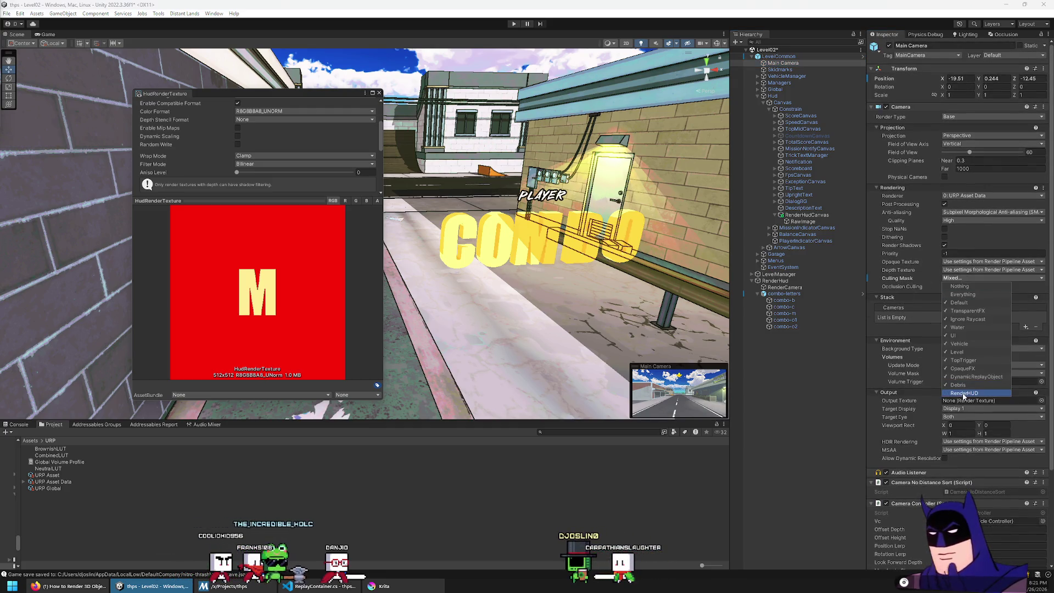
{"action": "left_click_drag", "start_coordinate": [632, 219], "coordinate": [625, 216]}
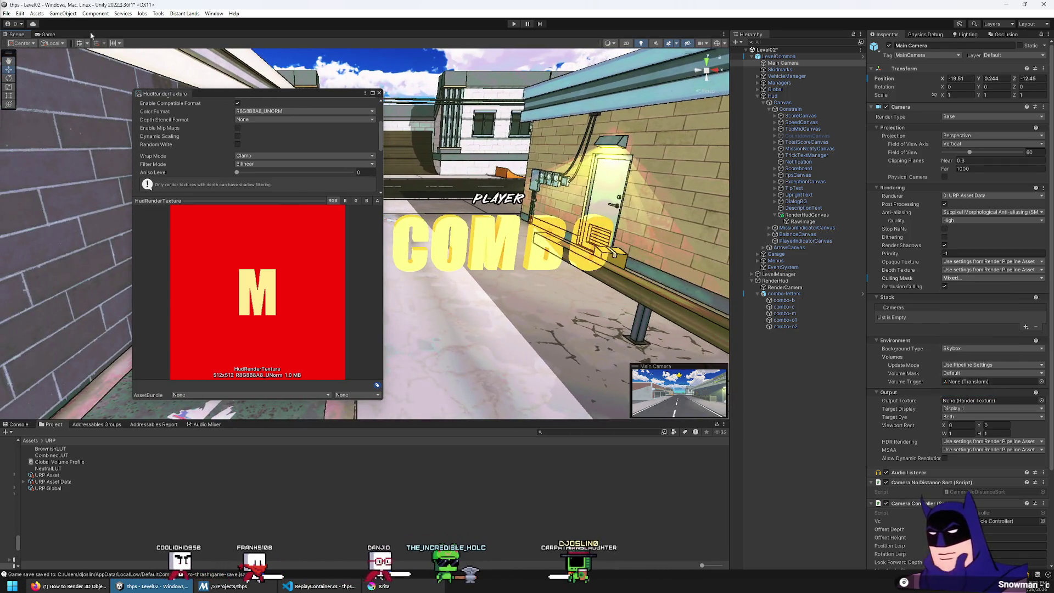
Switch to the Game view, move the render texture preview aside, and enter play mode
{"action": "left_click", "coordinate": [48, 34]}
{"action": "mouse_move", "coordinate": [205, 93]}
{"action": "left_mouse_down"}
{"action": "mouse_move", "coordinate": [531, 291]}
{"action": "mouse_move", "coordinate": [608, 276]}
{"action": "left_mouse_up"}
{"action": "left_click", "coordinate": [515, 24]}
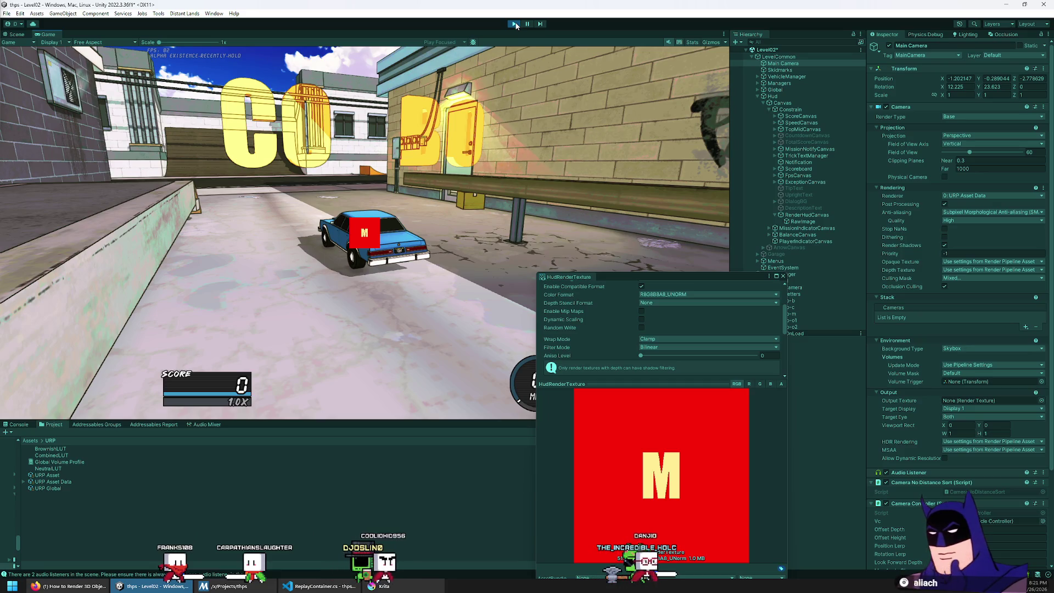
Stop play mode and put the combo-b through combo-o2 letter pieces on the RenderHUD layer
{"action": "left_click", "coordinate": [516, 26]}
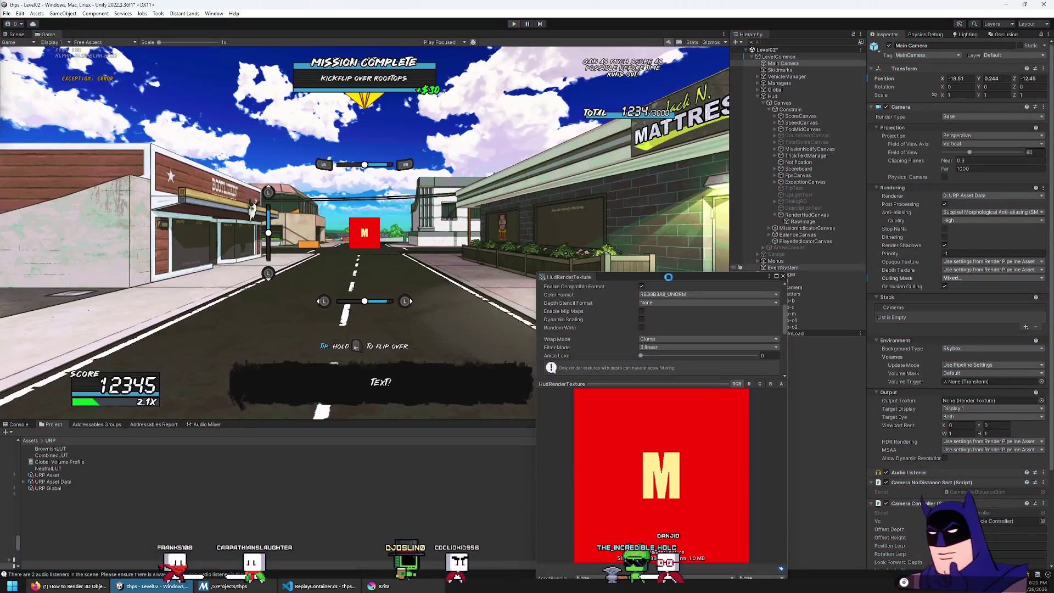
{"action": "mouse_move", "coordinate": [653, 282]}
{"action": "left_mouse_down"}
{"action": "mouse_move", "coordinate": [505, 205]}
{"action": "mouse_move", "coordinate": [568, 146]}
{"action": "mouse_move", "coordinate": [564, 104]}
{"action": "left_mouse_up"}
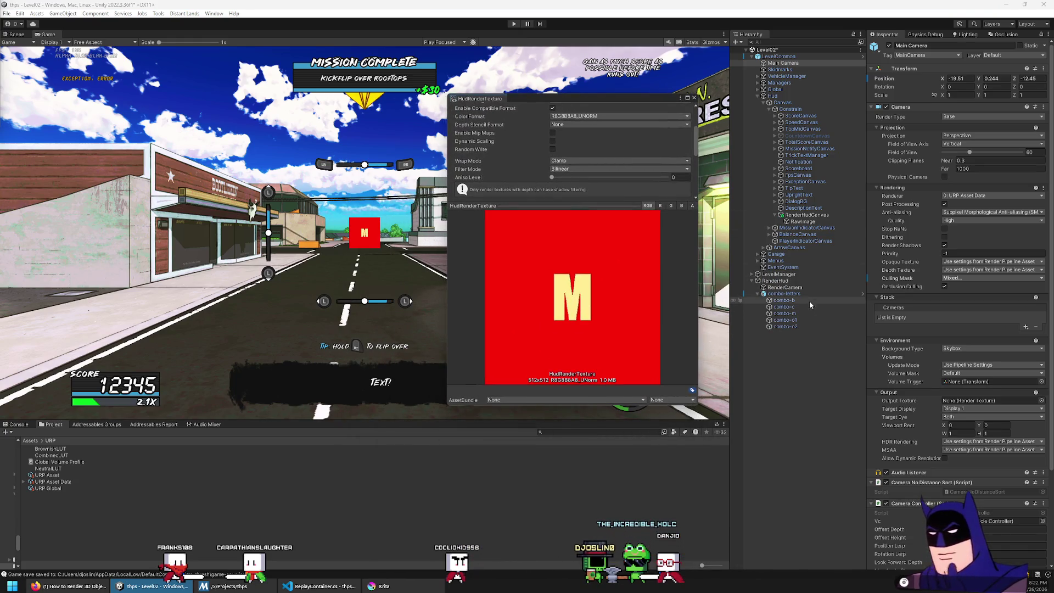
{"action": "left_click", "coordinate": [784, 301]}
{"action": "left_click", "coordinate": [785, 327], "text": "shift"}
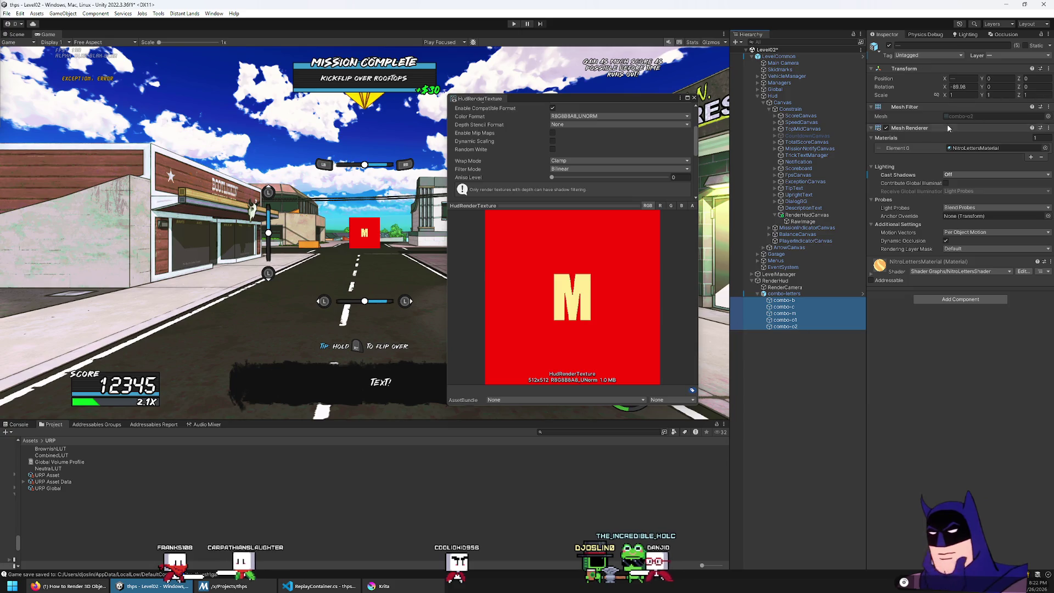
{"action": "left_click", "coordinate": [1017, 55]}
{"action": "left_click", "coordinate": [982, 165]}
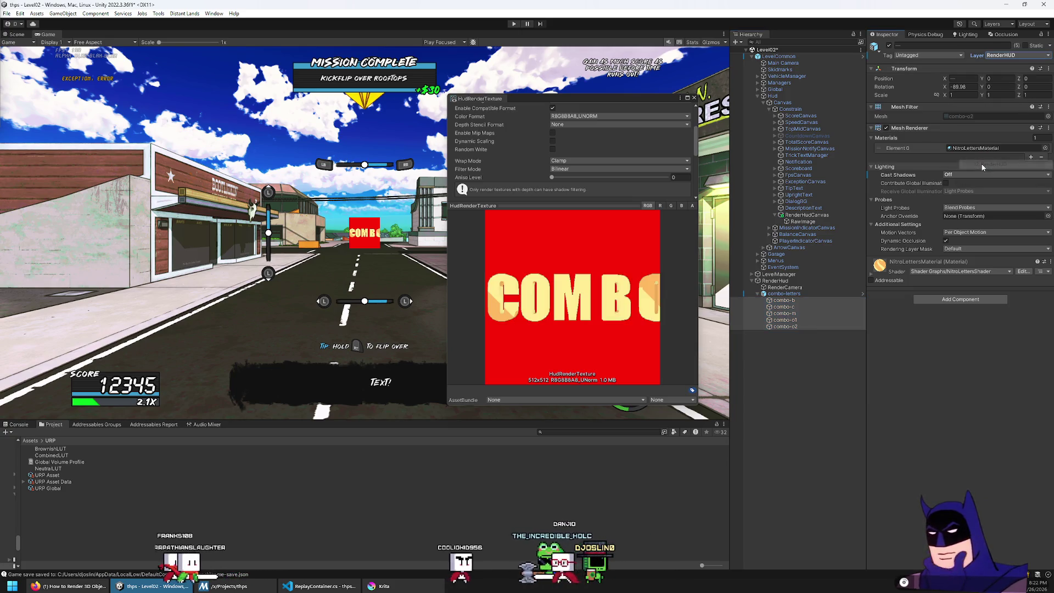
Select the RenderCamera in the Hierarchy, passing by the combo-letters parent
{"action": "left_click", "coordinate": [789, 287]}
{"action": "left_click", "coordinate": [784, 294]}
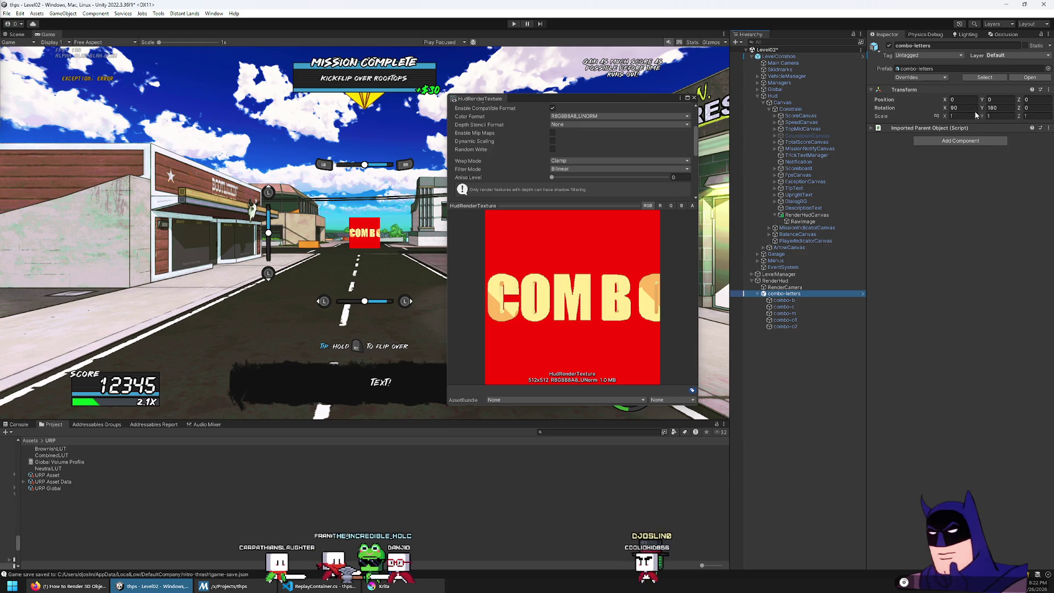
{"action": "left_click", "coordinate": [795, 288]}
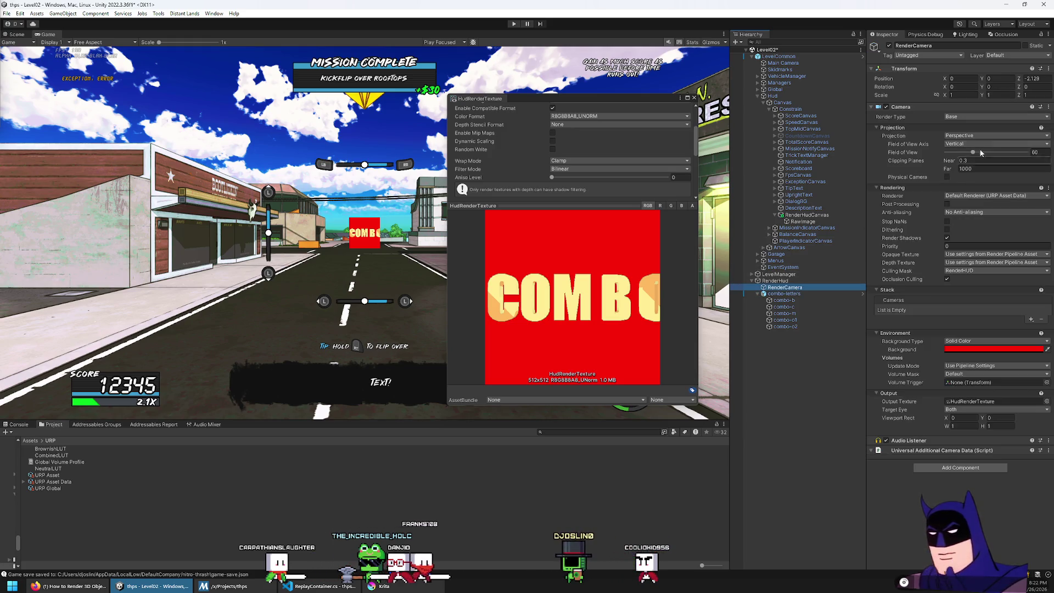
Set RenderCamera's Z position to -2.7, switch it to Orthographic, then adjust Z to -1.06
{"action": "left_click", "coordinate": [1022, 79]}
{"action": "type", "text": "-2.7"}
{"action": "left_click_drag", "start_coordinate": [1017, 84], "coordinate": [1019, 83]}
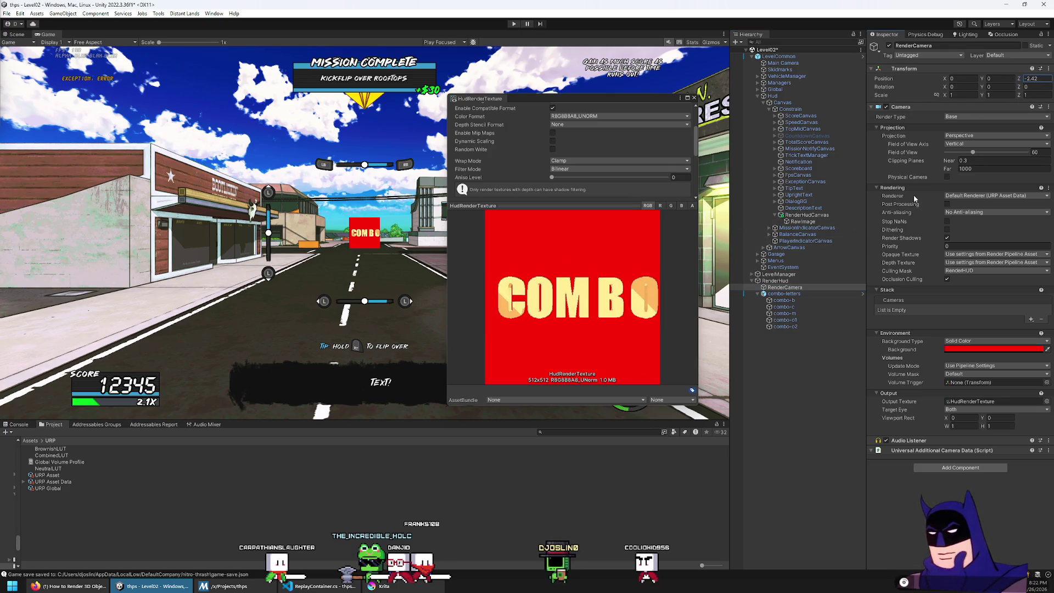
{"action": "left_click", "coordinate": [978, 136]}
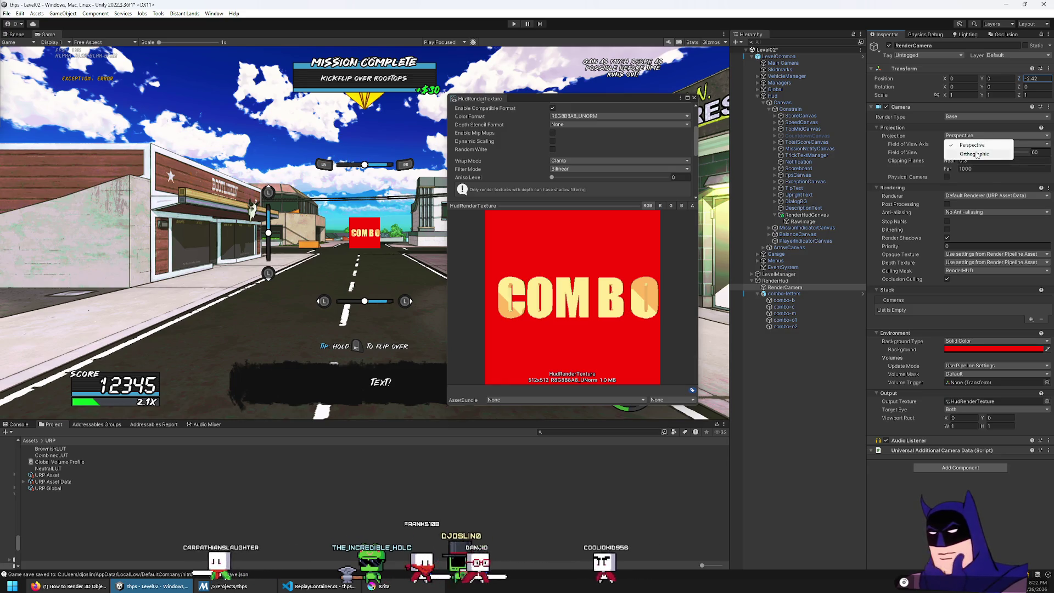
{"action": "left_click", "coordinate": [977, 152]}
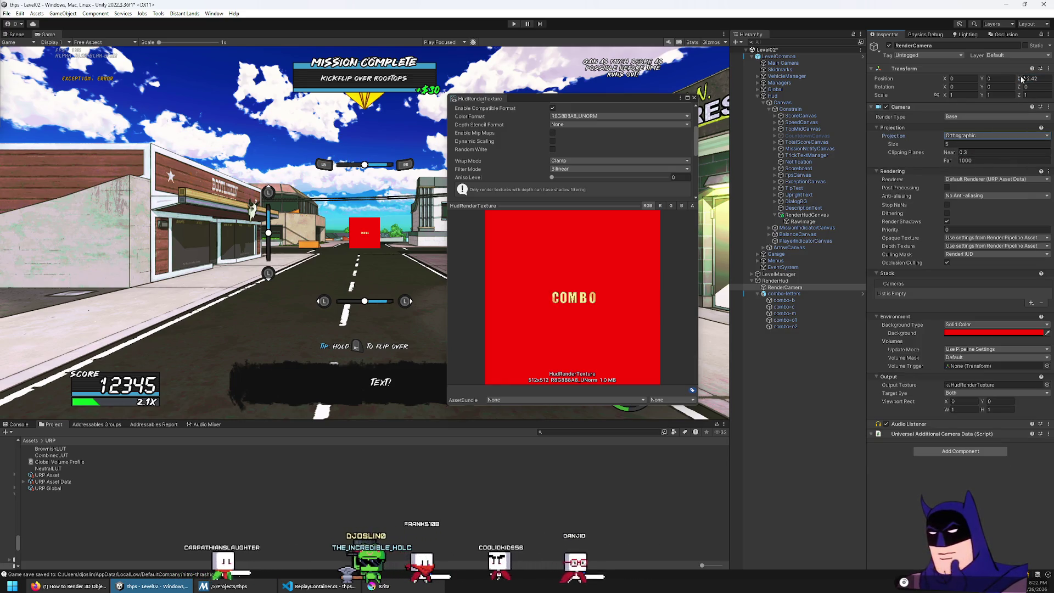
{"action": "left_click_drag", "start_coordinate": [1019, 79], "coordinate": [1035, 80]}
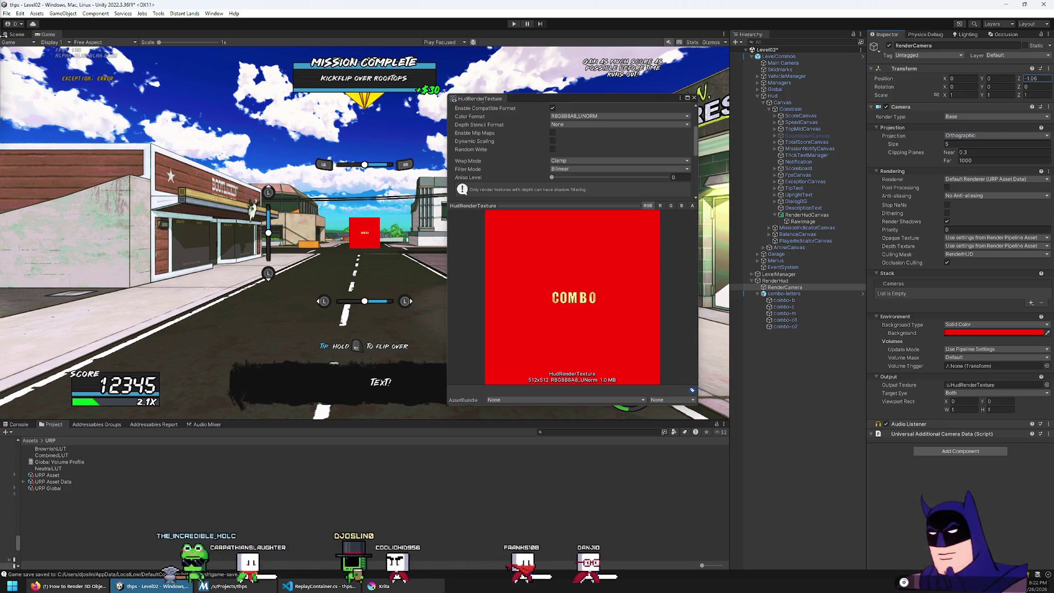
In the Scene view, reduce RenderCamera's orthographic Size to 1.5 so COMBO fills the texture
{"action": "left_click", "coordinate": [17, 34]}
{"action": "left_click_drag", "start_coordinate": [520, 97], "coordinate": [250, 108]}
{"action": "mouse_move", "coordinate": [580, 257]}
{"action": "left_mouse_down"}
{"action": "mouse_move", "coordinate": [546, 284]}
{"action": "mouse_move", "coordinate": [571, 304]}
{"action": "left_mouse_up"}
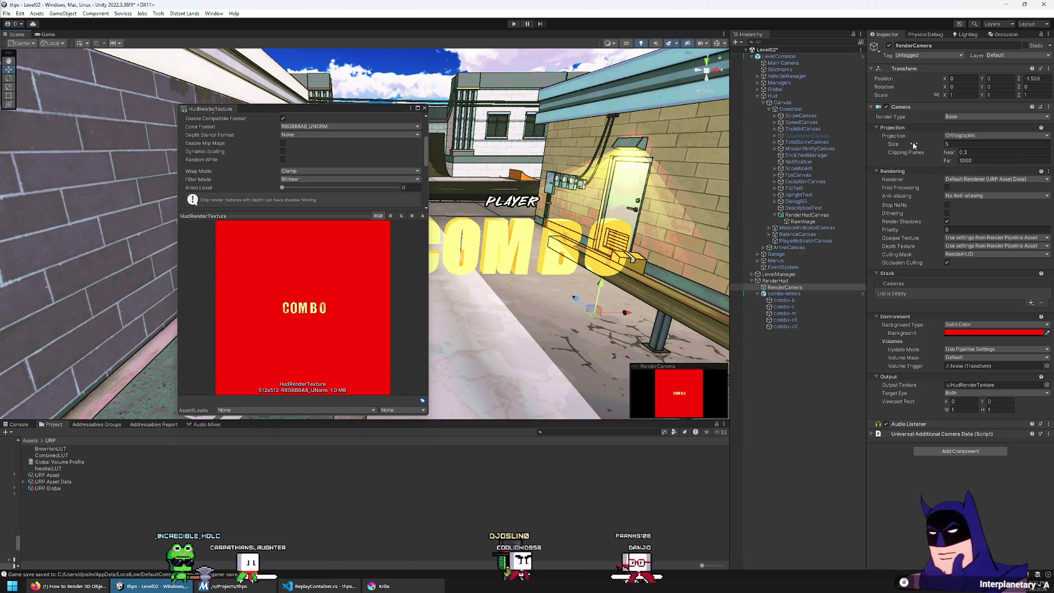
{"action": "left_click_drag", "start_coordinate": [885, 145], "coordinate": [879, 147]}
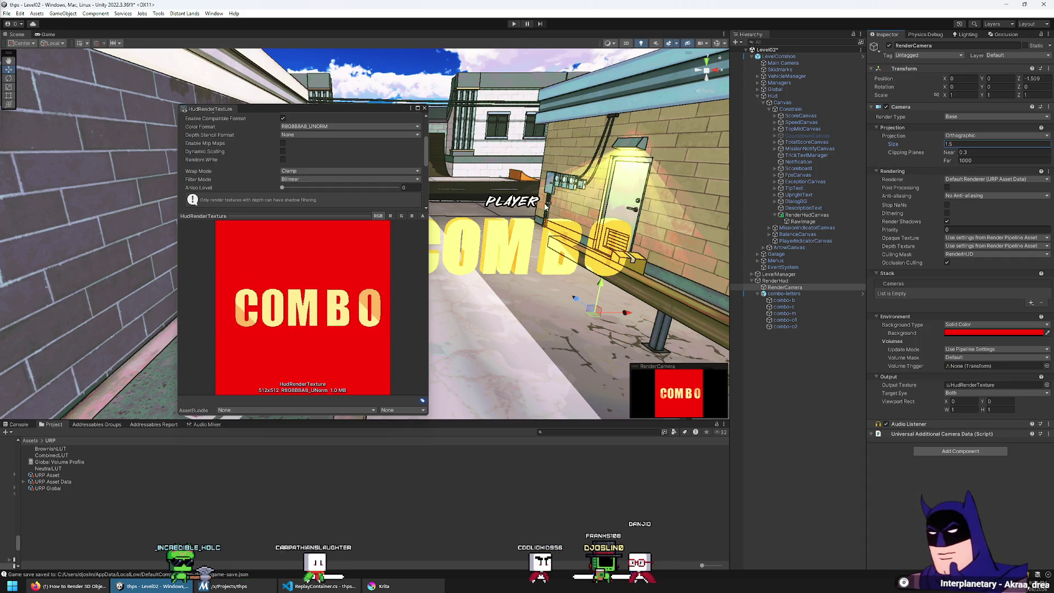
{"action": "left_click", "coordinate": [799, 294]}
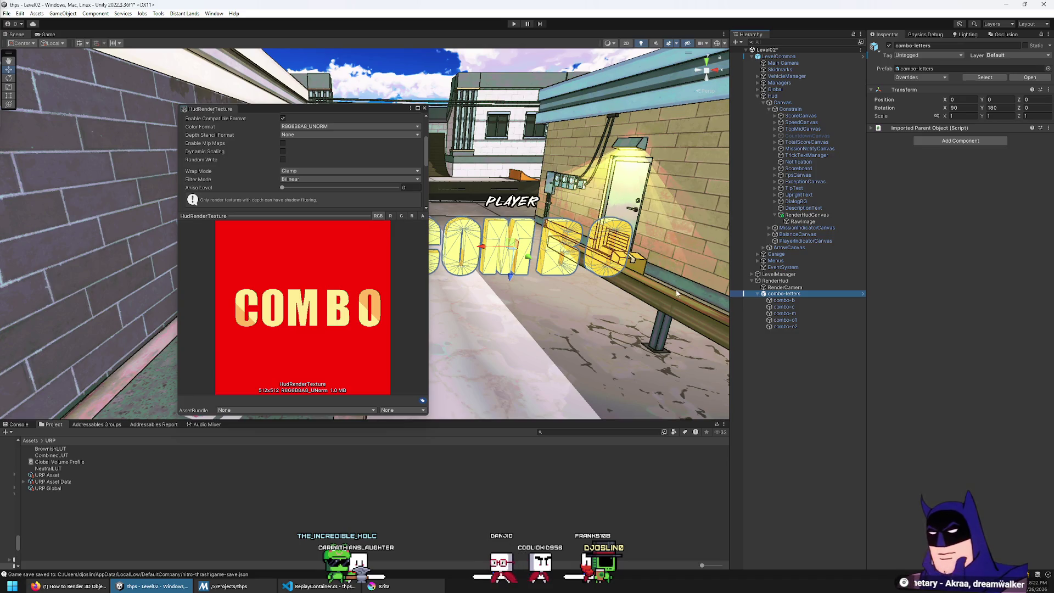
{"action": "key", "text": "Up"}
{"action": "key", "text": "Up"}
{"action": "key", "text": "Up"}
{"action": "left_click", "coordinate": [801, 327], "text": "ctrl"}
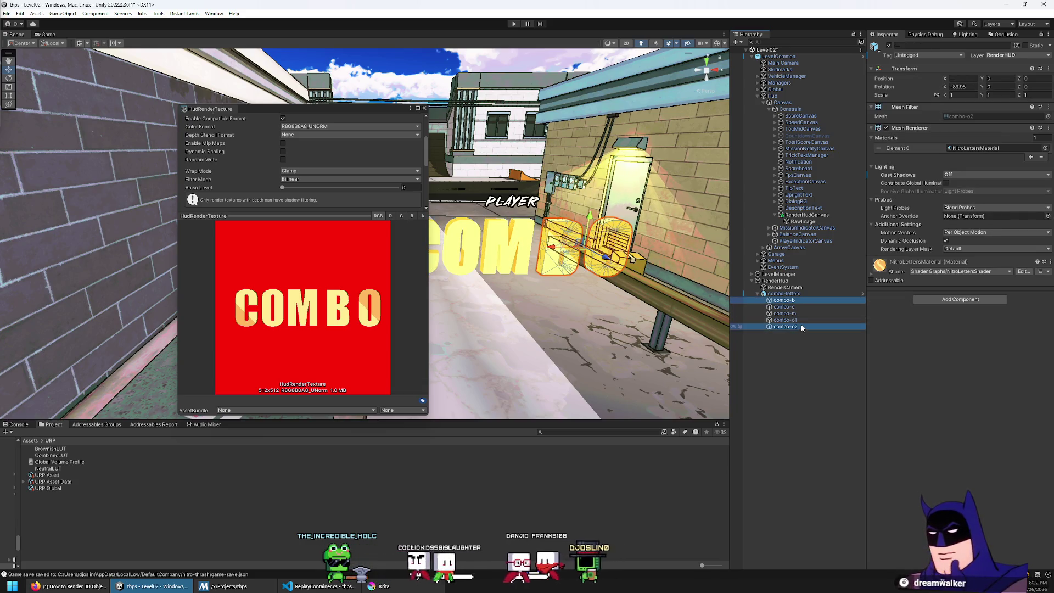
{"action": "left_click", "coordinate": [550, 251]}
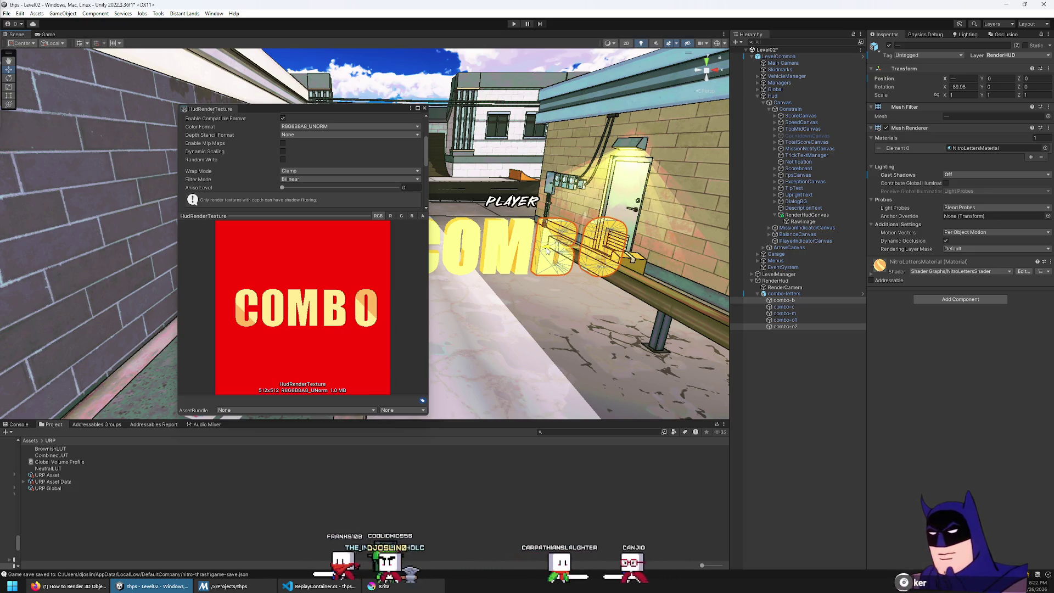
{"action": "left_click", "coordinate": [795, 328]}
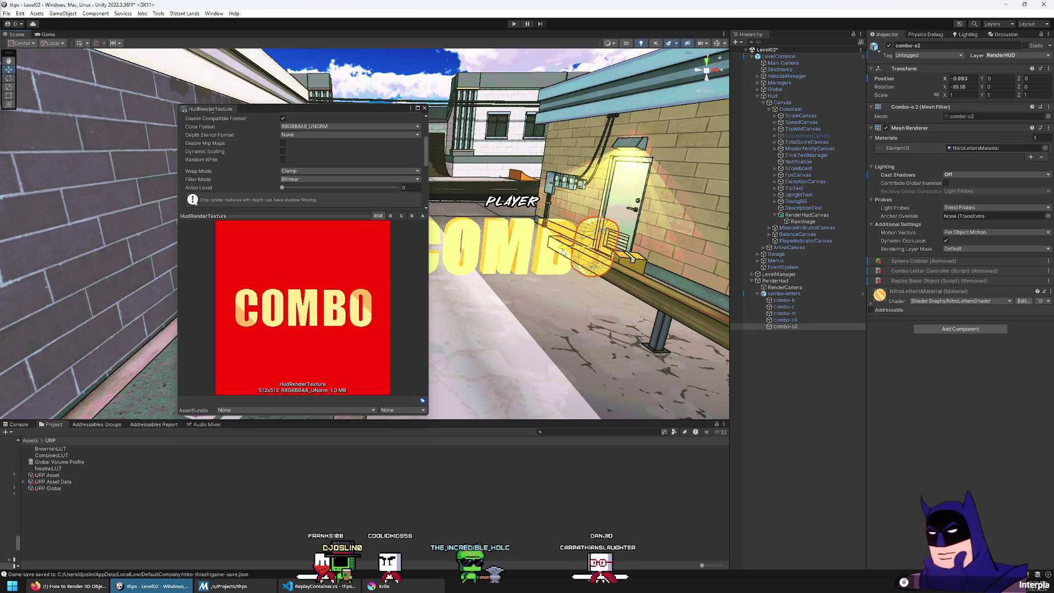
{"action": "left_click", "coordinate": [561, 252], "text": "shift"}
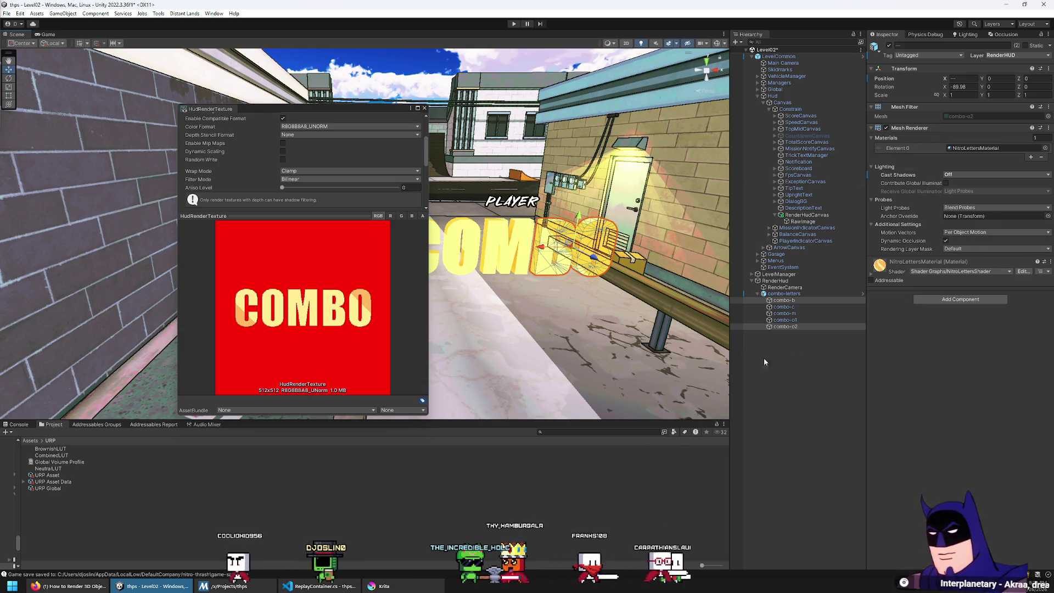
{"action": "left_click", "coordinate": [47, 475]}
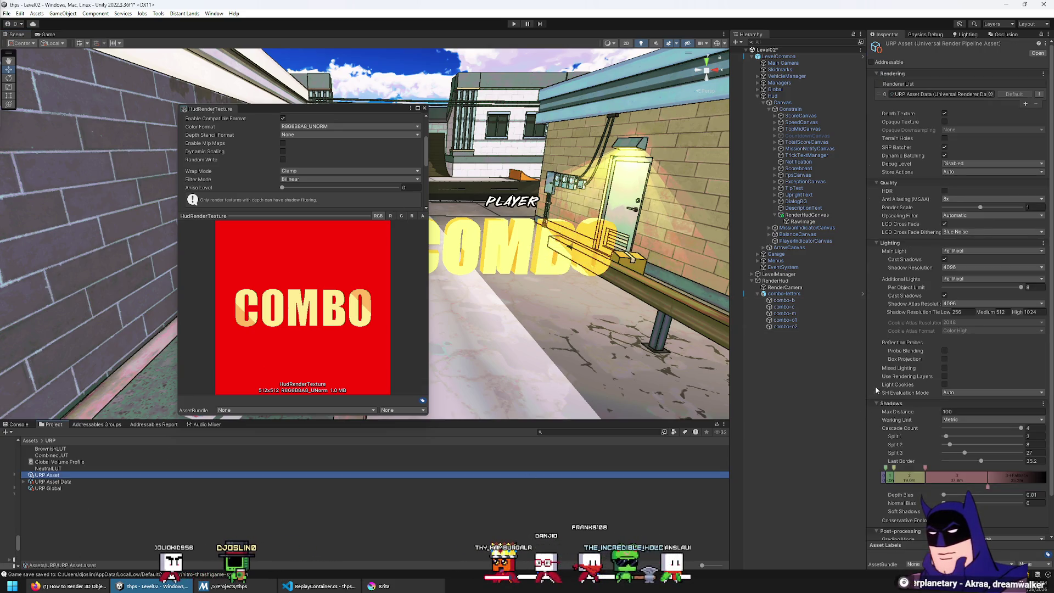
Open the URP Asset Data renderer and briefly toggle RenderHUD in the custom data layer mask, leaving it off
{"action": "scroll", "coordinate": [911, 373], "scroll_direction": "down", "scroll_amount": 2}
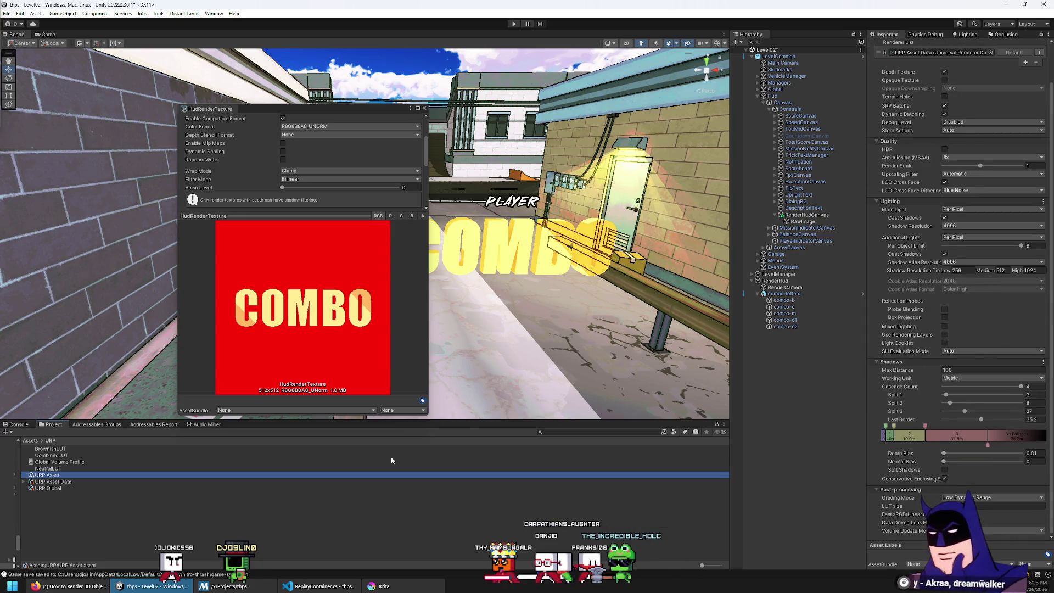
{"action": "left_click", "coordinate": [48, 488]}
{"action": "left_click", "coordinate": [53, 481]}
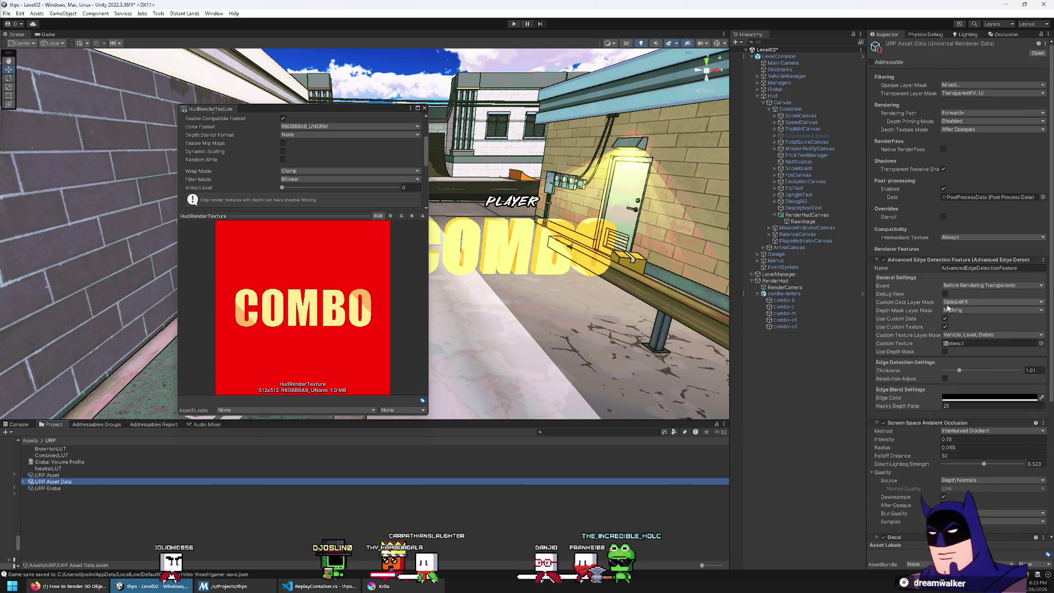
{"action": "left_click", "coordinate": [948, 303]}
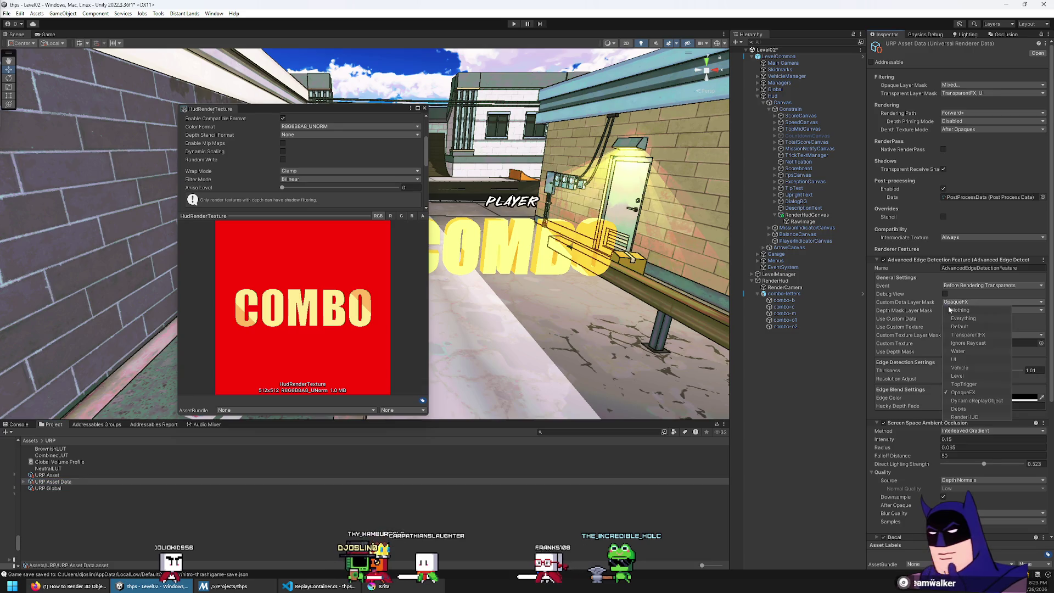
{"action": "left_click", "coordinate": [969, 420]}
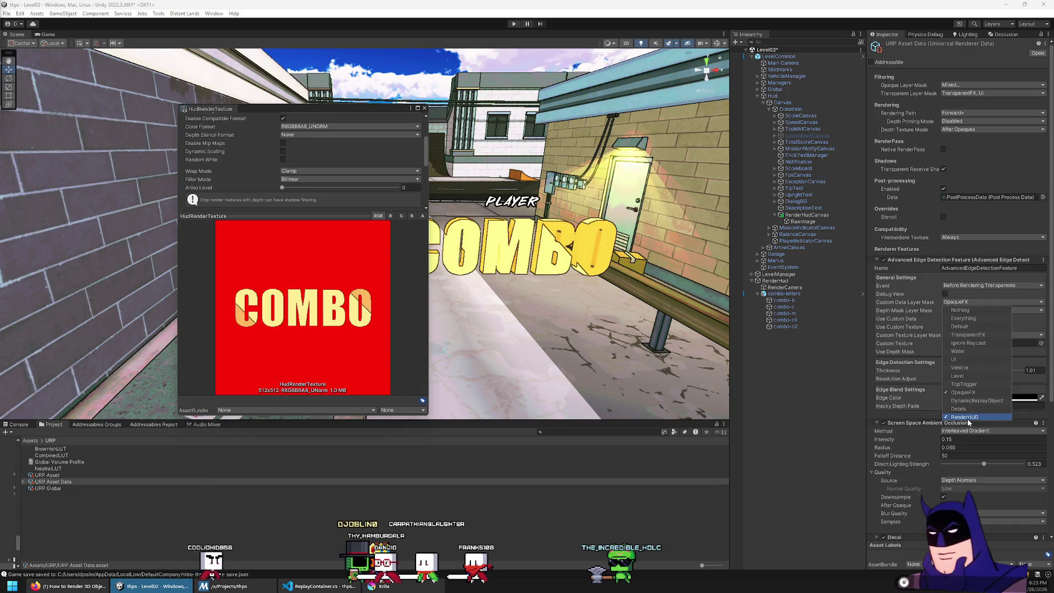
{"action": "left_click", "coordinate": [968, 420]}
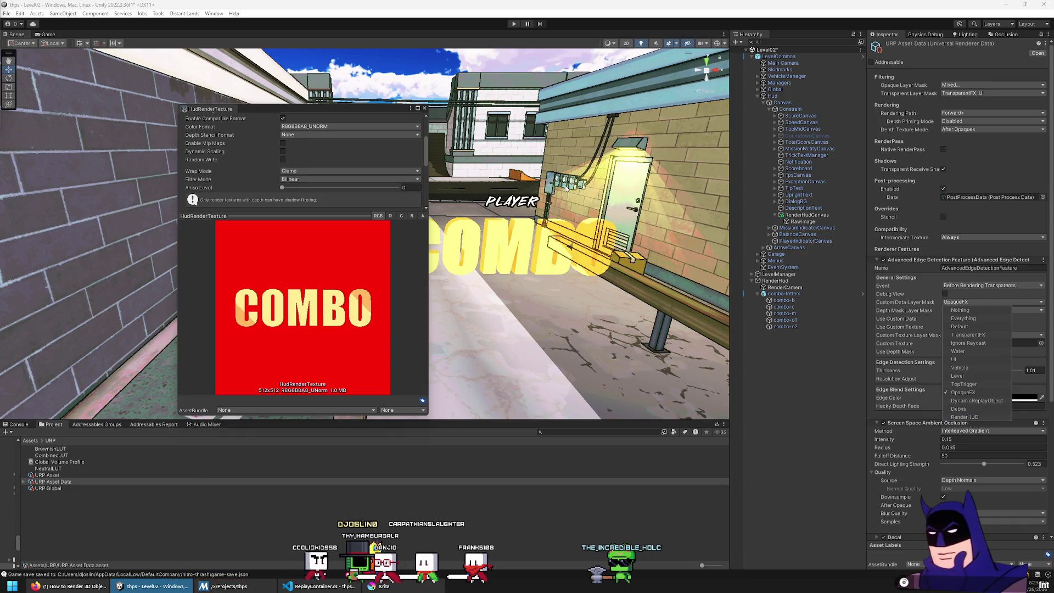
{"action": "left_click", "coordinate": [568, 233]}
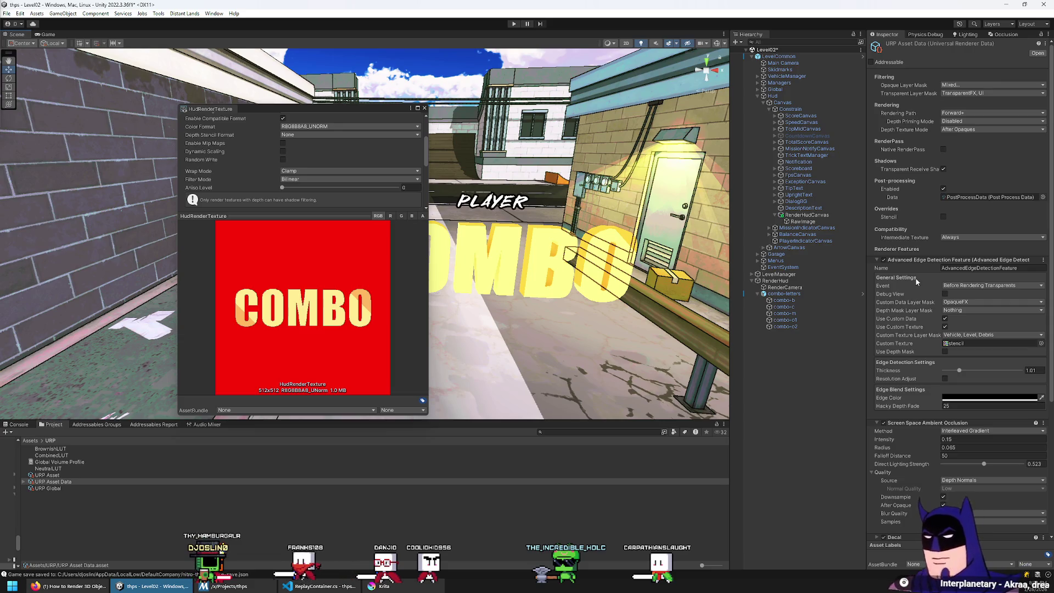
Tick RenderHUD in the Advanced Edge Detection Feature's Custom Texture Layer Mask
{"action": "scroll", "coordinate": [912, 348], "scroll_direction": "down", "scroll_amount": 2}
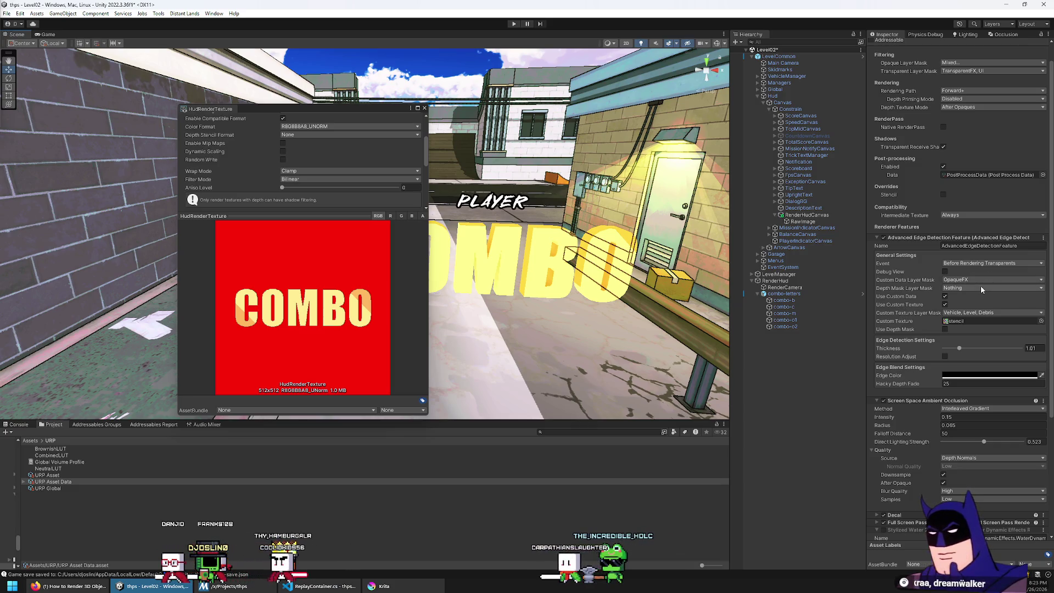
{"action": "left_click", "coordinate": [982, 313]}
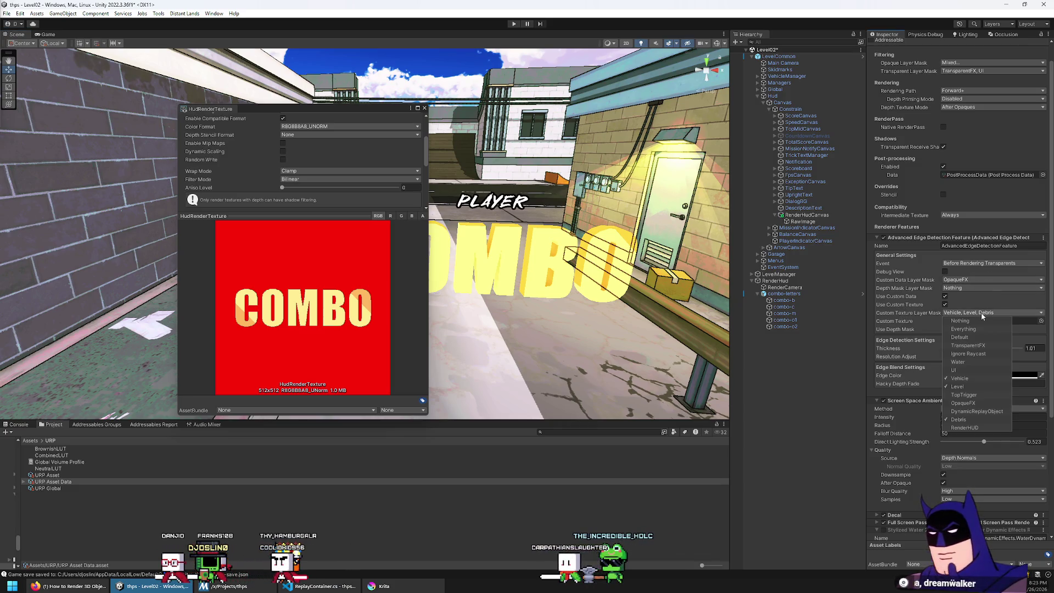
{"action": "left_click", "coordinate": [976, 429]}
{"action": "left_click", "coordinate": [910, 399]}
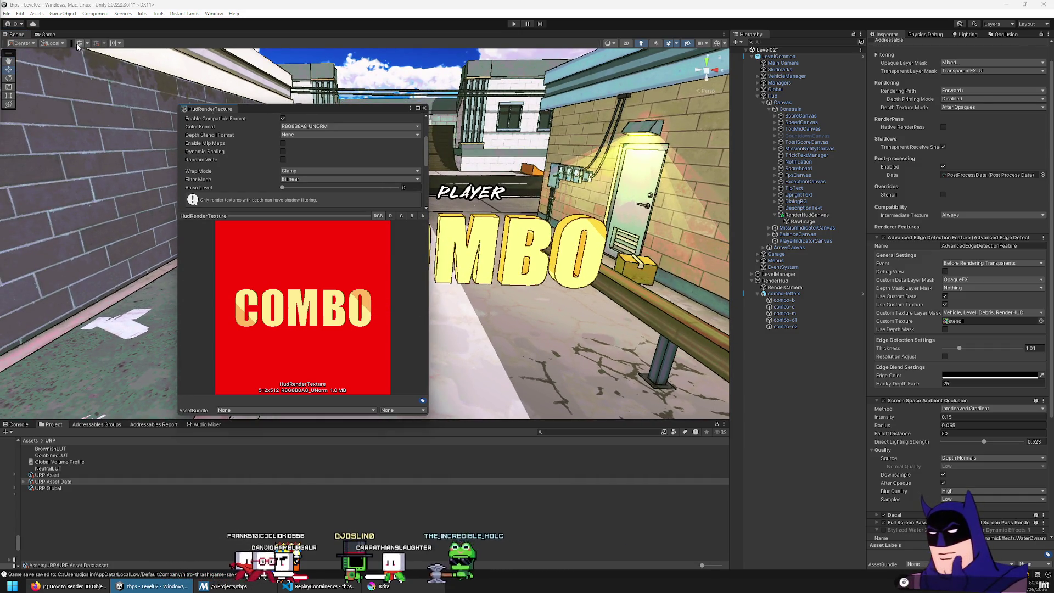
Check the COMBO panel in the Game view, then move the HudRenderTexture preview to the left edge
{"action": "left_click", "coordinate": [47, 35]}
{"action": "mouse_move", "coordinate": [362, 109]}
{"action": "left_mouse_down"}
{"action": "mouse_move", "coordinate": [180, 141]}
{"action": "mouse_move", "coordinate": [525, 118]}
{"action": "mouse_move", "coordinate": [624, 129]}
{"action": "left_mouse_up"}
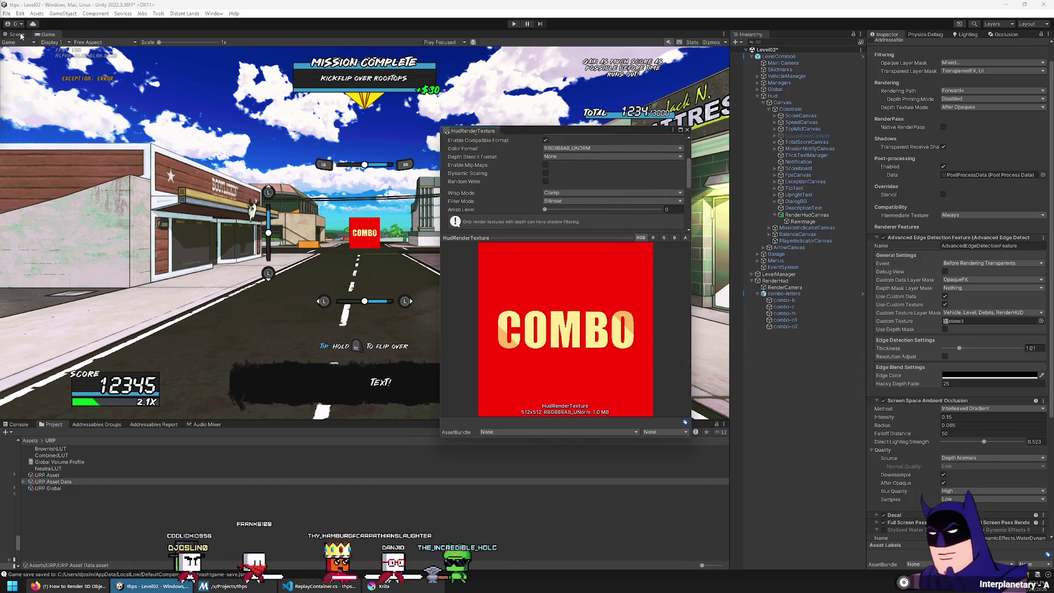
{"action": "left_click", "coordinate": [21, 35]}
{"action": "mouse_move", "coordinate": [620, 130]}
{"action": "left_mouse_down"}
{"action": "mouse_move", "coordinate": [192, 90]}
{"action": "mouse_move", "coordinate": [205, 93]}
{"action": "left_mouse_up"}
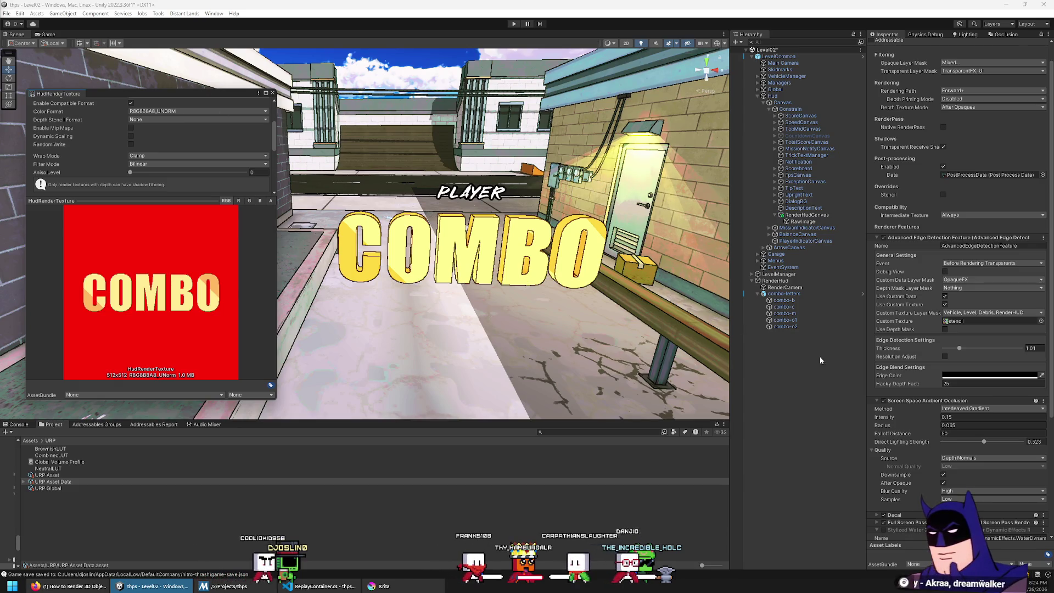
{"action": "scroll", "coordinate": [928, 453], "scroll_direction": "down", "scroll_amount": 3}
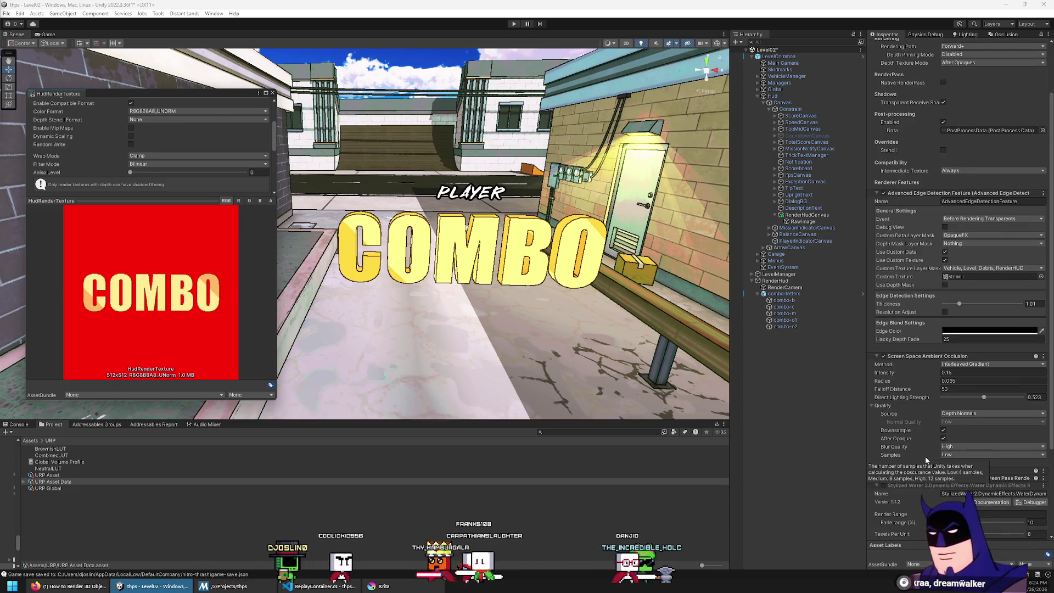
{"action": "scroll", "coordinate": [924, 457], "scroll_direction": "down", "scroll_amount": 2}
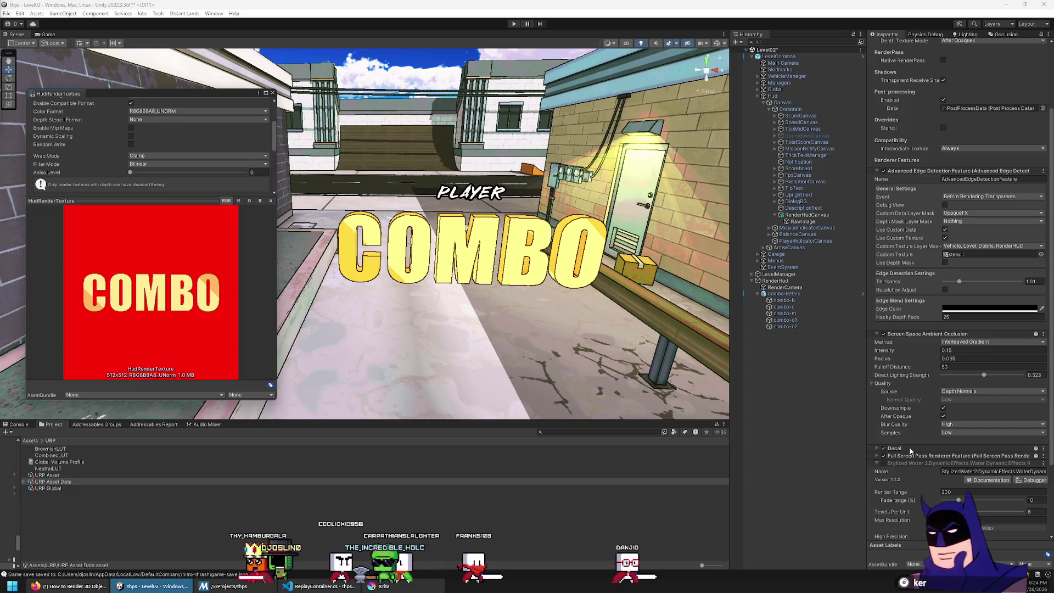
Shrink and close the HudRenderTexture preview, then return to the Scene view with Ctrl+1
{"action": "left_click", "coordinate": [51, 34]}
{"action": "mouse_move", "coordinate": [180, 99]}
{"action": "left_mouse_down"}
{"action": "mouse_move", "coordinate": [188, 198]}
{"action": "mouse_move", "coordinate": [608, 353]}
{"action": "mouse_move", "coordinate": [713, 330]}
{"action": "mouse_move", "coordinate": [761, 342]}
{"action": "left_mouse_up"}
{"action": "left_click", "coordinate": [369, 109]}
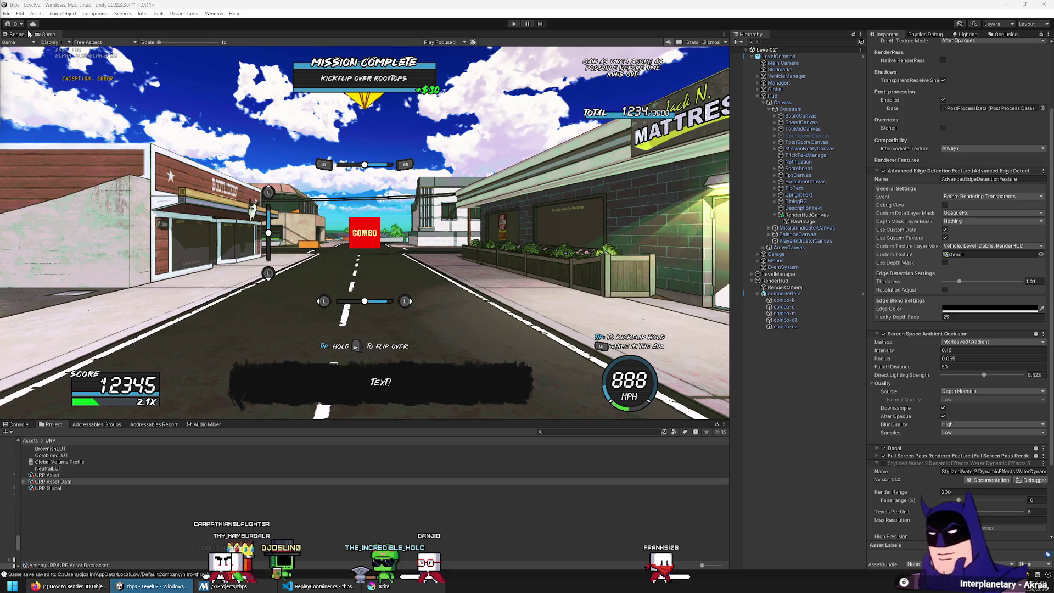
{"action": "key", "text": "ctrl+1"}
{"action": "mouse_move", "coordinate": [494, 219]}
{"action": "left_mouse_down"}
{"action": "mouse_move", "coordinate": [556, 219]}
{"action": "mouse_move", "coordinate": [346, 203]}
{"action": "mouse_move", "coordinate": [405, 236]}
{"action": "mouse_move", "coordinate": [494, 252]}
{"action": "left_mouse_up"}
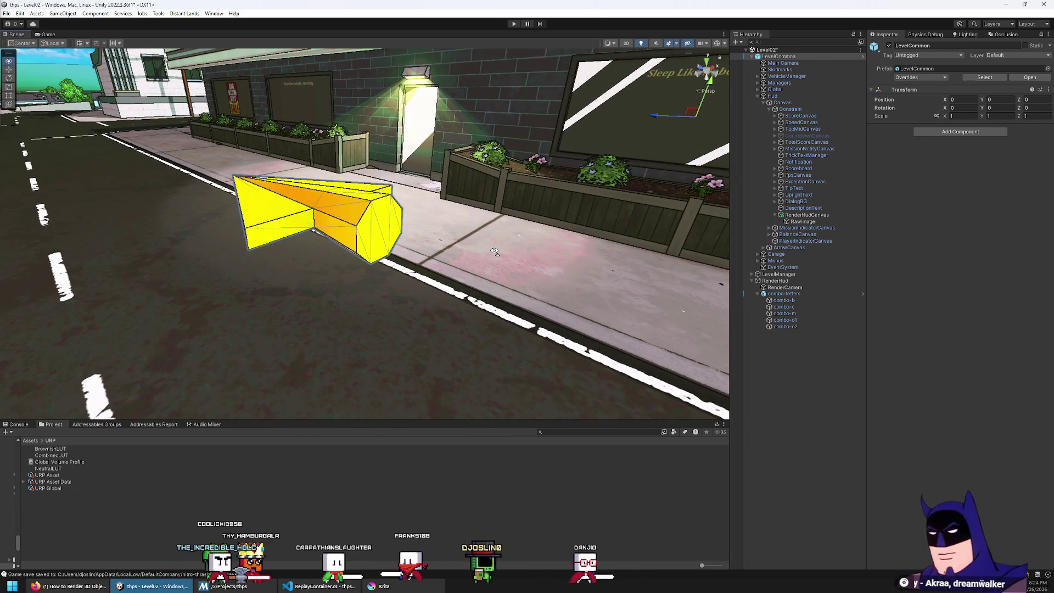
Expand ArrowCanvas to inspect it and its Arrow object, then enter play mode in Level02
{"action": "left_click_drag", "start_coordinate": [494, 252], "coordinate": [345, 259]}
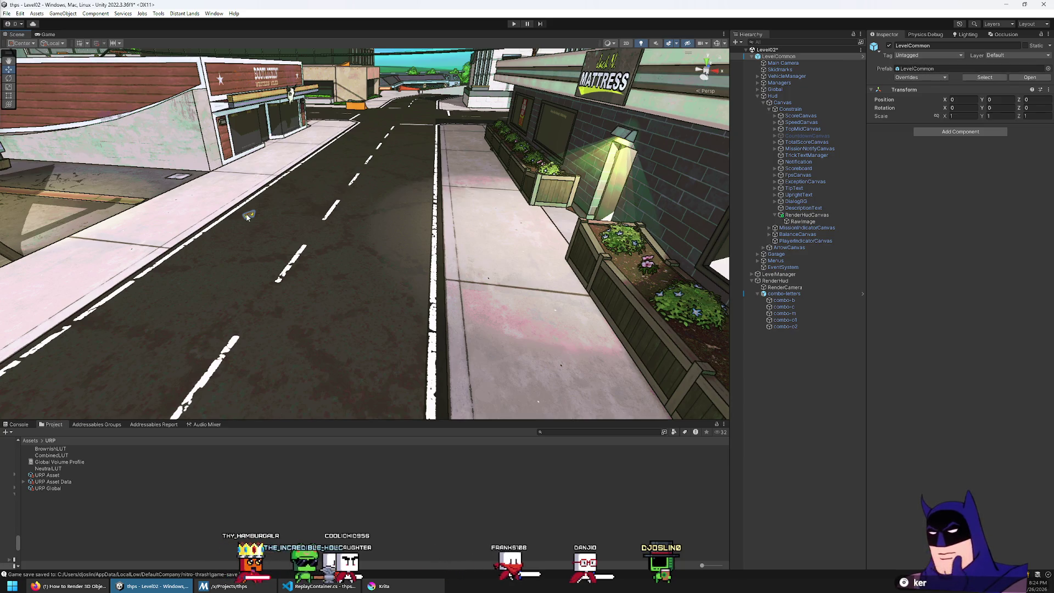
{"action": "left_click", "coordinate": [763, 248]}
{"action": "left_click", "coordinate": [786, 255]}
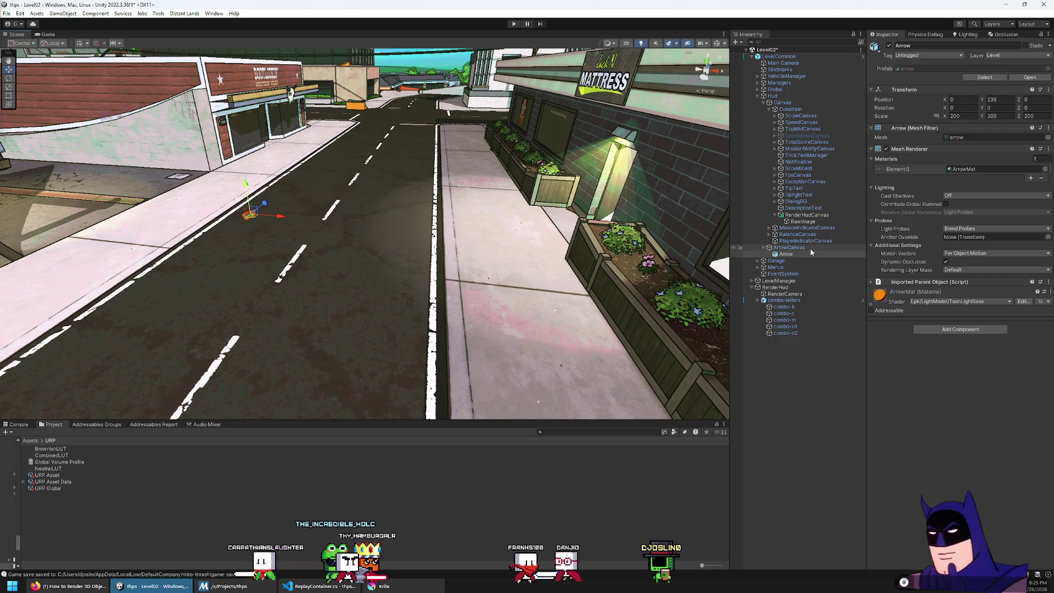
{"action": "left_click", "coordinate": [810, 249]}
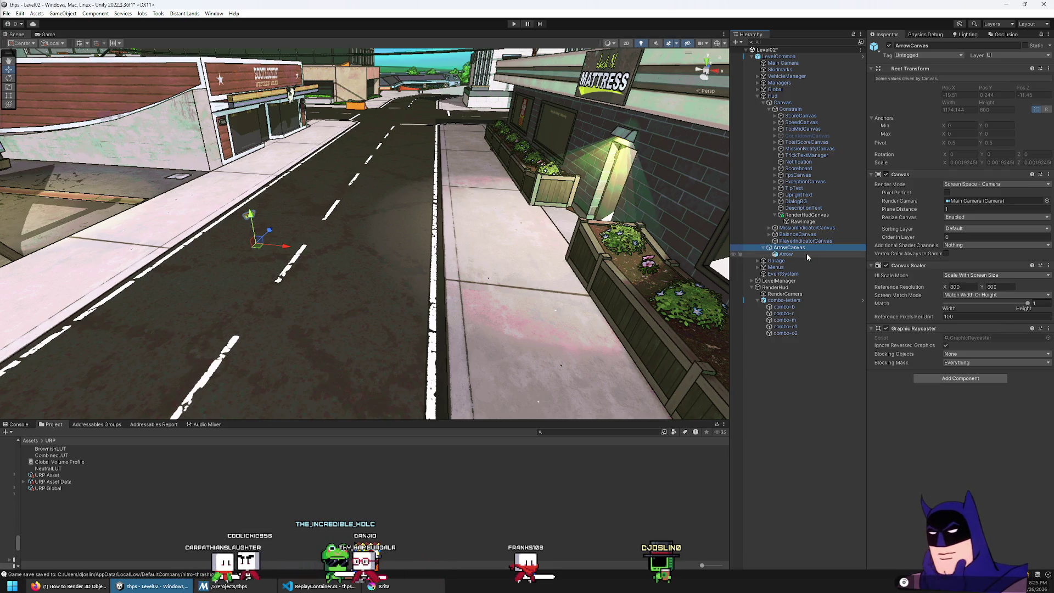
{"action": "left_click", "coordinate": [807, 255]}
{"action": "left_click_drag", "start_coordinate": [632, 181], "coordinate": [527, 82]}
{"action": "left_click", "coordinate": [513, 24]}
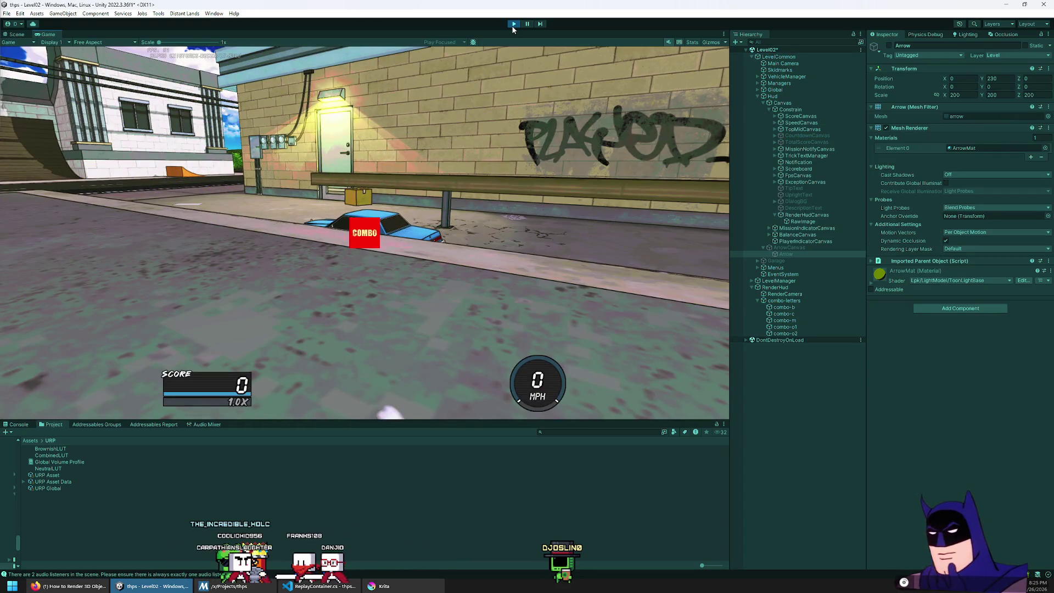
Start the Race job from the pause menu to see COMBO in gameplay, then stop play mode
{"action": "key", "text": "Escape"}
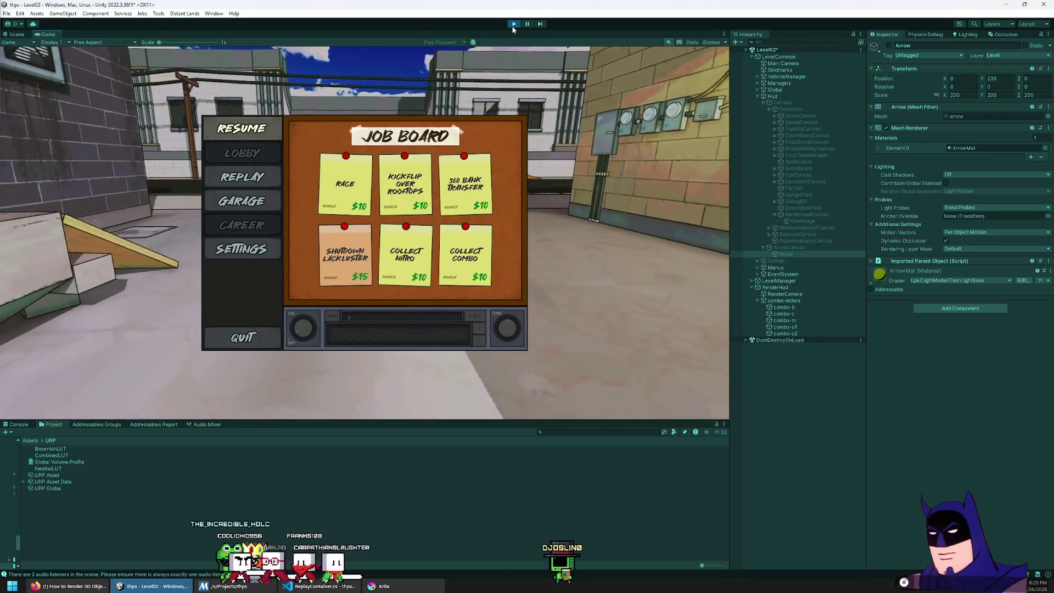
{"action": "key", "text": "Return"}
{"action": "key", "text": "Return"}
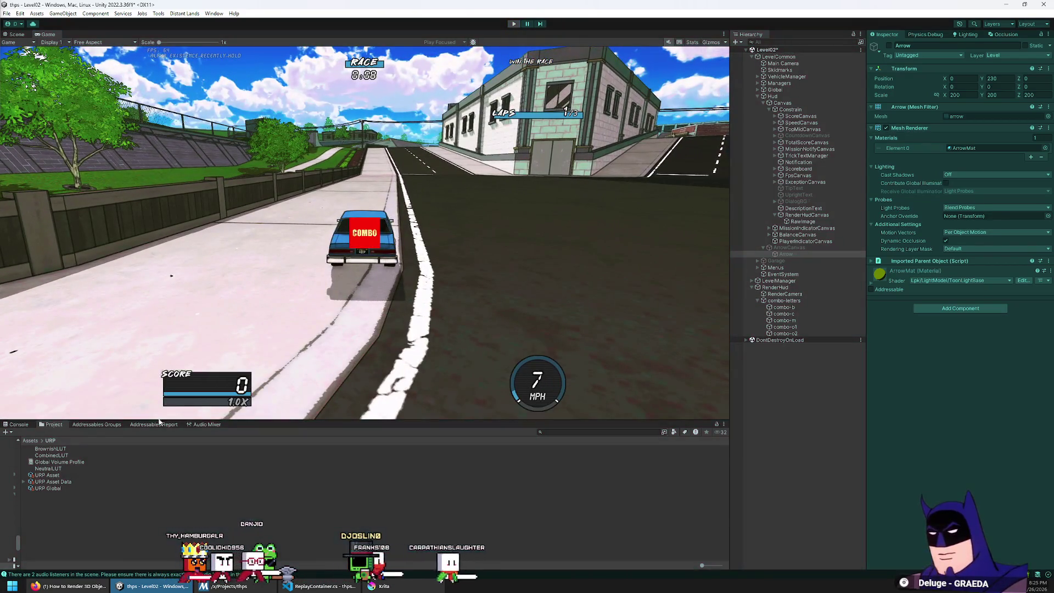
{"action": "key", "text": "ctrl+p"}
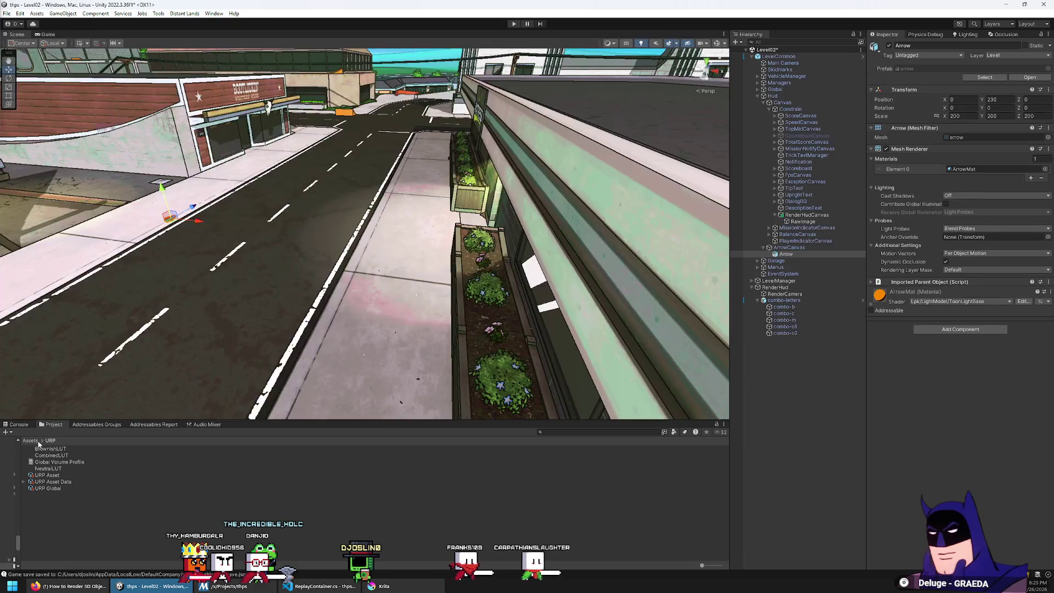
Open LevelTutorial from Assets > Scenes, answer the Level02 save prompt, and enter play mode
{"action": "left_click", "coordinate": [30, 441]}
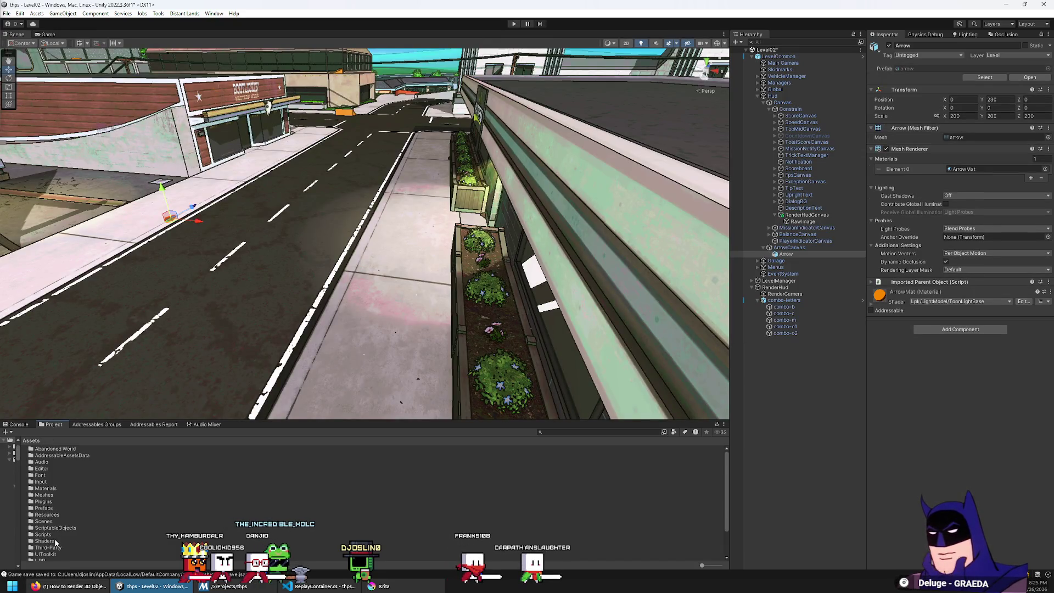
{"action": "scroll", "coordinate": [54, 523], "scroll_direction": "down", "scroll_amount": 2}
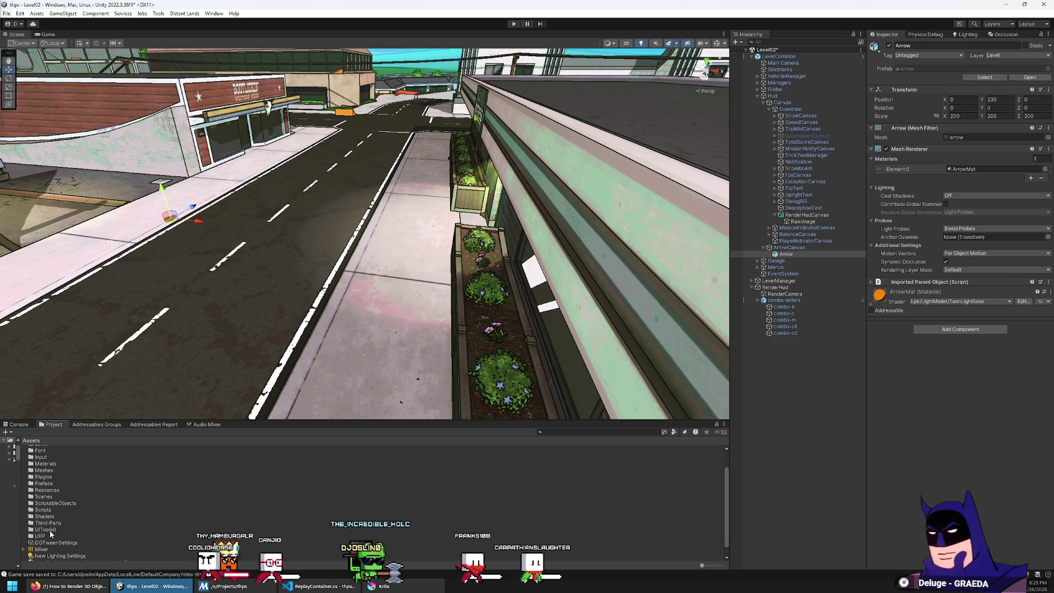
{"action": "double_click", "coordinate": [54, 503]}
{"action": "left_click", "coordinate": [31, 440]}
{"action": "double_click", "coordinate": [48, 455]}
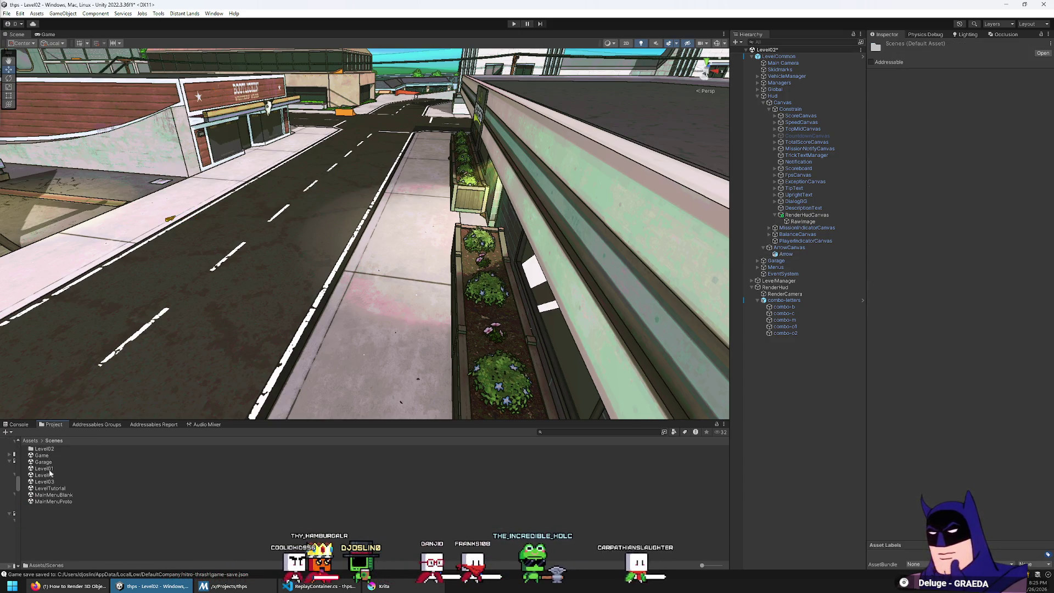
{"action": "double_click", "coordinate": [50, 489]}
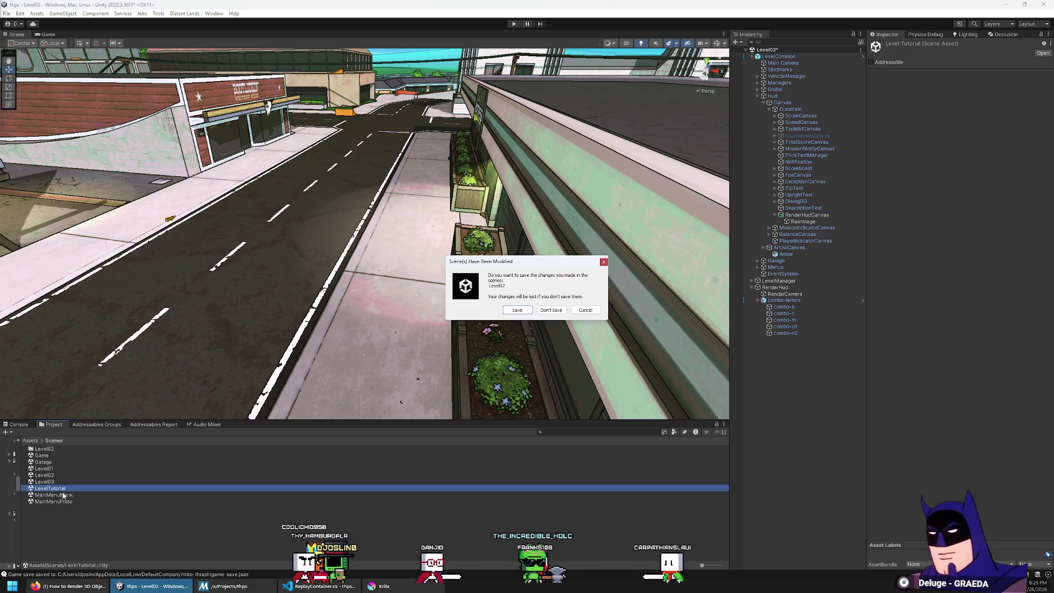
{"action": "left_click", "coordinate": [519, 312]}
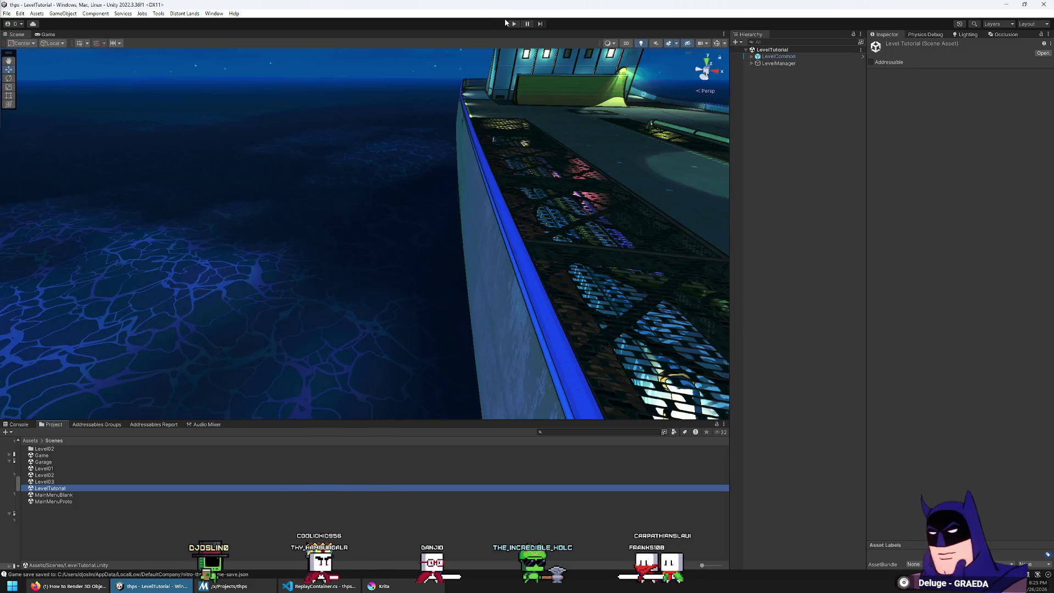
{"action": "left_click", "coordinate": [514, 24]}
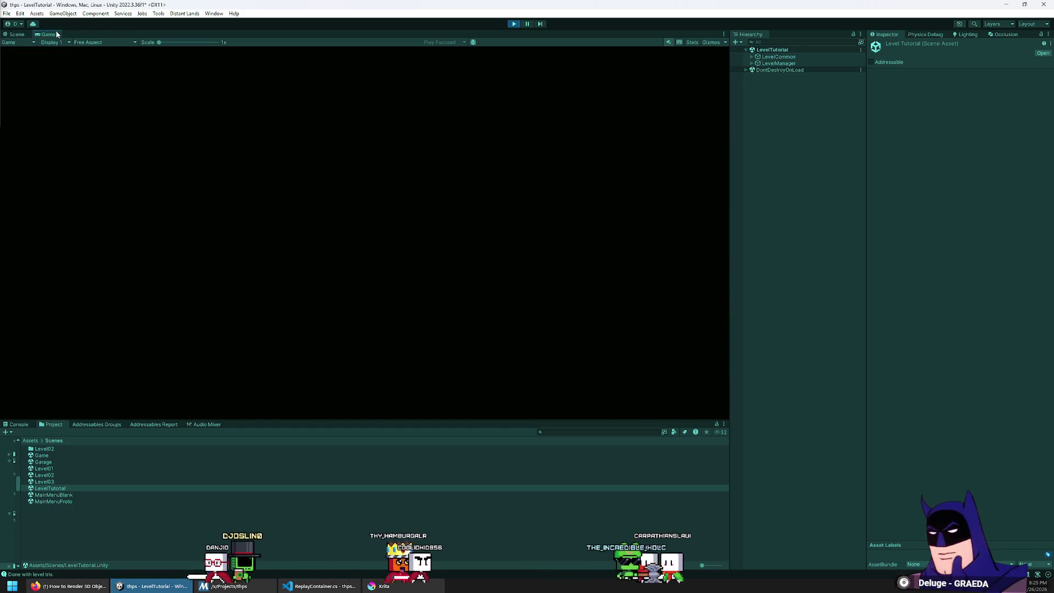
Drive the car around the ship, kickflipping off the ledge and drifting and spinning right
{"action": "key", "text": "space"}
{"action": "key", "text": "space"}
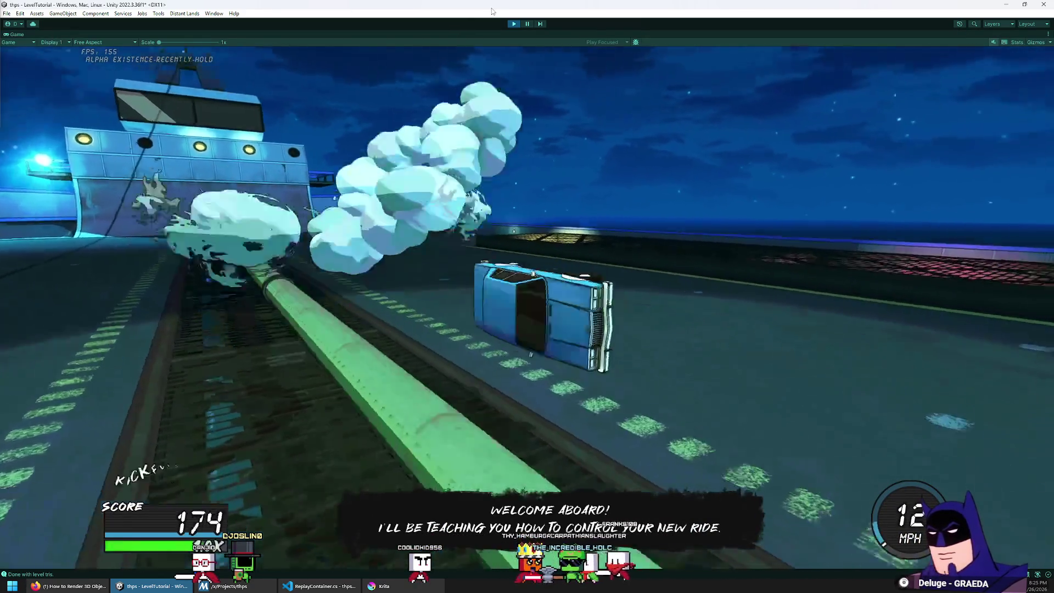
{"action": "key", "text": "w"}
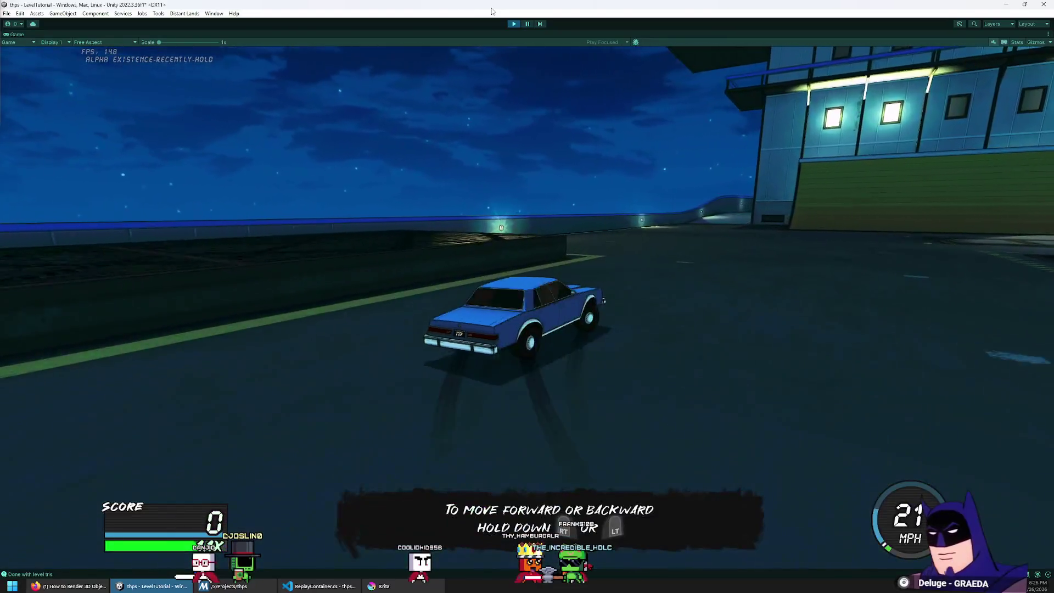
{"action": "key", "text": "d"}
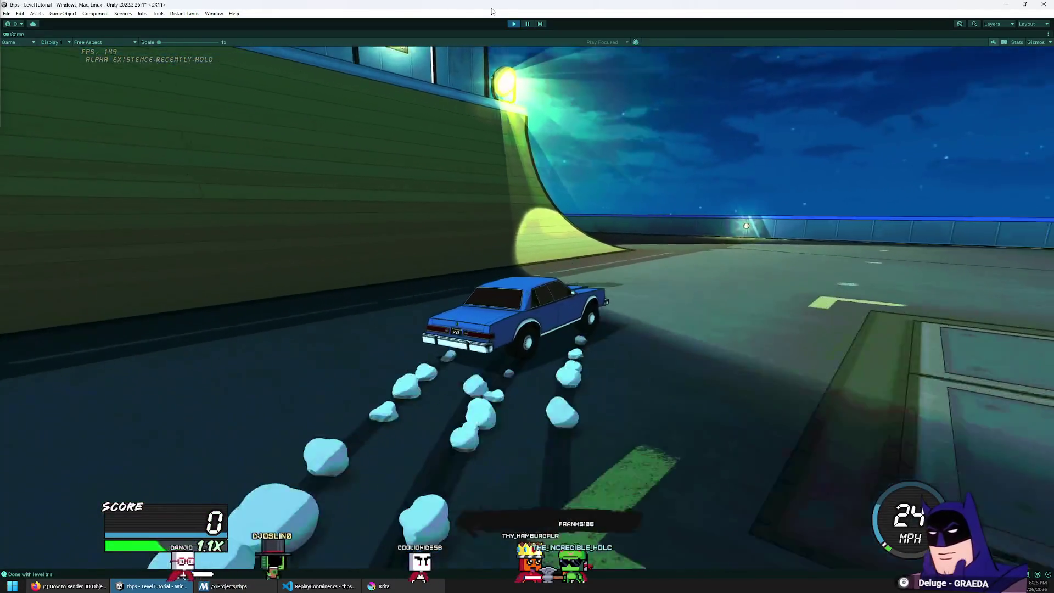
{"action": "key", "text": "d"}
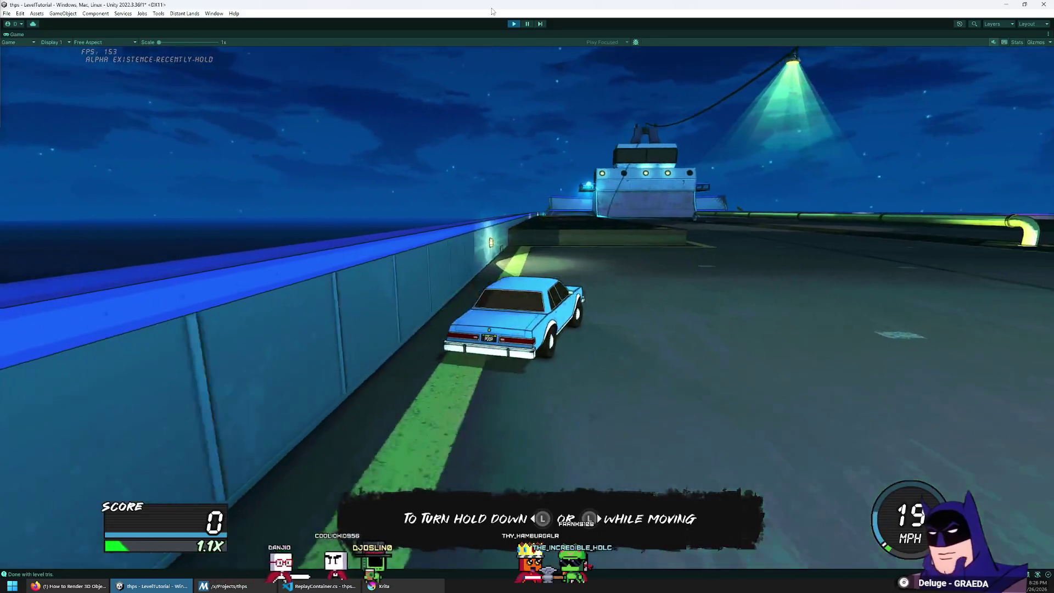
{"action": "key", "text": "space"}
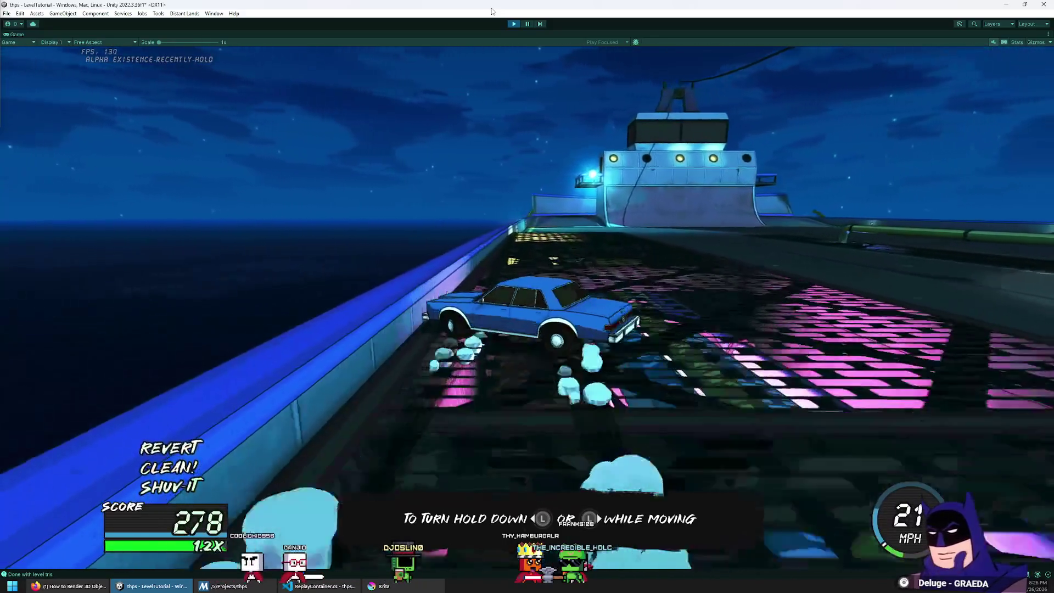
{"action": "key", "text": "d"}
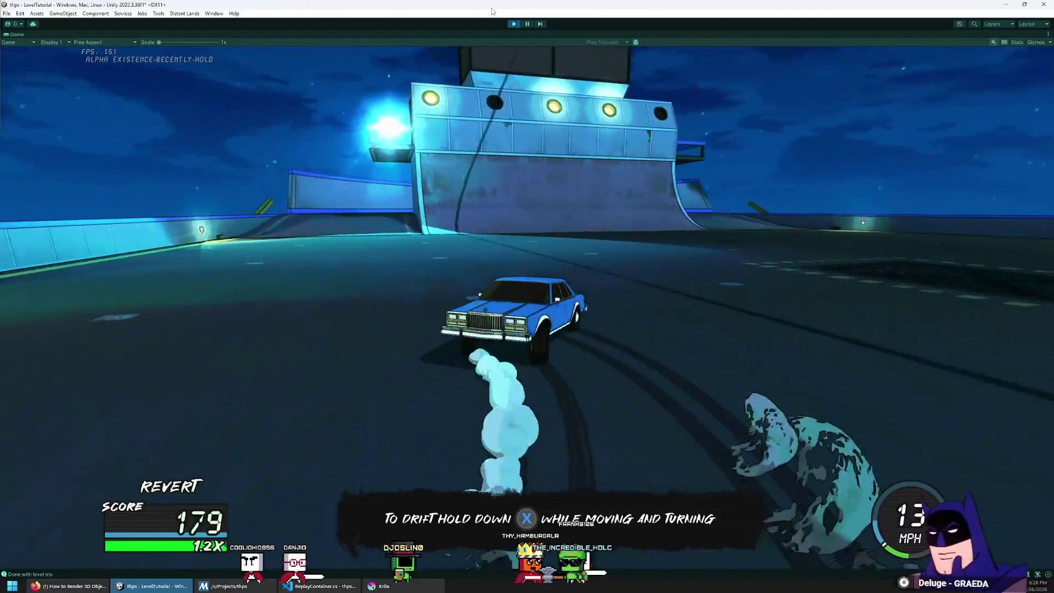
{"action": "key", "text": "d"}
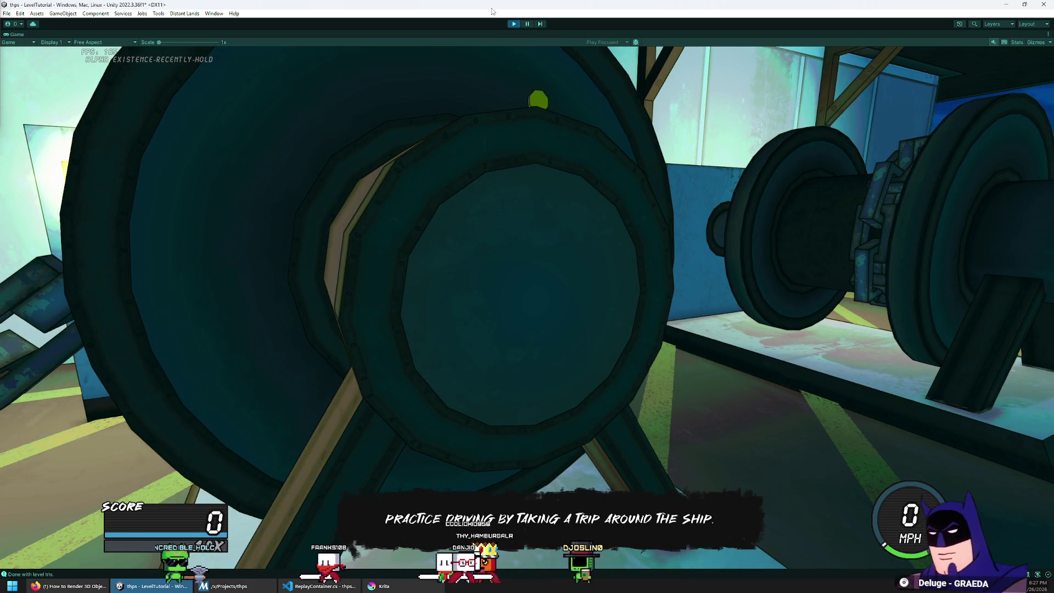
{"action": "left_click", "coordinate": [528, 24]}
{"action": "mouse_move", "coordinate": [122, 122]}
{"action": "left_mouse_down"}
{"action": "mouse_move", "coordinate": [407, 122]}
{"action": "mouse_move", "coordinate": [637, 103]}
{"action": "mouse_move", "coordinate": [204, 148]}
{"action": "mouse_move", "coordinate": [275, 181]}
{"action": "mouse_move", "coordinate": [329, 230]}
{"action": "mouse_move", "coordinate": [342, 282]}
{"action": "left_mouse_up"}
{"action": "left_click", "coordinate": [487, 268]}
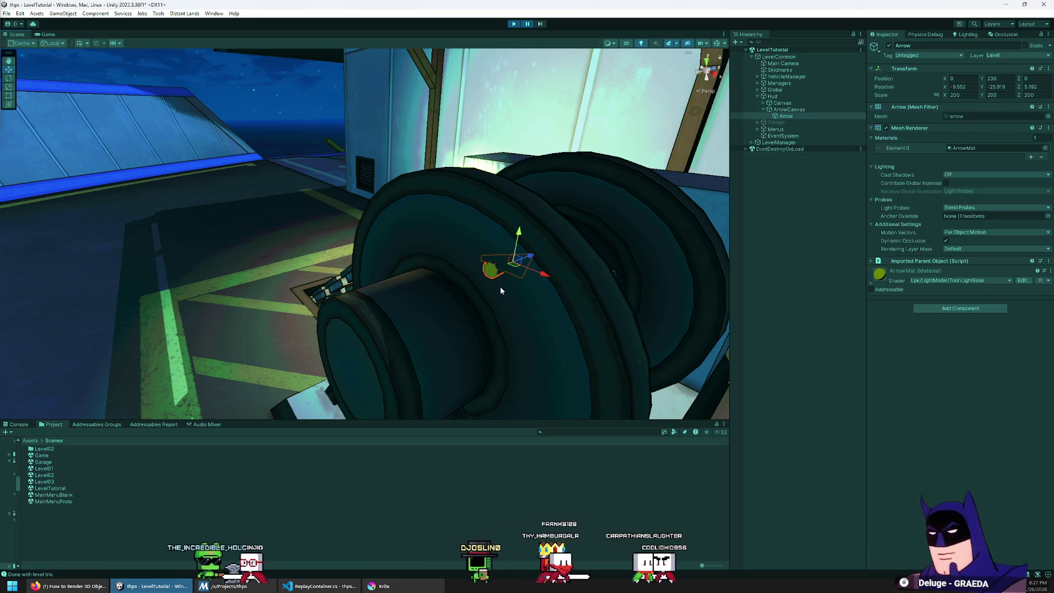
{"action": "mouse_move", "coordinate": [401, 238]}
{"action": "left_mouse_down"}
{"action": "mouse_move", "coordinate": [491, 239]}
{"action": "mouse_move", "coordinate": [385, 165]}
{"action": "mouse_move", "coordinate": [362, 131]}
{"action": "left_mouse_up"}
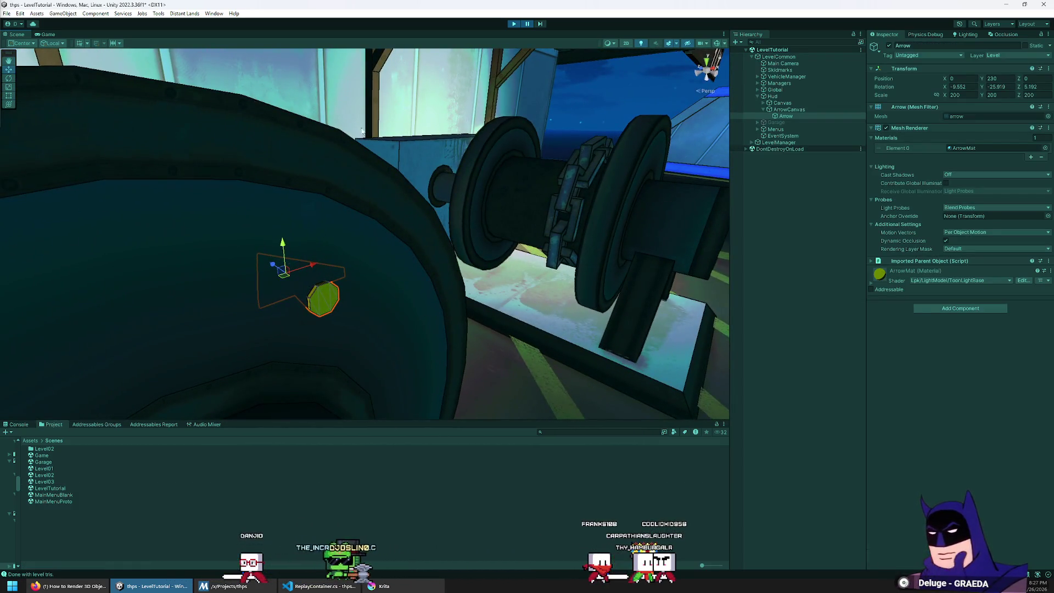
{"action": "left_click", "coordinate": [789, 110]}
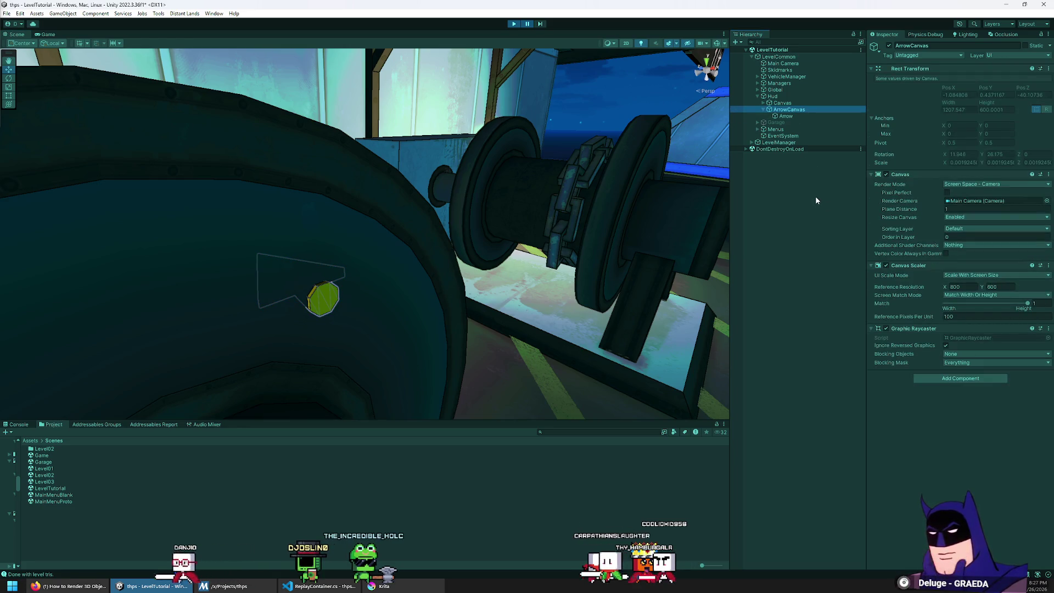
{"action": "left_click", "coordinate": [795, 117]}
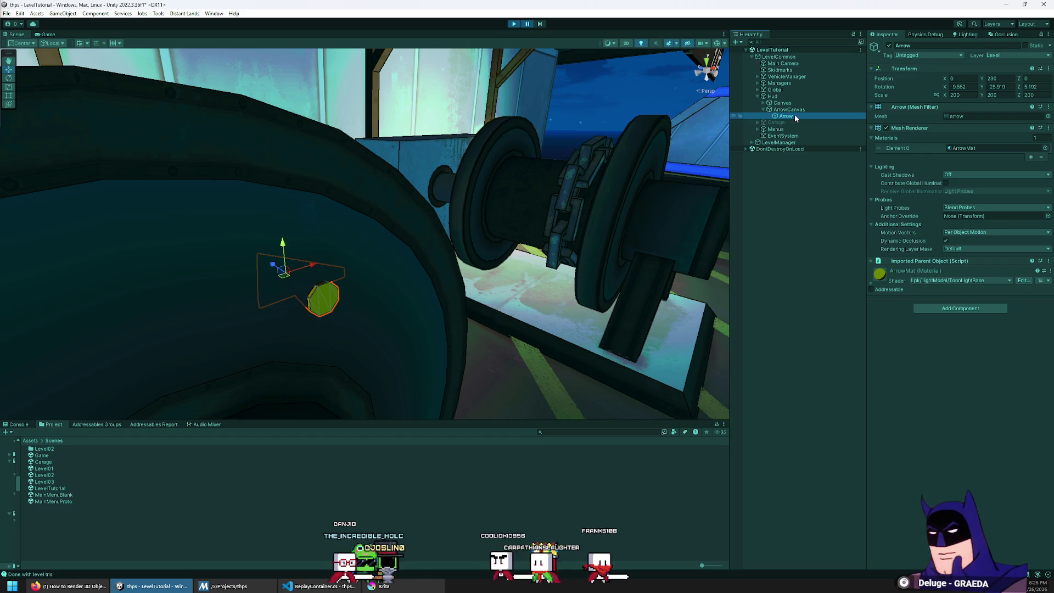
{"action": "left_click", "coordinate": [798, 109]}
{"action": "left_click", "coordinate": [889, 46]}
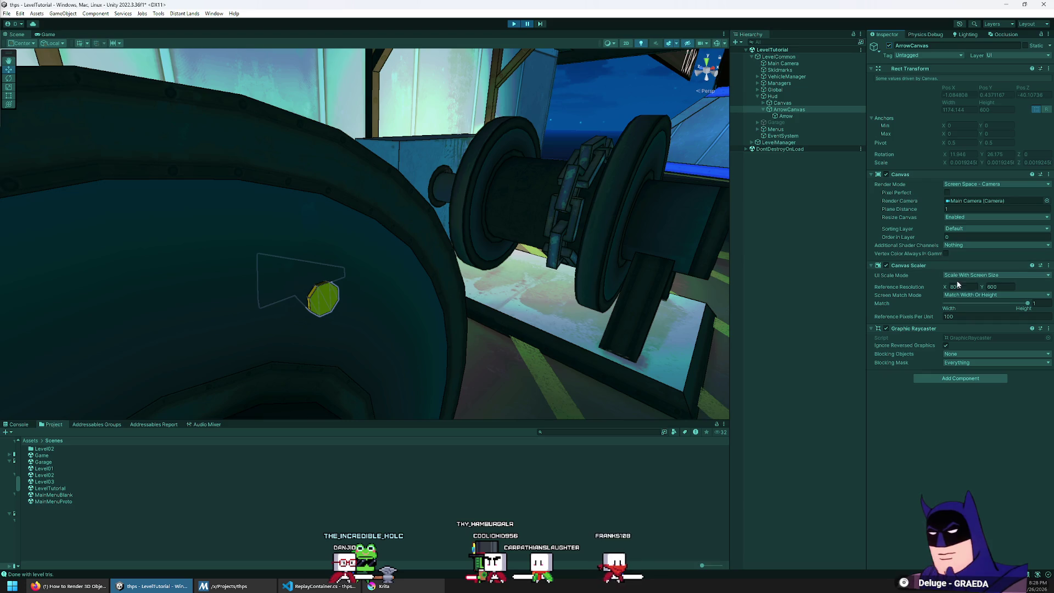
{"action": "left_click", "coordinate": [820, 116]}
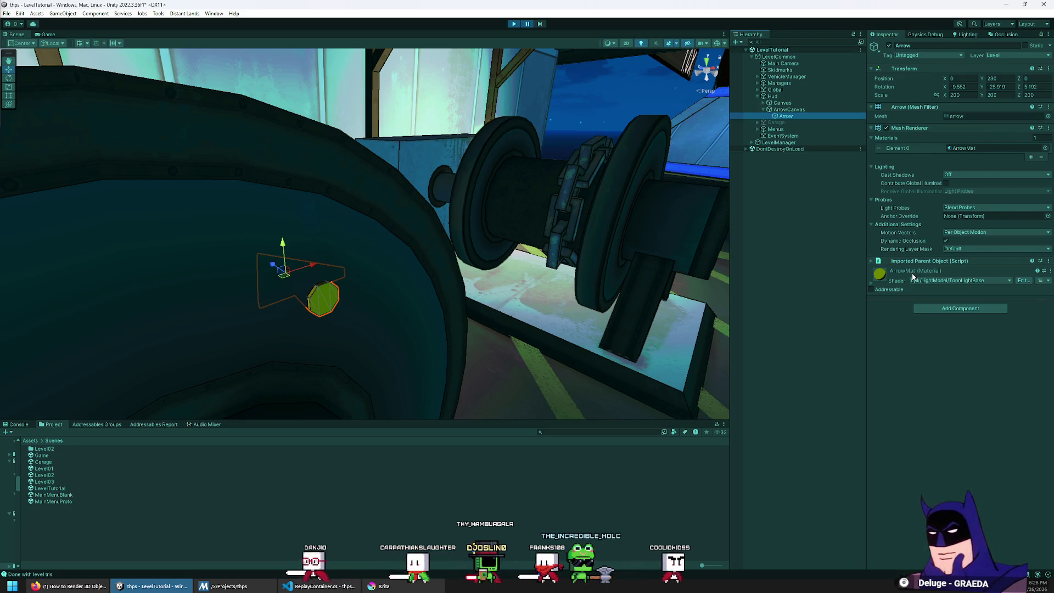
{"action": "key", "text": "Up"}
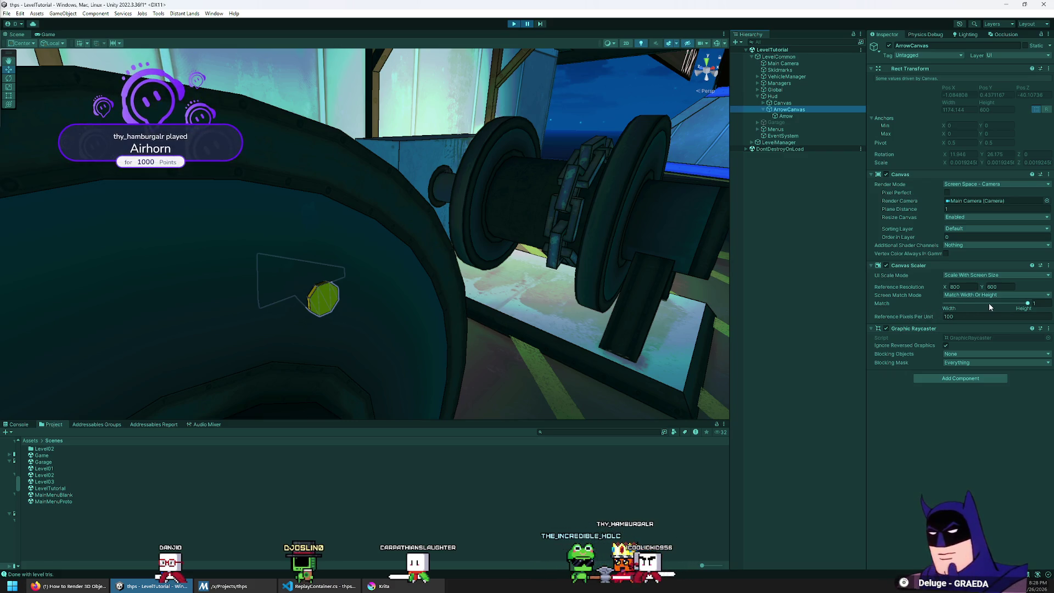
Nudge the ArrowCanvas plane distance, set it to 1, and compare it with the Hud's other Canvas
{"action": "left_click_drag", "start_coordinate": [924, 210], "coordinate": [923, 213]}
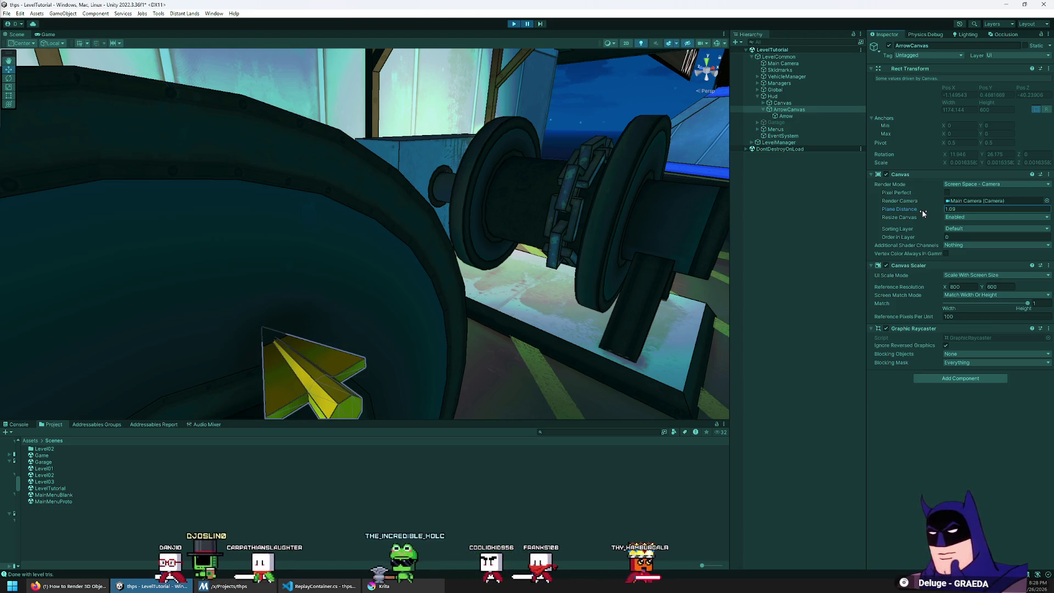
{"action": "type", "text": "1"}
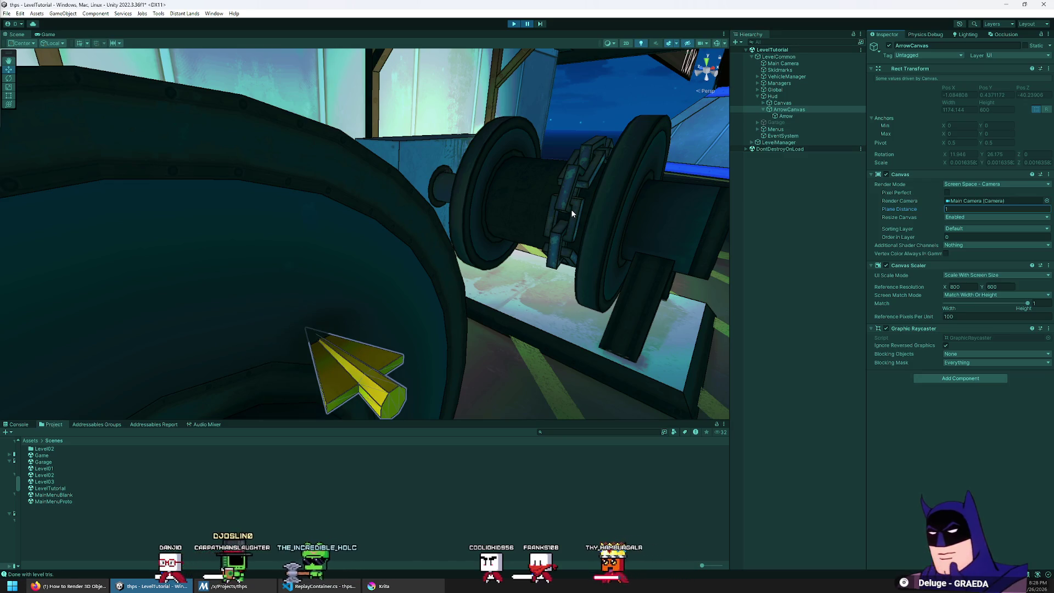
{"action": "left_click", "coordinate": [815, 103]}
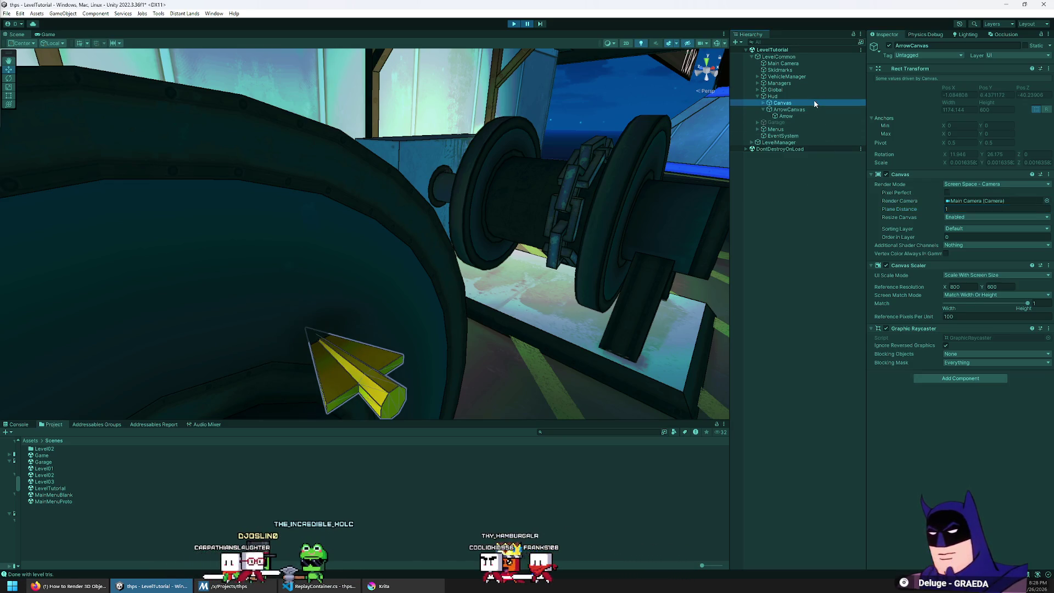
{"action": "left_click", "coordinate": [789, 110]}
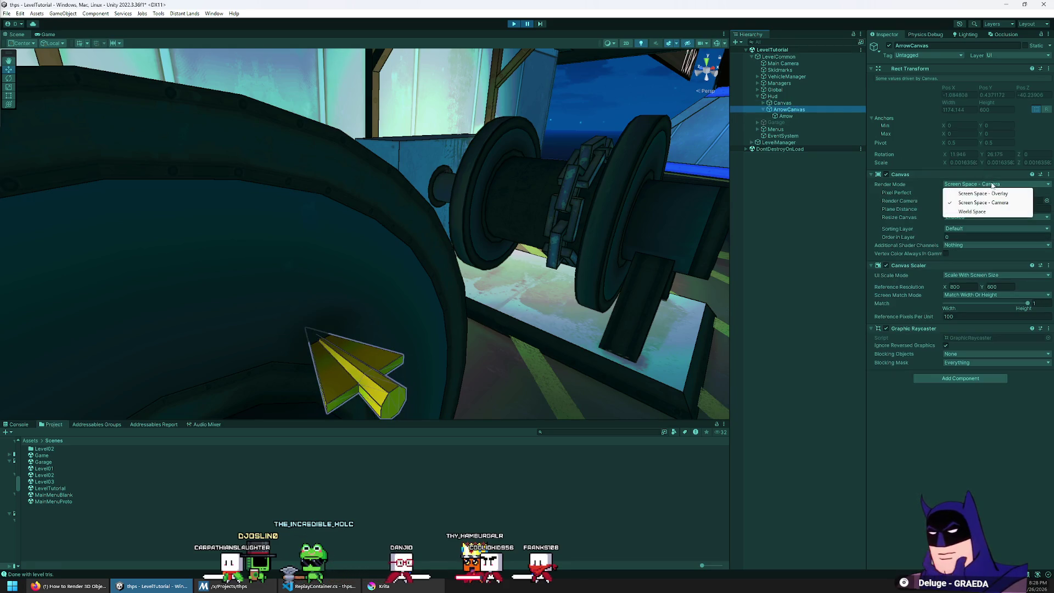
Try Screen Space - Overlay rendering, undo it, and bring the Game view back
{"action": "left_click", "coordinate": [993, 193]}
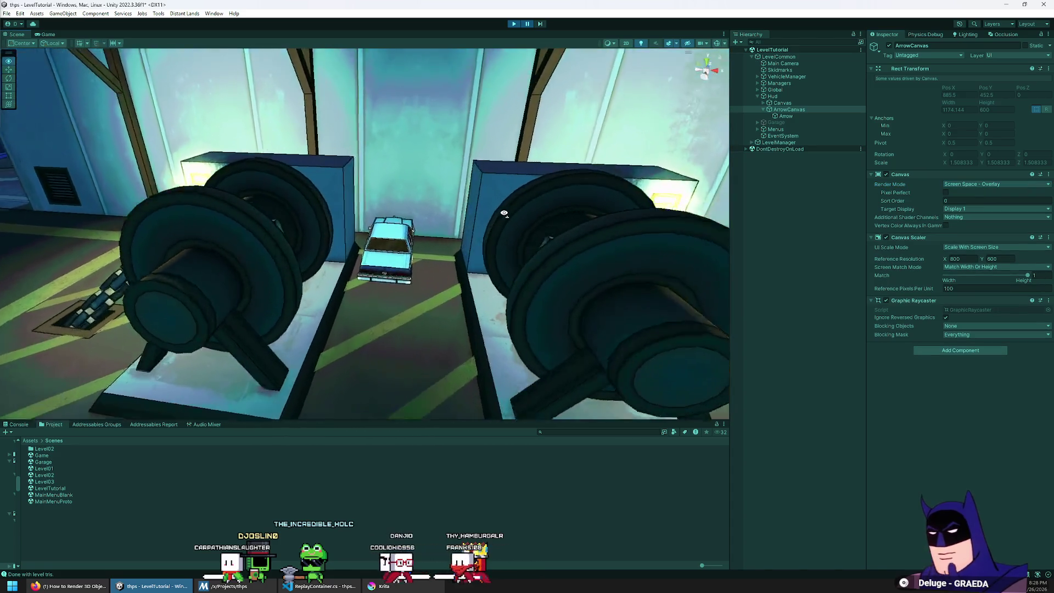
{"action": "left_click_drag", "start_coordinate": [504, 213], "coordinate": [512, 206]}
{"action": "key", "text": "ctrl+z"}
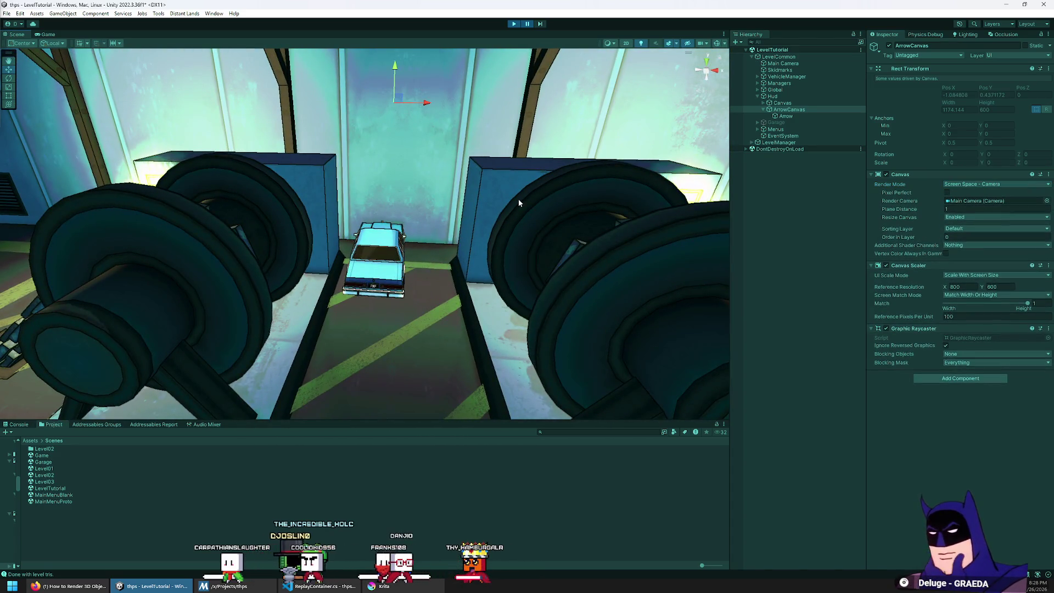
{"action": "left_click_drag", "start_coordinate": [521, 198], "coordinate": [168, 34]}
{"action": "left_click", "coordinate": [48, 34]}
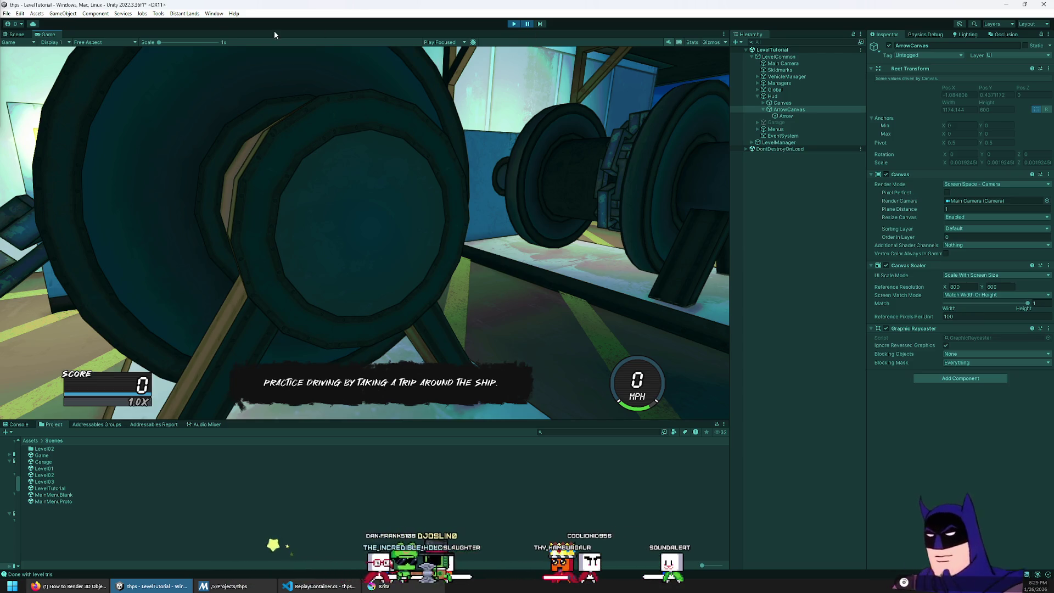
Resume the running game and try an ArrowCanvas plane distance of 0.1
{"action": "left_click", "coordinate": [29, 35]}
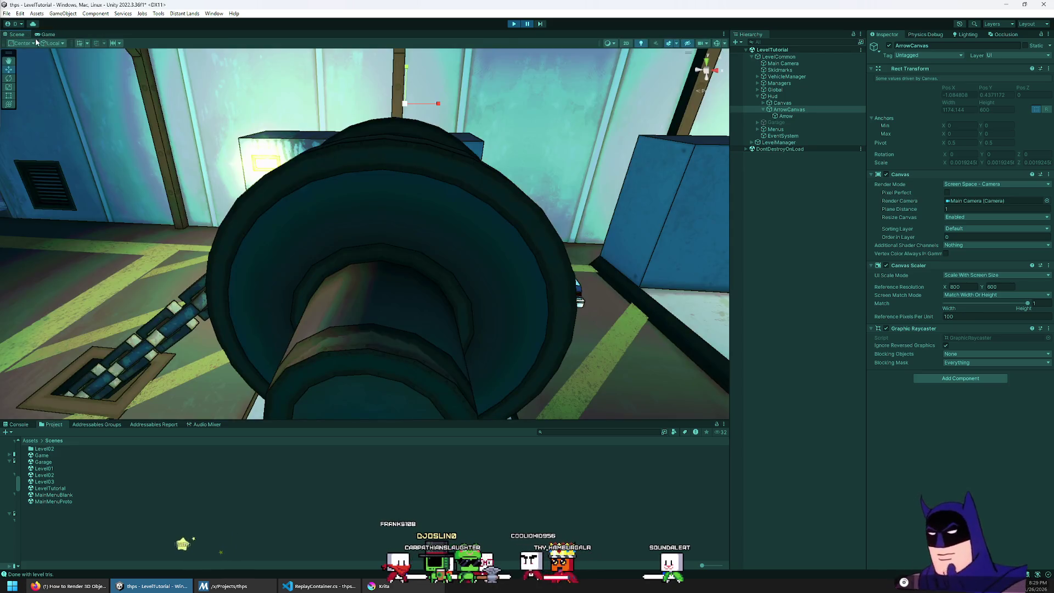
{"action": "left_click", "coordinate": [527, 25]}
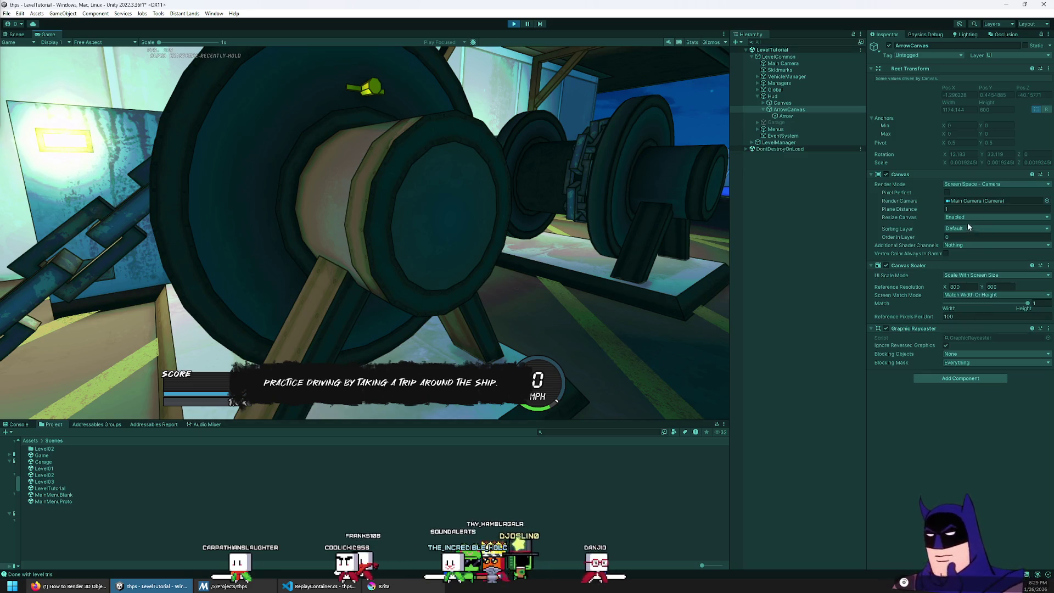
{"action": "type", "text": "0.1"}
{"action": "key", "text": "Return"}
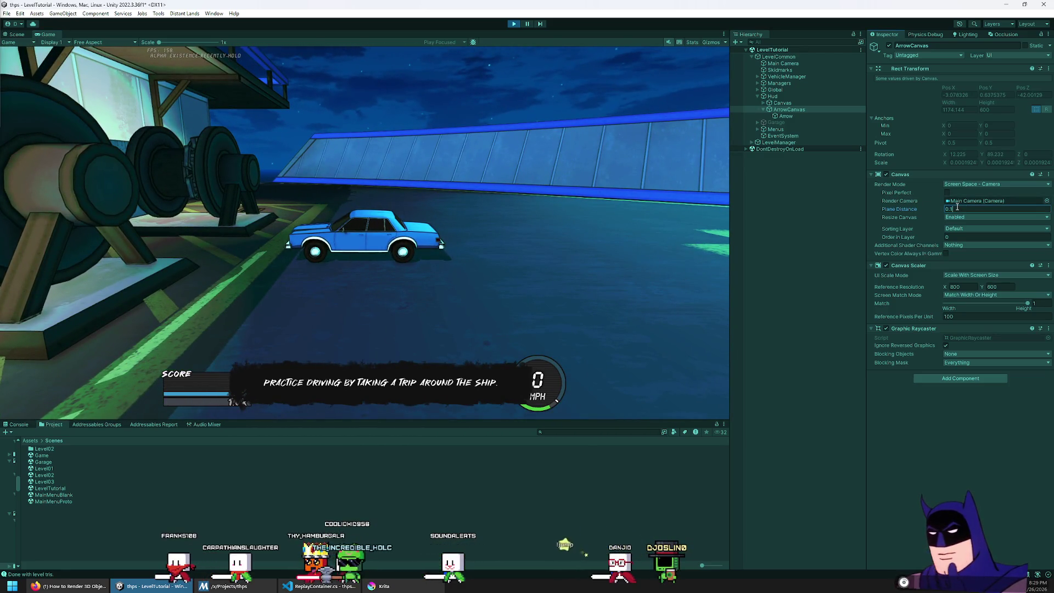
Change the plane distance to 0.4, check the arrow, then stop play mode
{"action": "key", "text": "BackSpace"}
{"action": "key", "text": "BackSpace"}
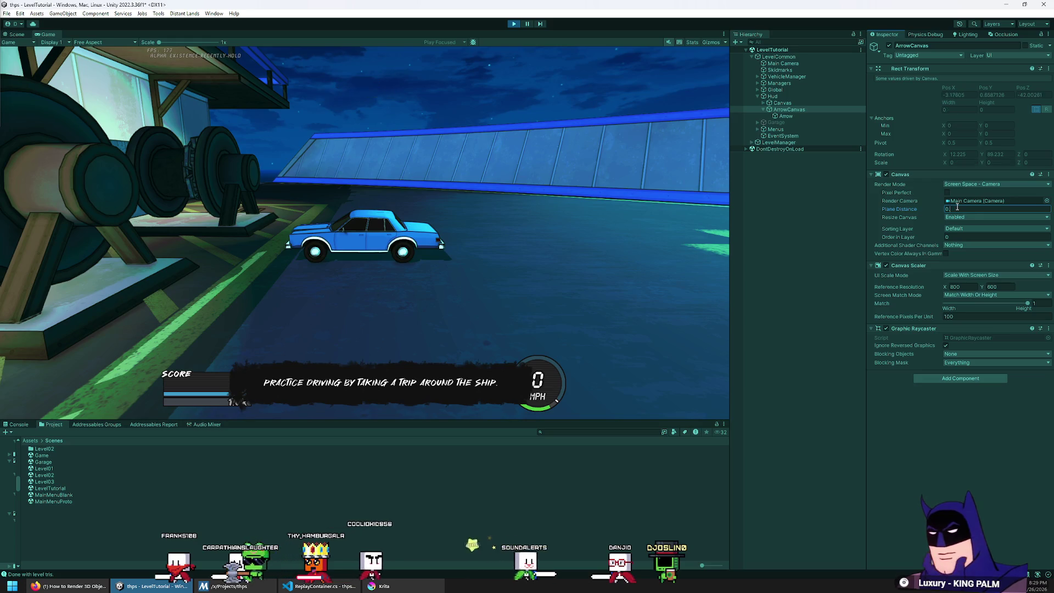
{"action": "type", "text": "3.4"}
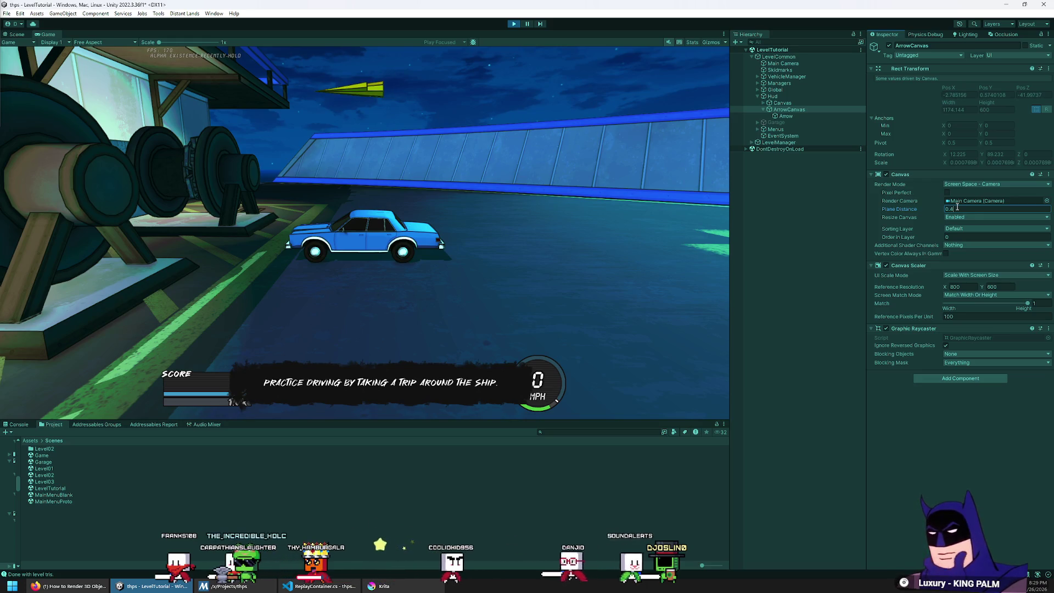
{"action": "left_click", "coordinate": [499, 215]}
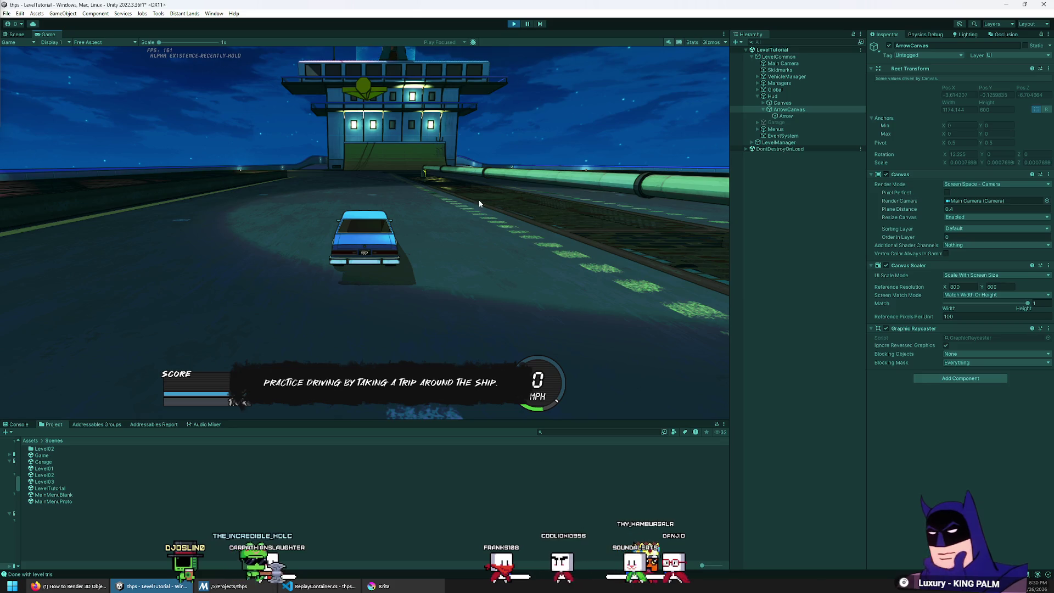
{"action": "left_click", "coordinate": [514, 25]}
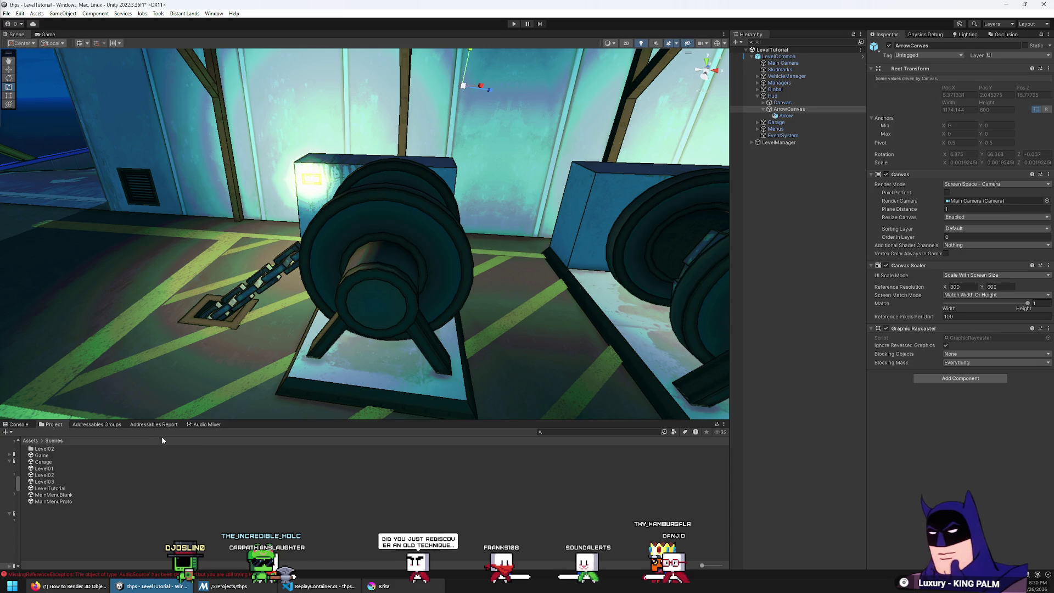
Open Level02 and locate RenderCamera's output texture, HudRenderTexture, under RenderHud
{"action": "double_click", "coordinate": [55, 474]}
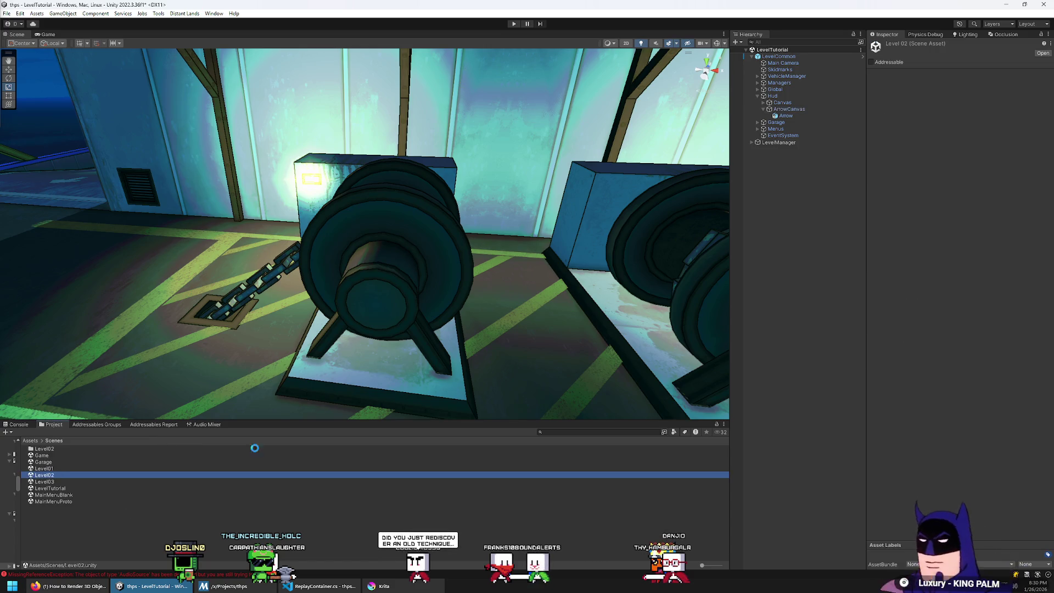
{"action": "mouse_move", "coordinate": [388, 236]}
{"action": "left_mouse_down"}
{"action": "mouse_move", "coordinate": [366, 162]}
{"action": "mouse_move", "coordinate": [363, 200]}
{"action": "left_mouse_up"}
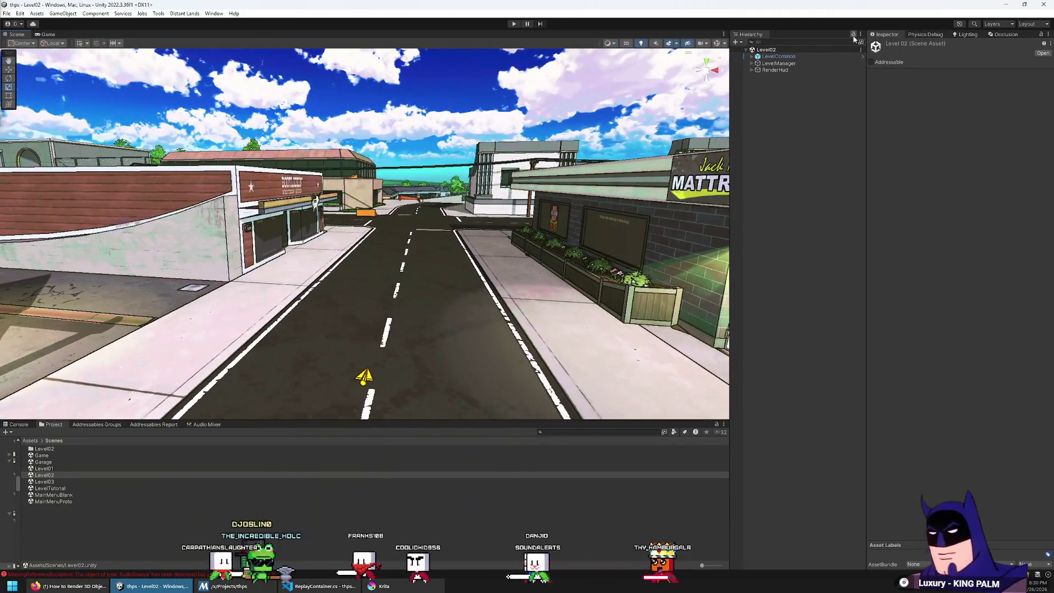
{"action": "left_click", "coordinate": [797, 69]}
{"action": "key", "text": "Right"}
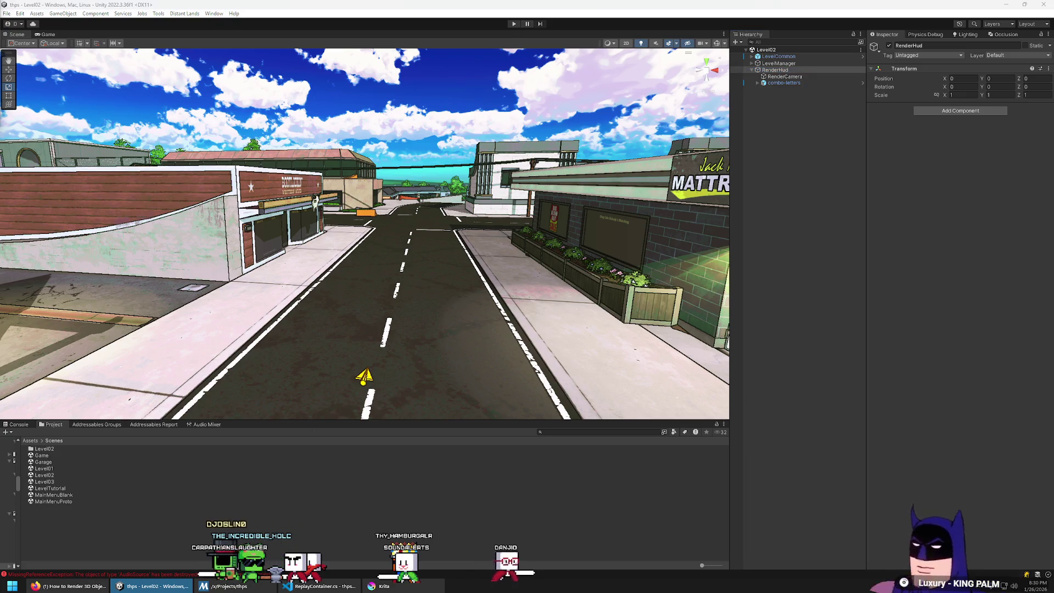
{"action": "left_click", "coordinate": [786, 77]}
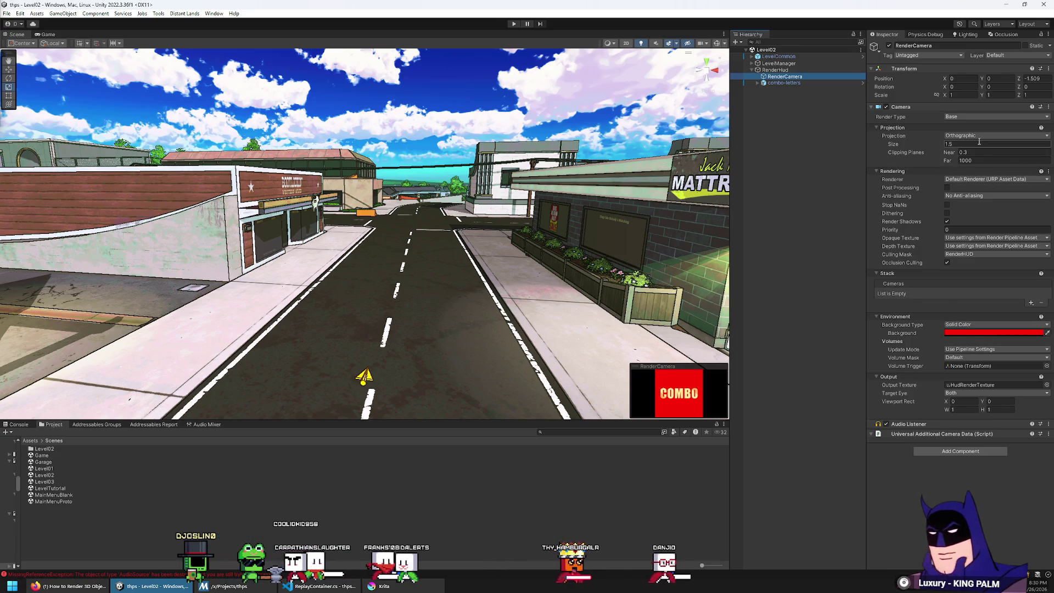
{"action": "left_click", "coordinate": [978, 385]}
Delete the HudRenderTexture asset from the project
{"action": "left_click", "coordinate": [53, 462]}
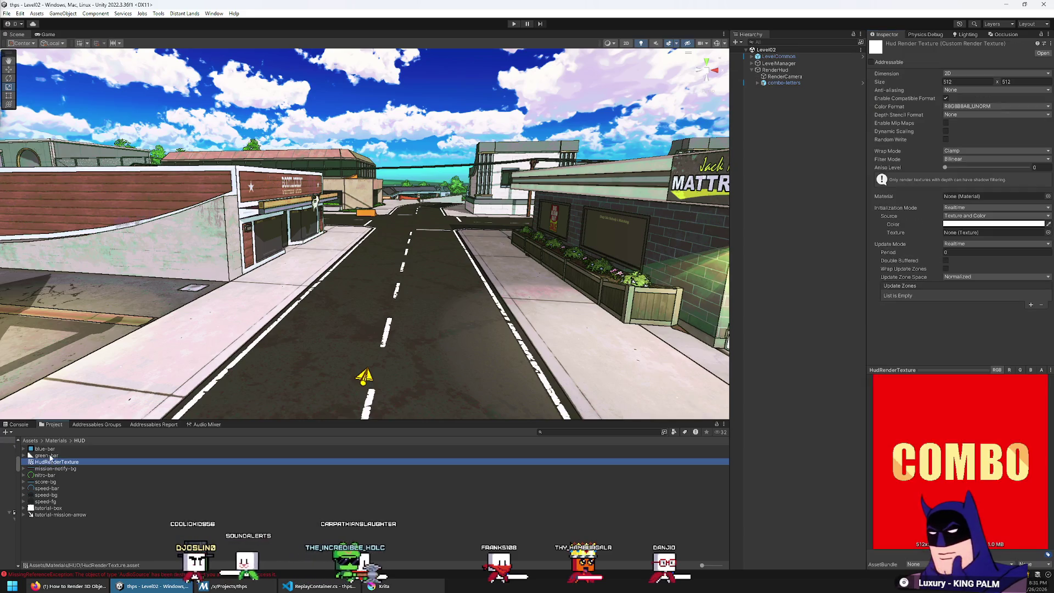
{"action": "key", "text": "Delete"}
{"action": "left_click", "coordinate": [551, 309]}
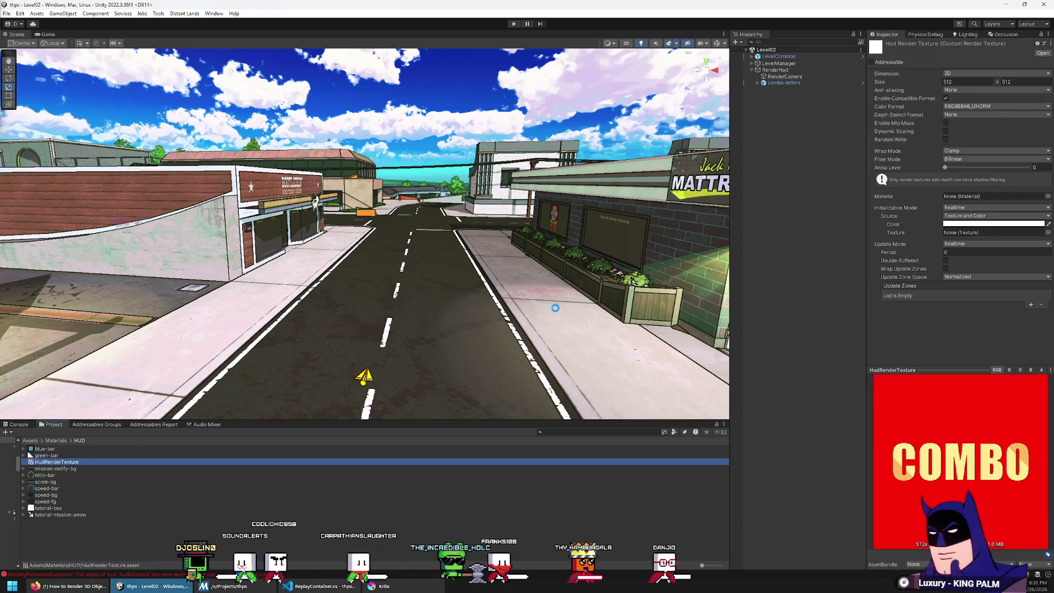
Open the project's layer definitions from combo-letters' Layer dropdown
{"action": "left_click", "coordinate": [833, 84]}
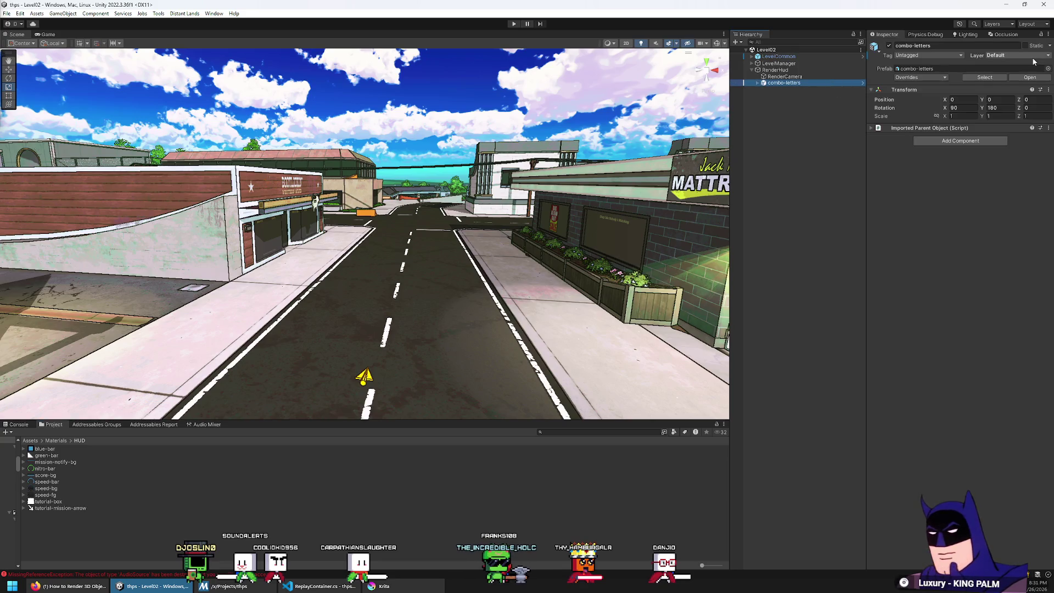
{"action": "left_click", "coordinate": [1017, 57]}
{"action": "left_click", "coordinate": [999, 181]}
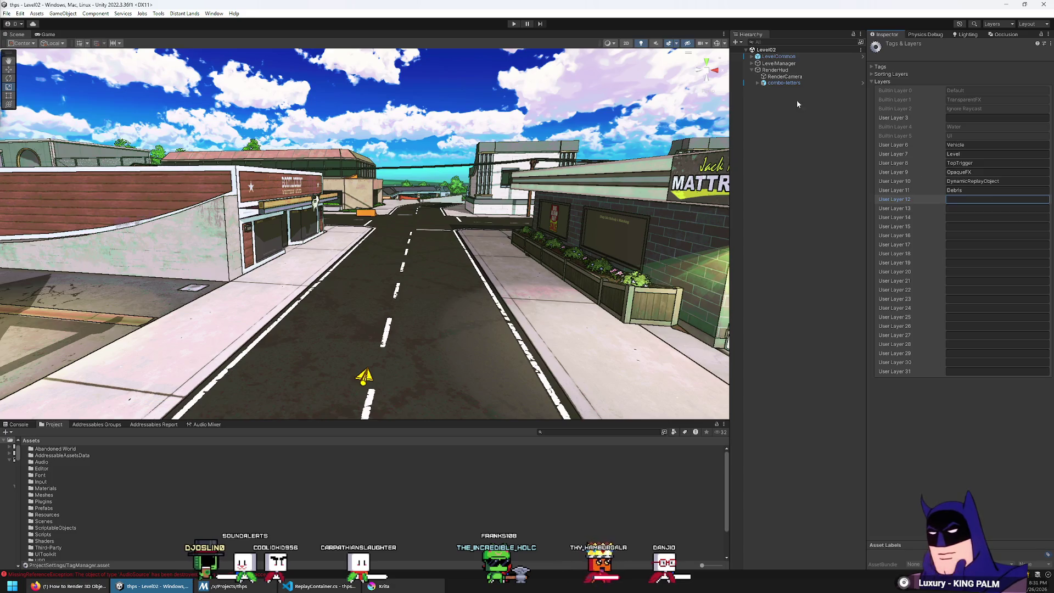
Open the URP folder and inspect the URP Asset and renderer data's opaque layer mask
{"action": "scroll", "coordinate": [47, 518], "scroll_direction": "down", "scroll_amount": 3}
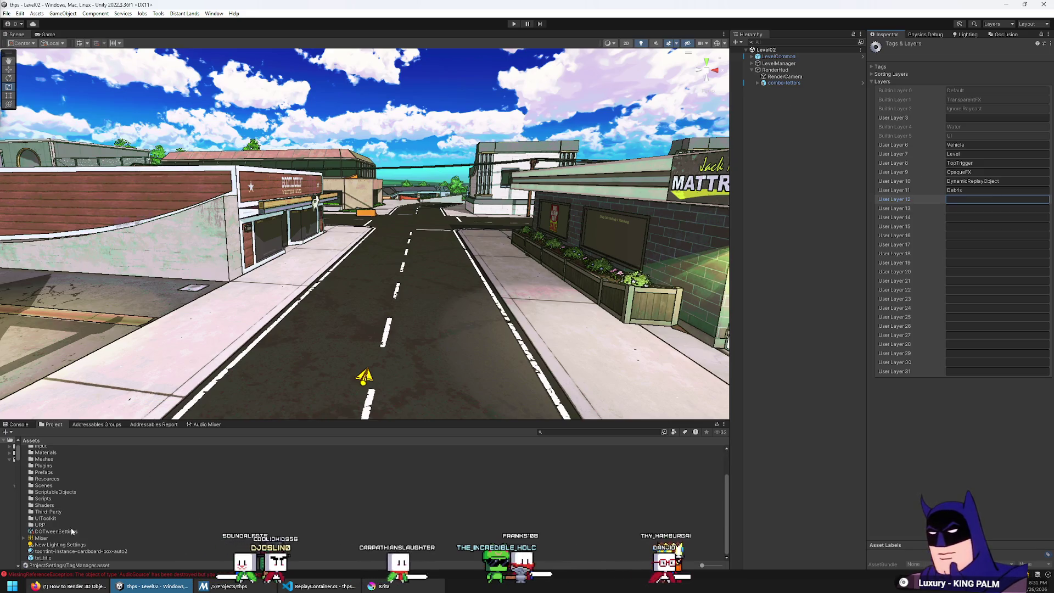
{"action": "double_click", "coordinate": [39, 525]}
{"action": "left_click", "coordinate": [59, 476]}
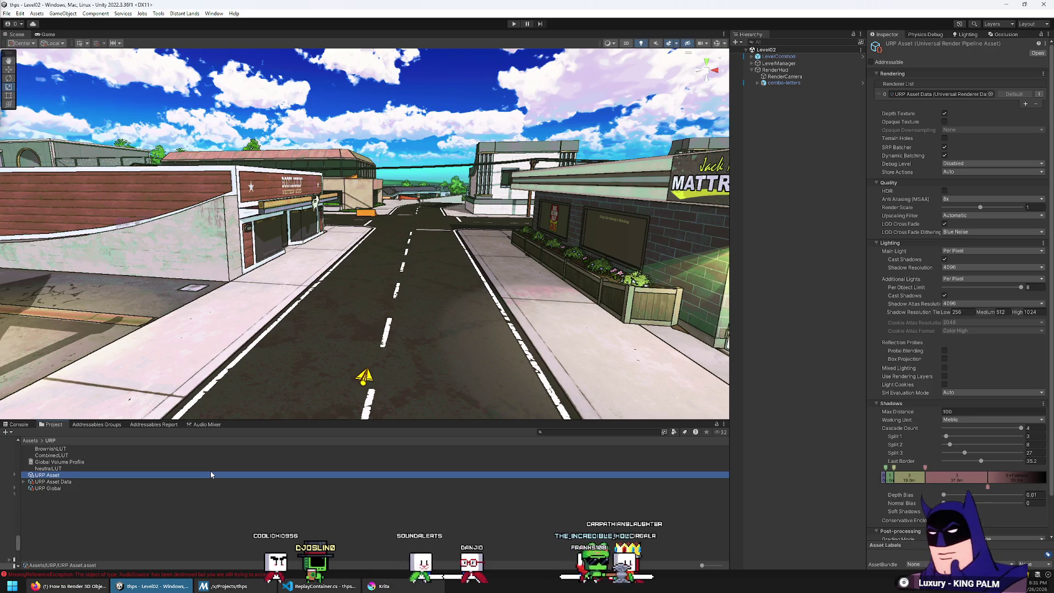
{"action": "key", "text": "Down"}
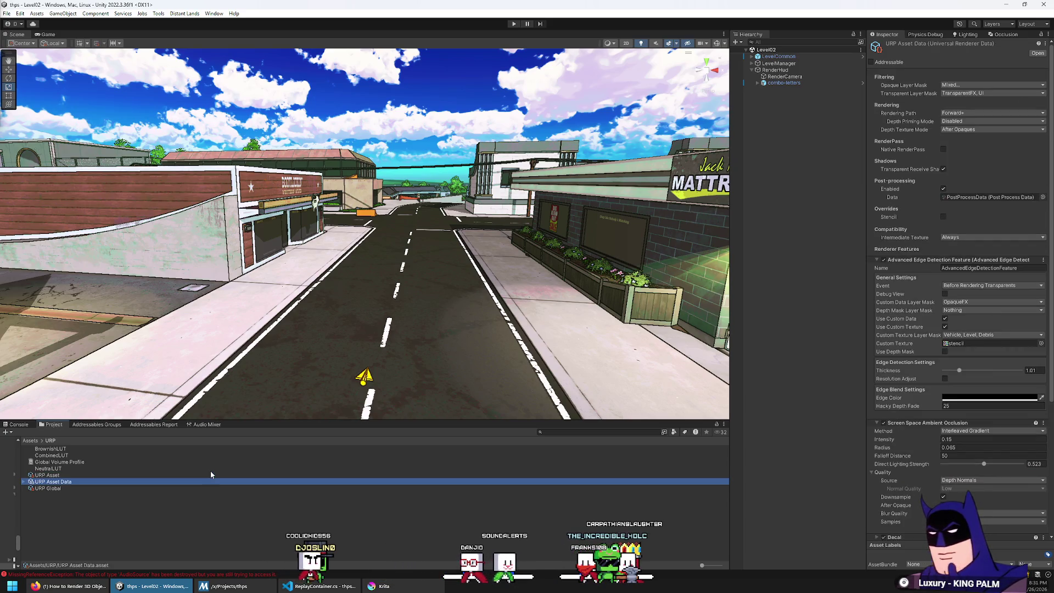
{"action": "left_click", "coordinate": [988, 85]}
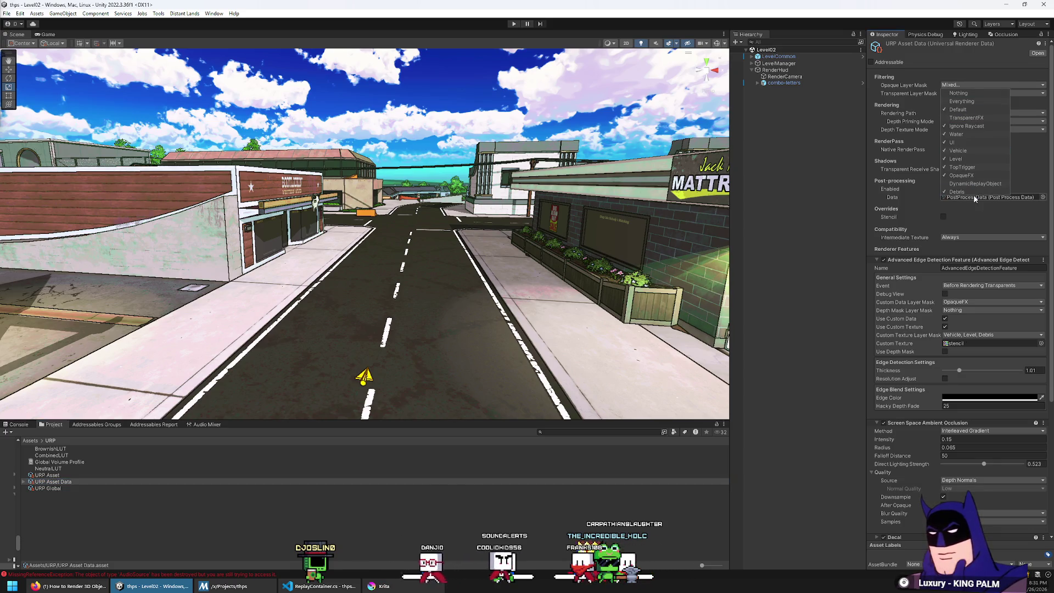
{"action": "left_click", "coordinate": [955, 73]}
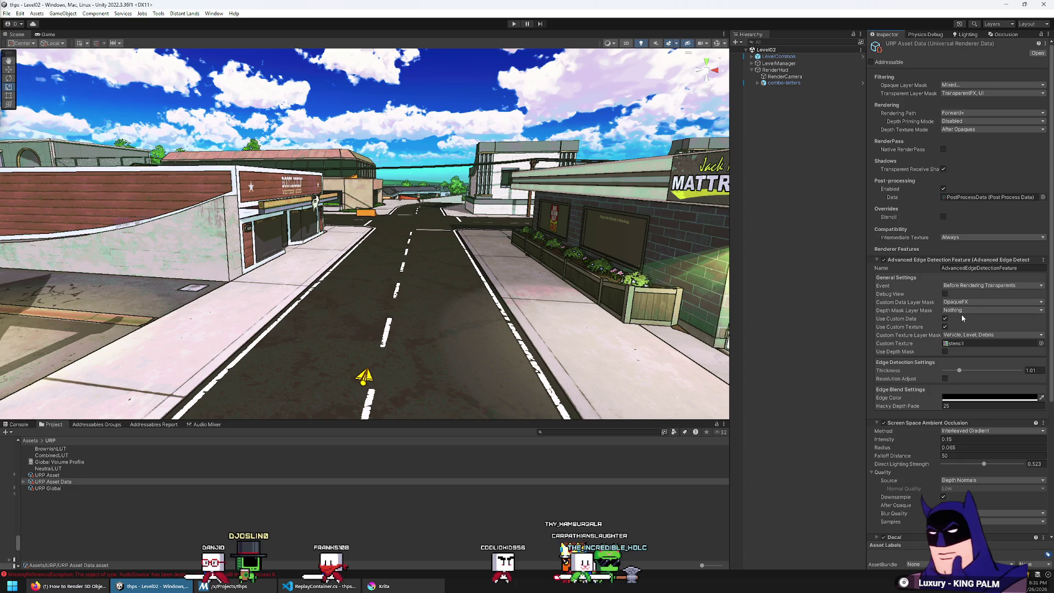
Review the URP Global and URP Asset settings, then select RenderHud in the Hierarchy
{"action": "left_click", "coordinate": [49, 488]}
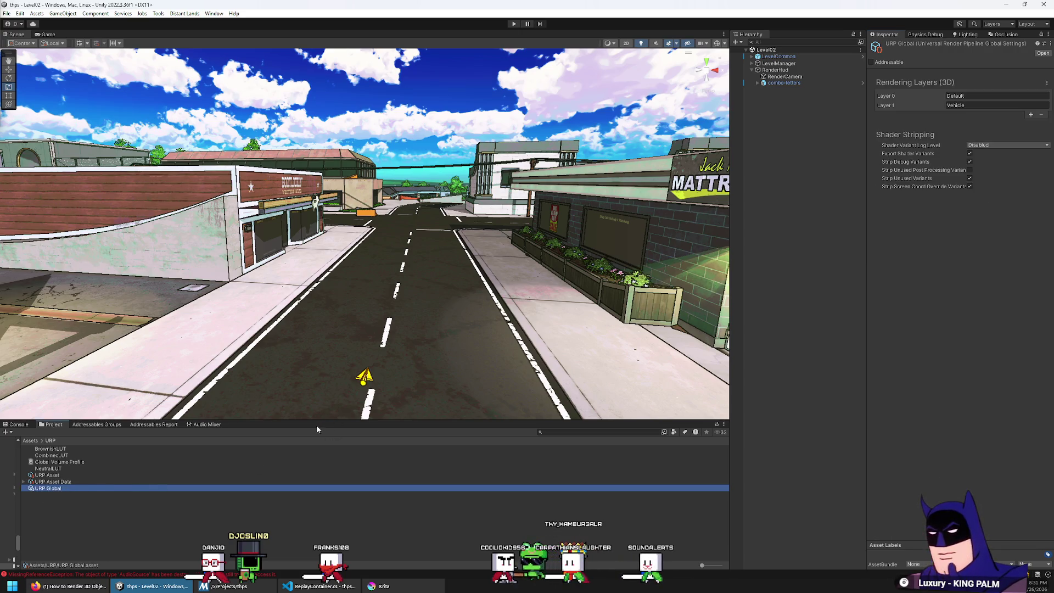
{"action": "left_click", "coordinate": [124, 475]}
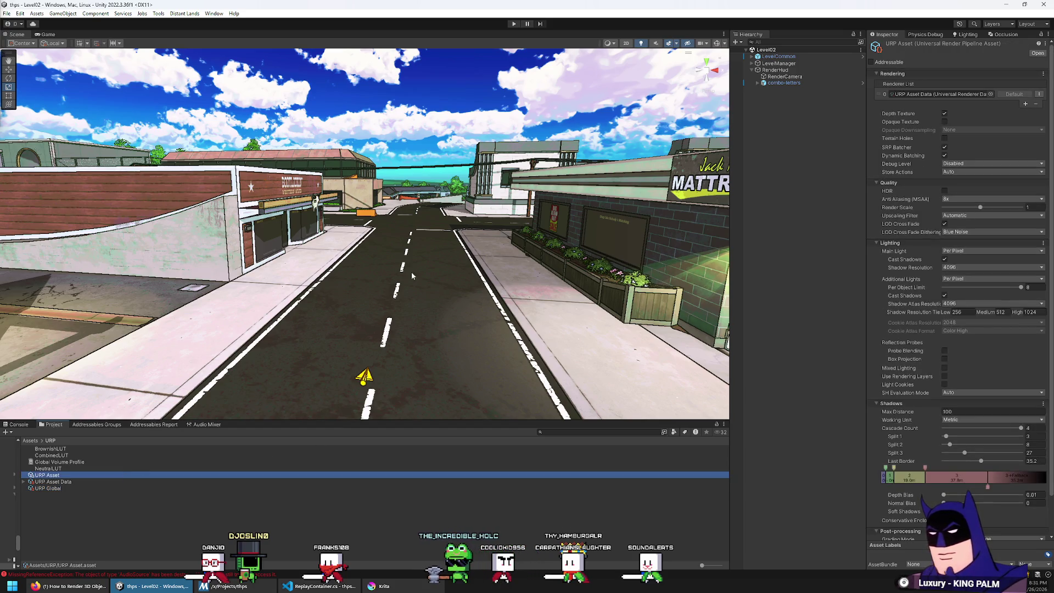
{"action": "left_click", "coordinate": [815, 81]}
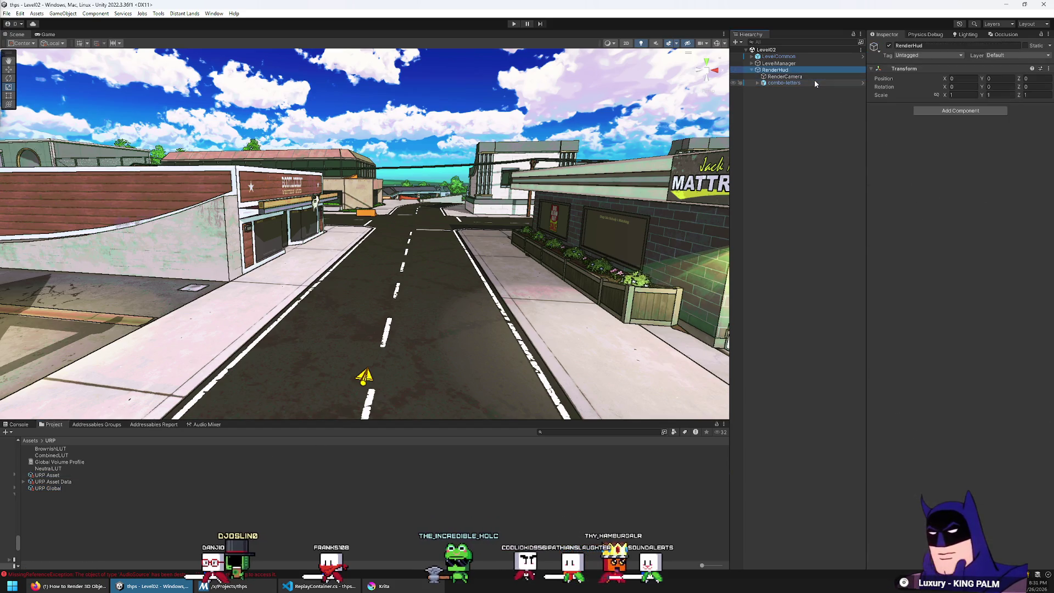
Select LevelCommon and compare its transparent-garage and Menu Manager overrides against the prefab
{"action": "left_click", "coordinate": [793, 77]}
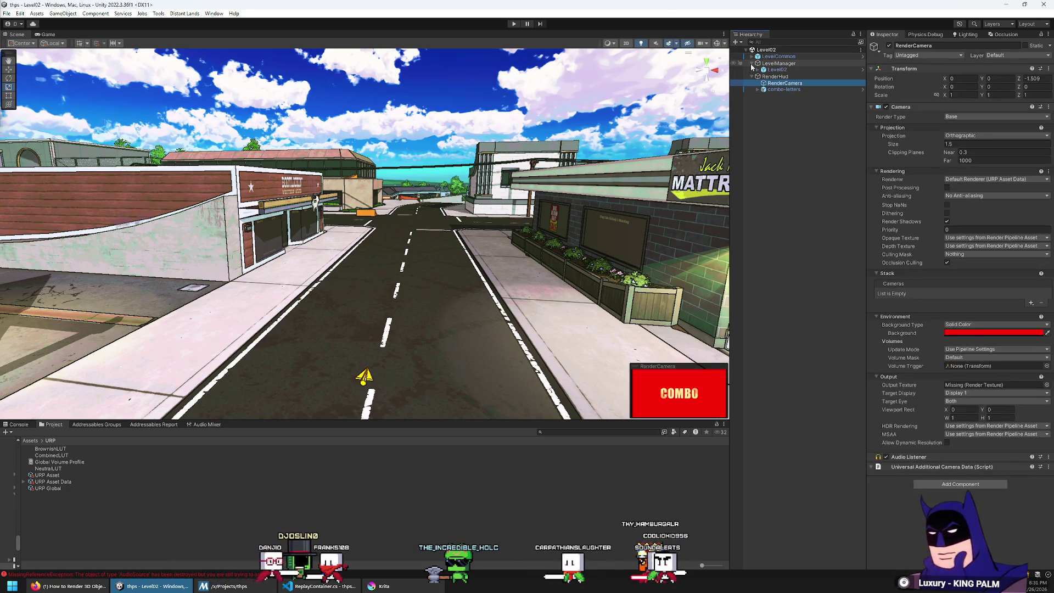
{"action": "left_click", "coordinate": [774, 57]}
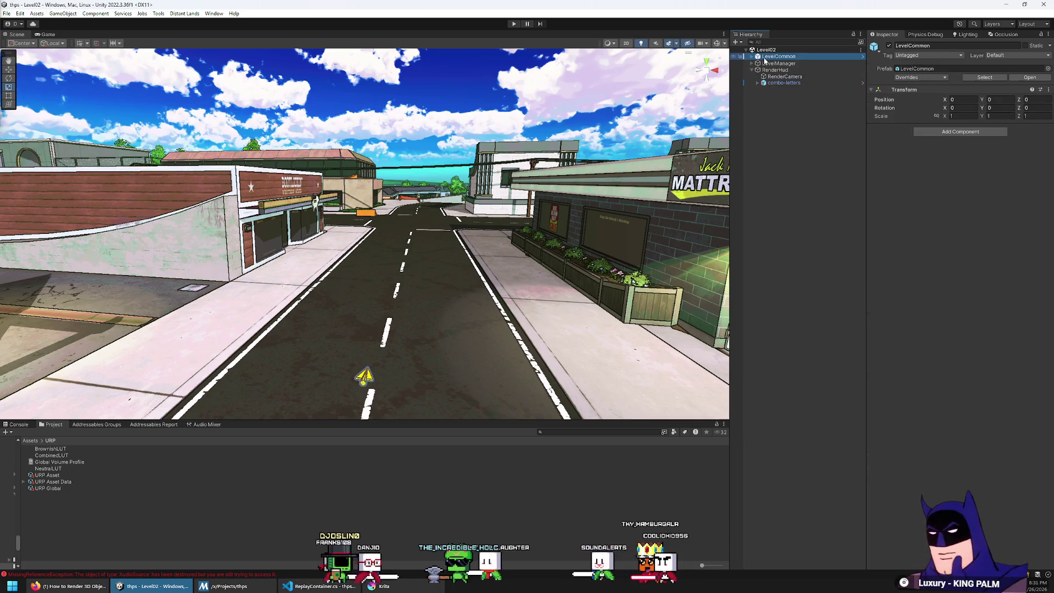
{"action": "left_click", "coordinate": [922, 78]}
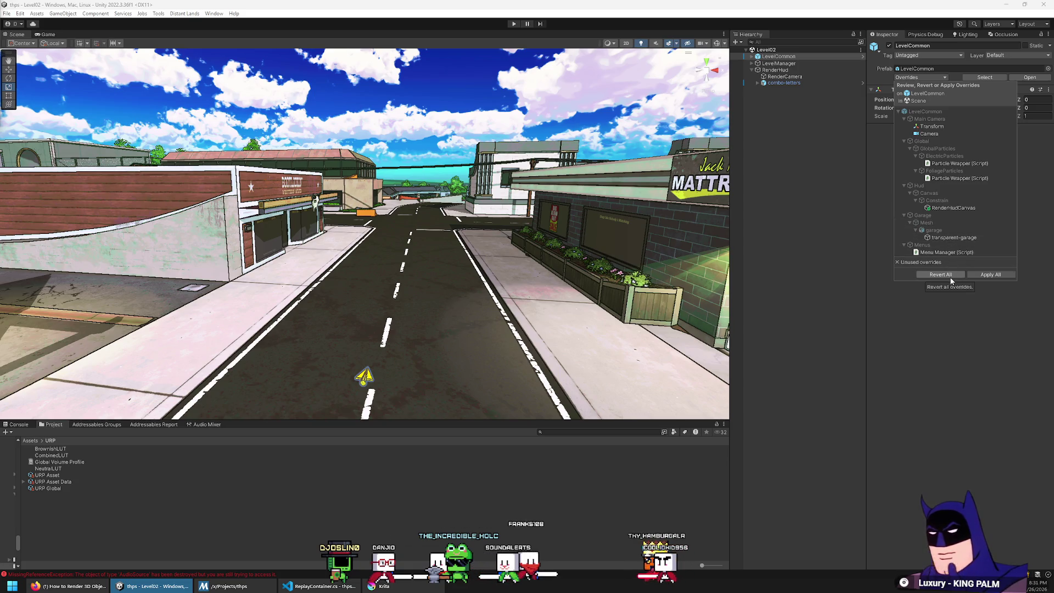
{"action": "left_click", "coordinate": [952, 238]}
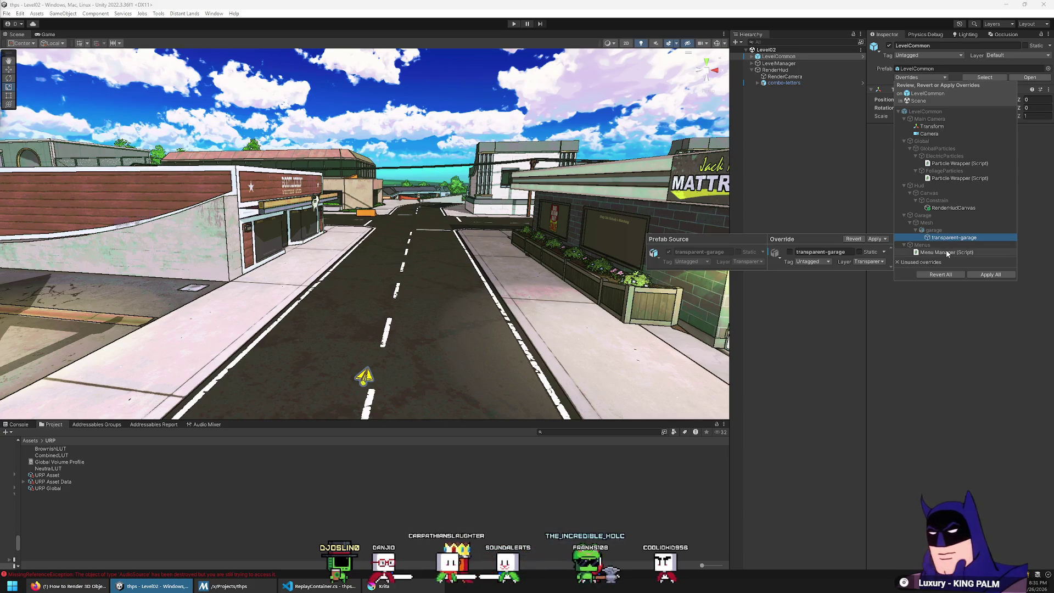
{"action": "left_click", "coordinate": [948, 253]}
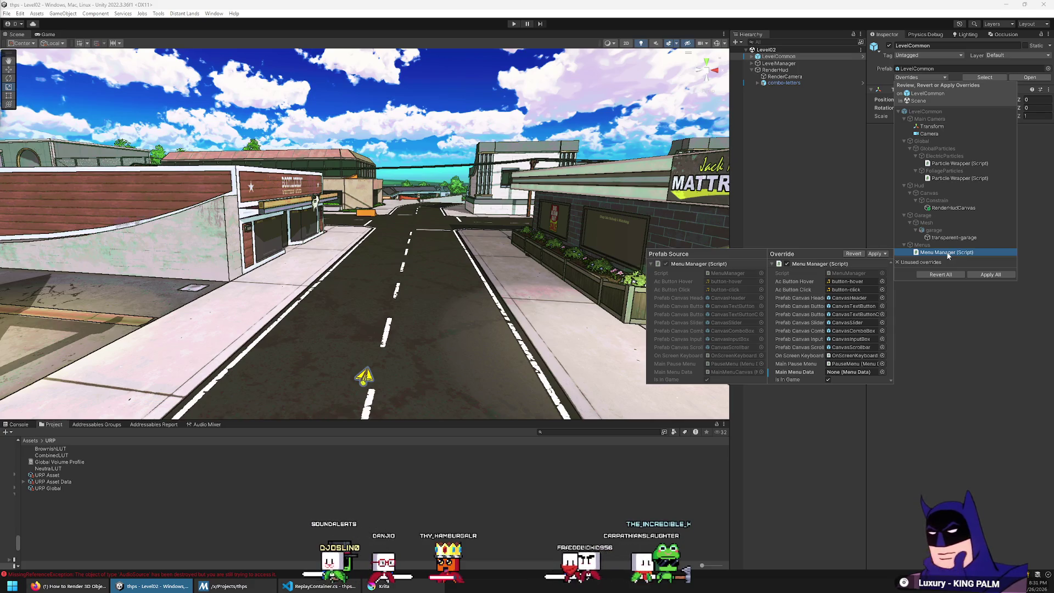
{"action": "left_click", "coordinate": [955, 239]}
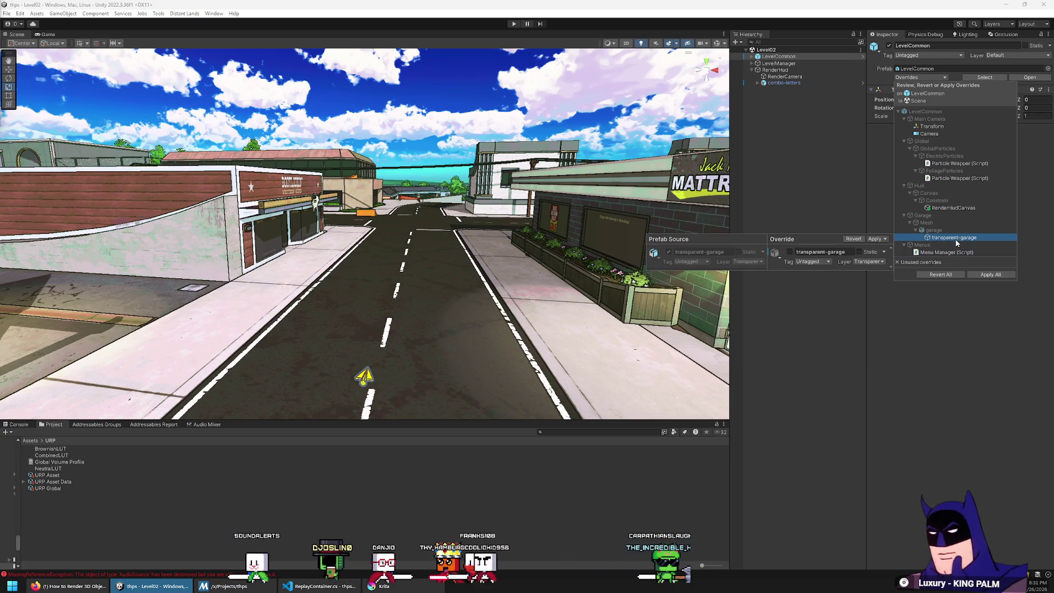
Revert the transparent-garage, RenderHudCanvas, FoliageParticles, ElectricParticles and Camera overrides
{"action": "left_click", "coordinate": [853, 237]}
{"action": "left_click", "coordinate": [943, 215]}
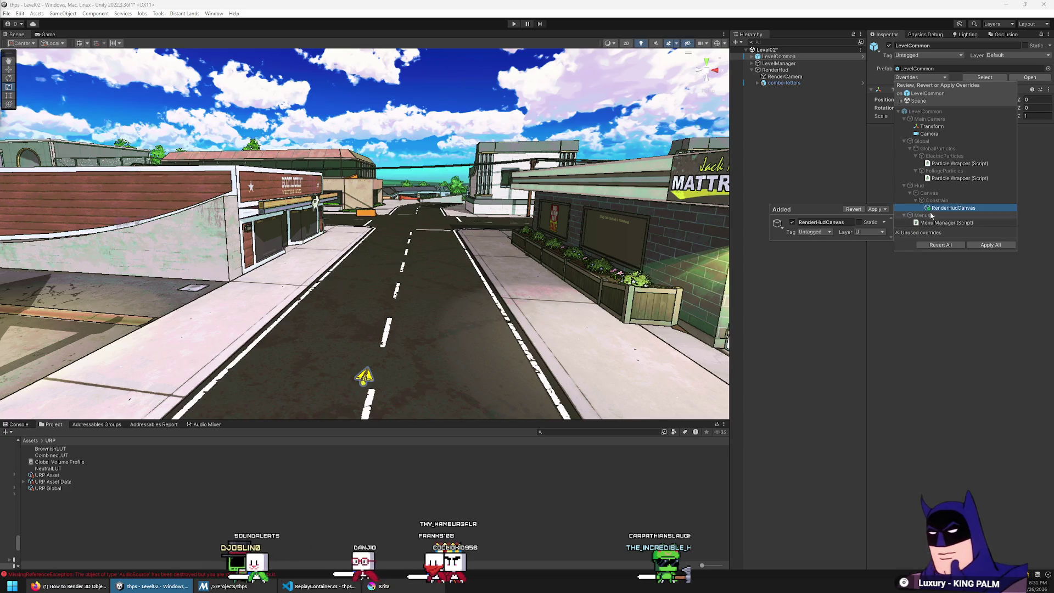
{"action": "left_click", "coordinate": [960, 178]}
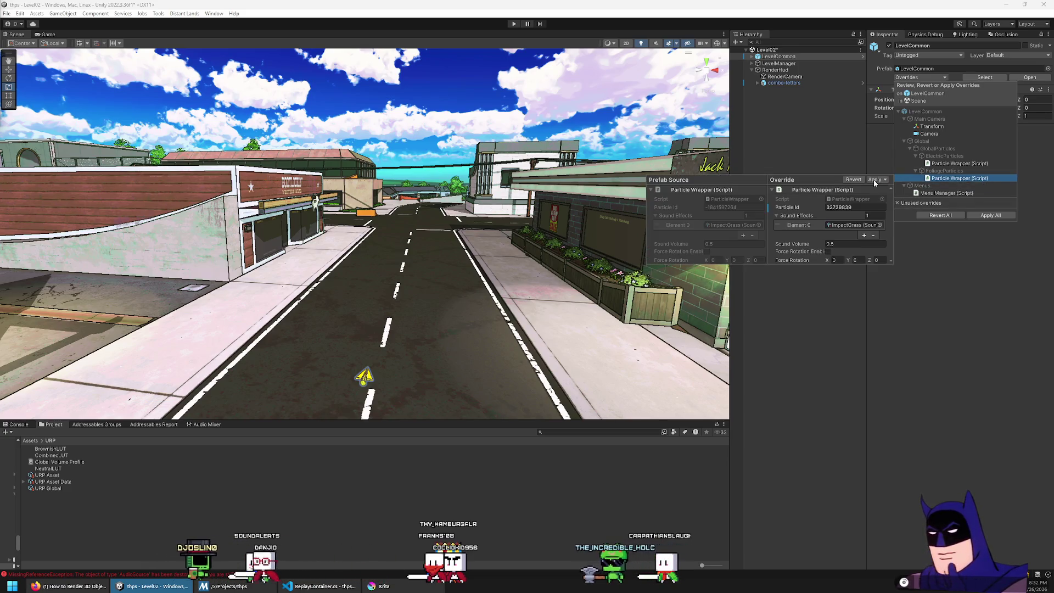
{"action": "left_click", "coordinate": [853, 180]}
{"action": "left_click", "coordinate": [960, 163]}
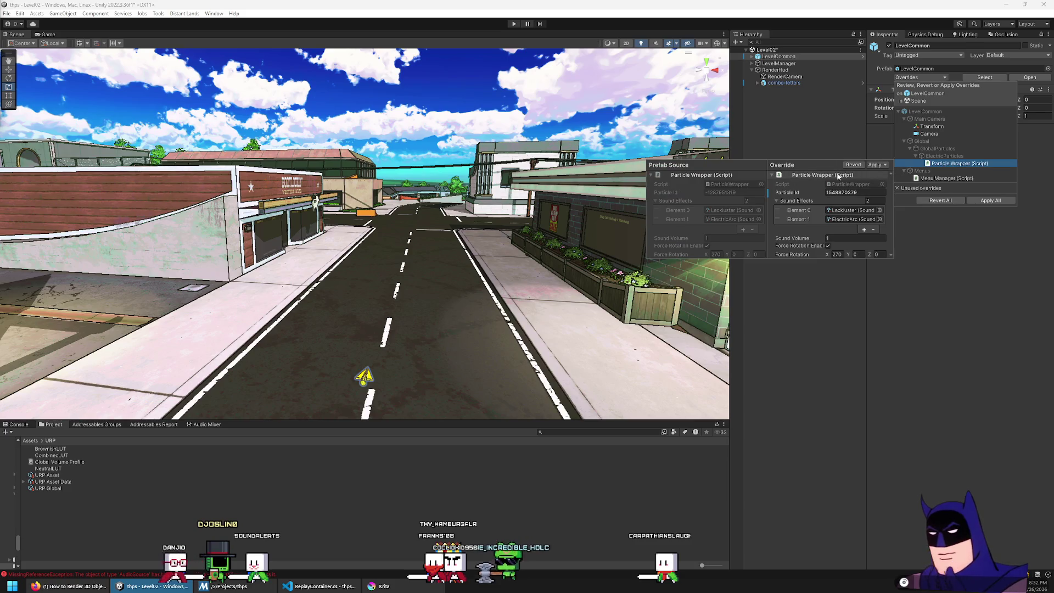
{"action": "left_click", "coordinate": [854, 165]}
{"action": "left_click", "coordinate": [932, 126]}
{"action": "left_click", "coordinate": [928, 134]}
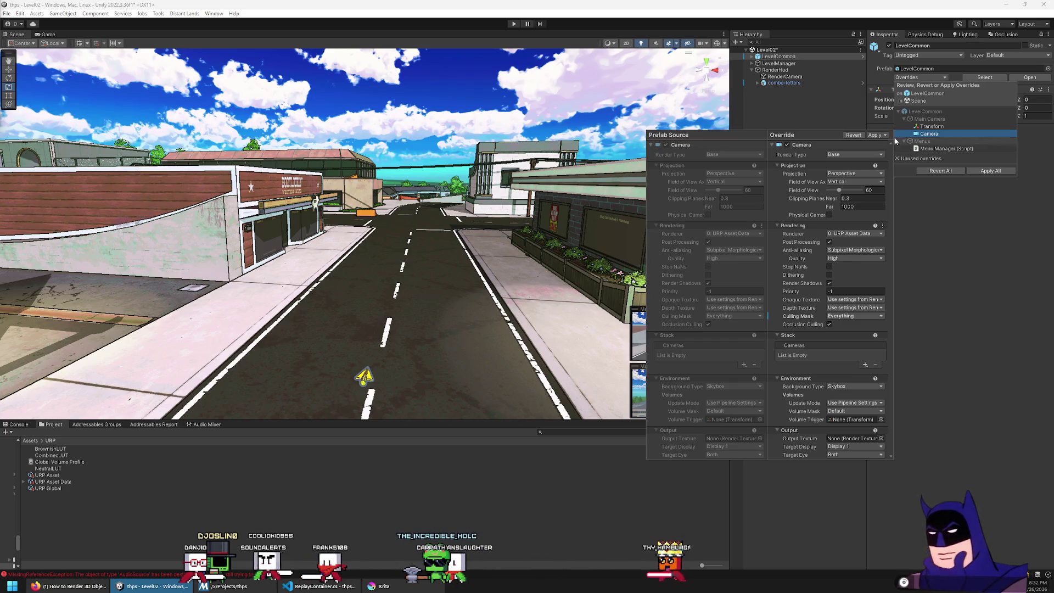
{"action": "left_click", "coordinate": [854, 136]}
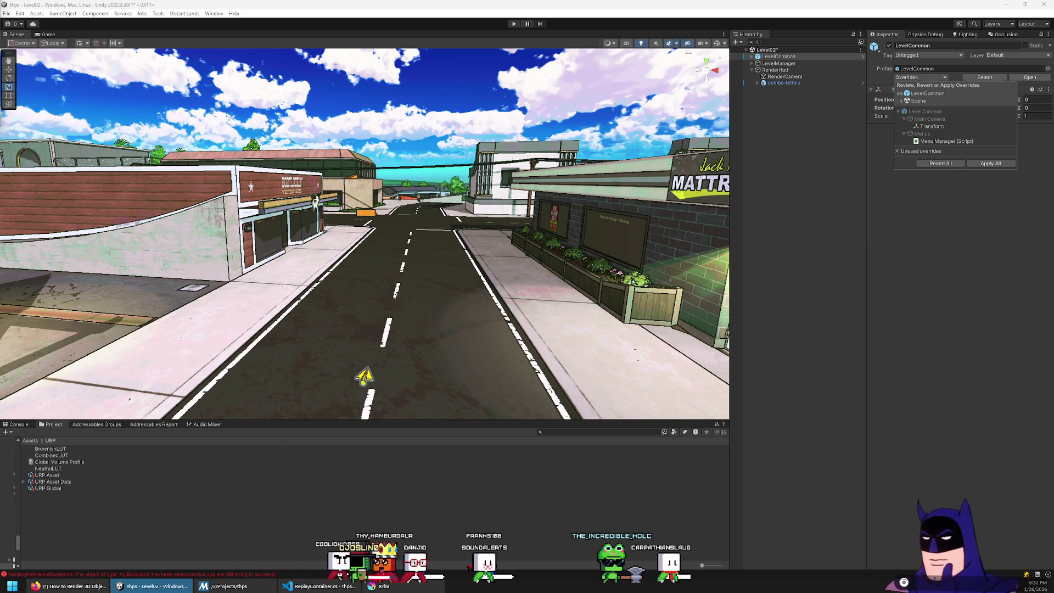
{"action": "left_click", "coordinate": [93, 214]}
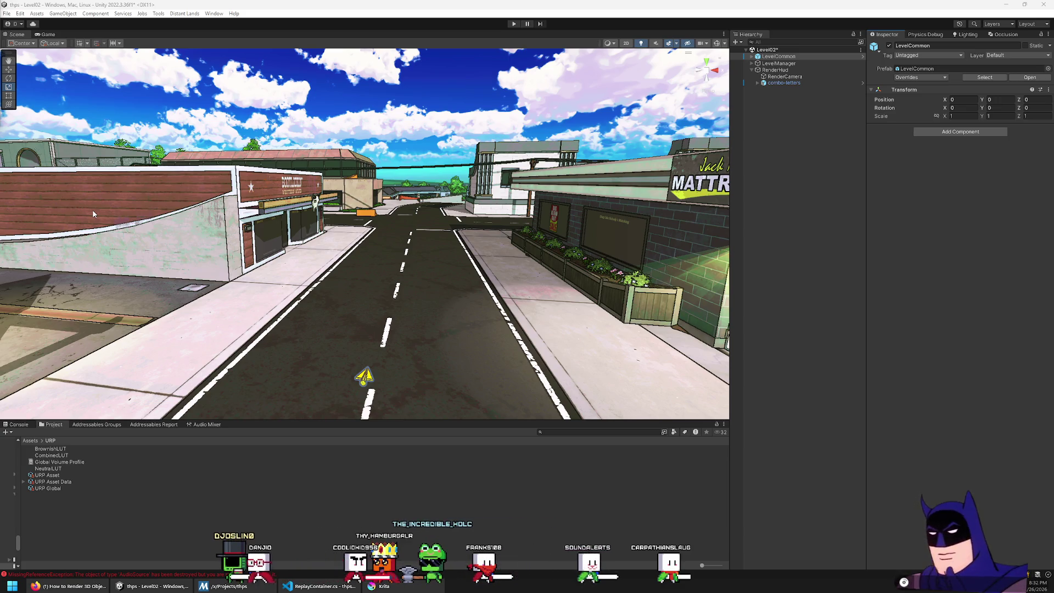
Expand combo-letters and multi-select the five letter meshes, combo-b through combo-o2
{"action": "left_click", "coordinate": [784, 77]}
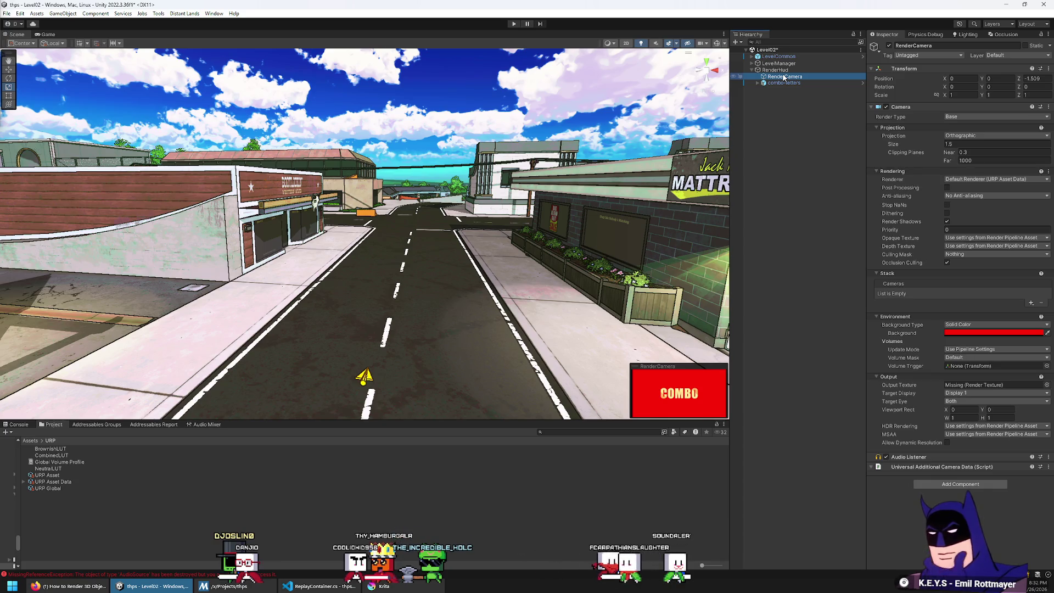
{"action": "key", "text": "Down"}
{"action": "key", "text": "Right"}
{"action": "key", "text": "Down"}
{"action": "key", "text": "shift+Down"}
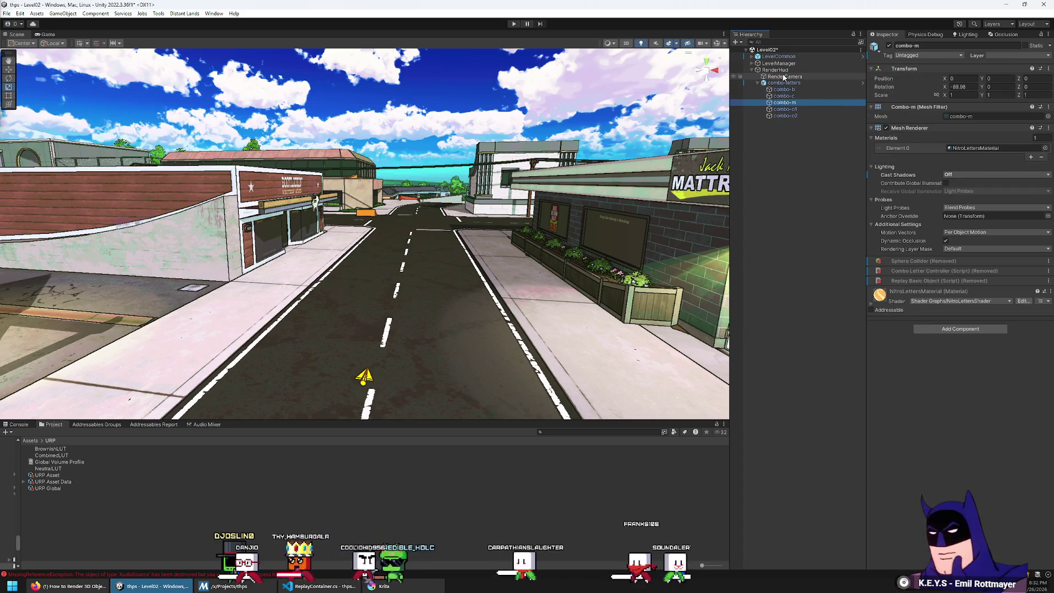
{"action": "left_click", "coordinate": [827, 90]}
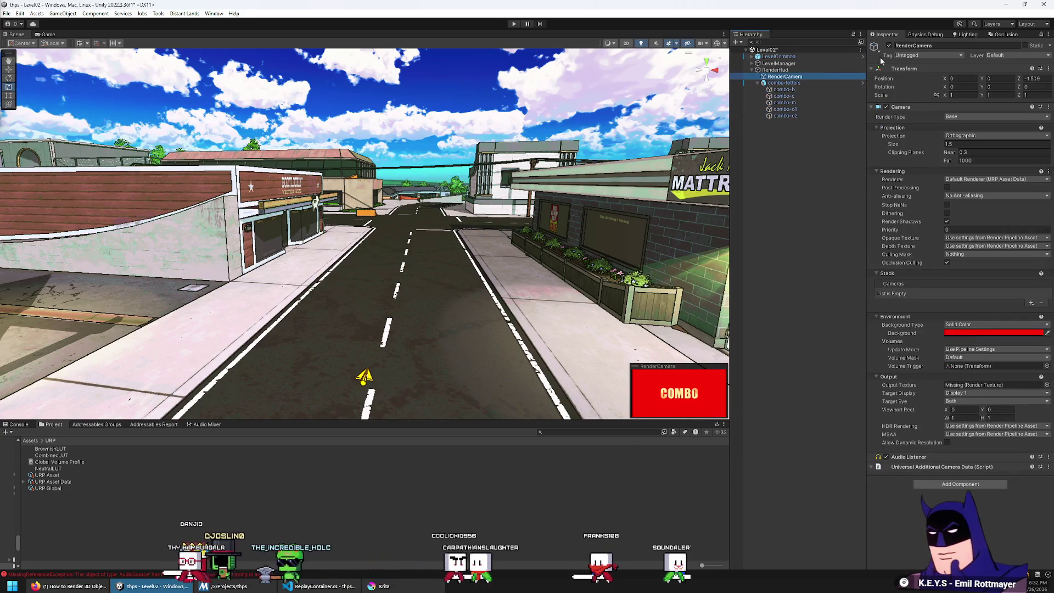
{"action": "key", "text": "shift+Down"}
{"action": "key", "text": "shift+Down"}
{"action": "key", "text": "shift+Down"}
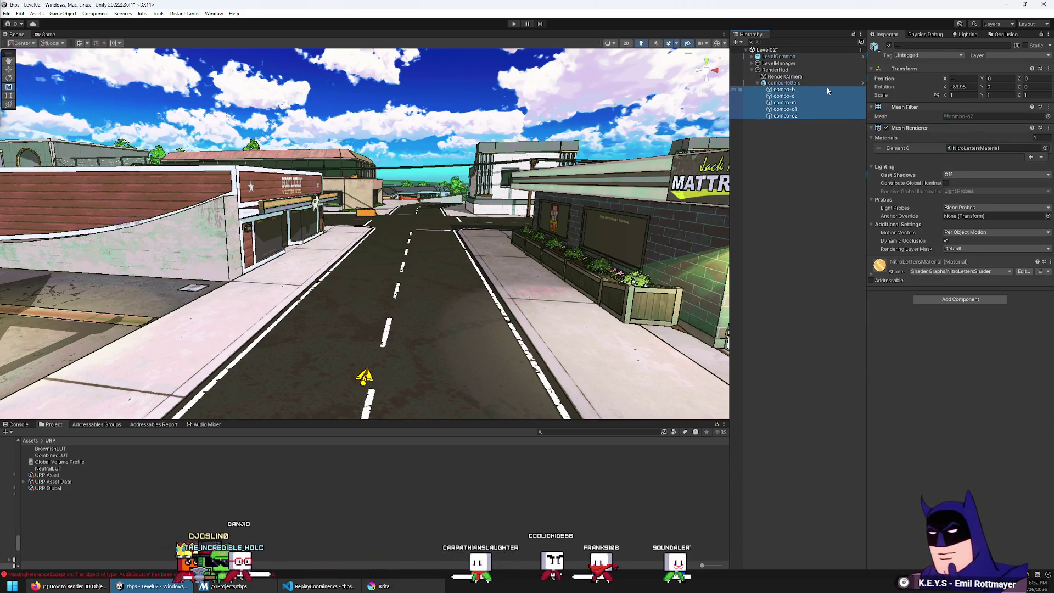
Put the five COMBO letters on the Level layer and frame them in the scene view
{"action": "left_click", "coordinate": [1000, 56]}
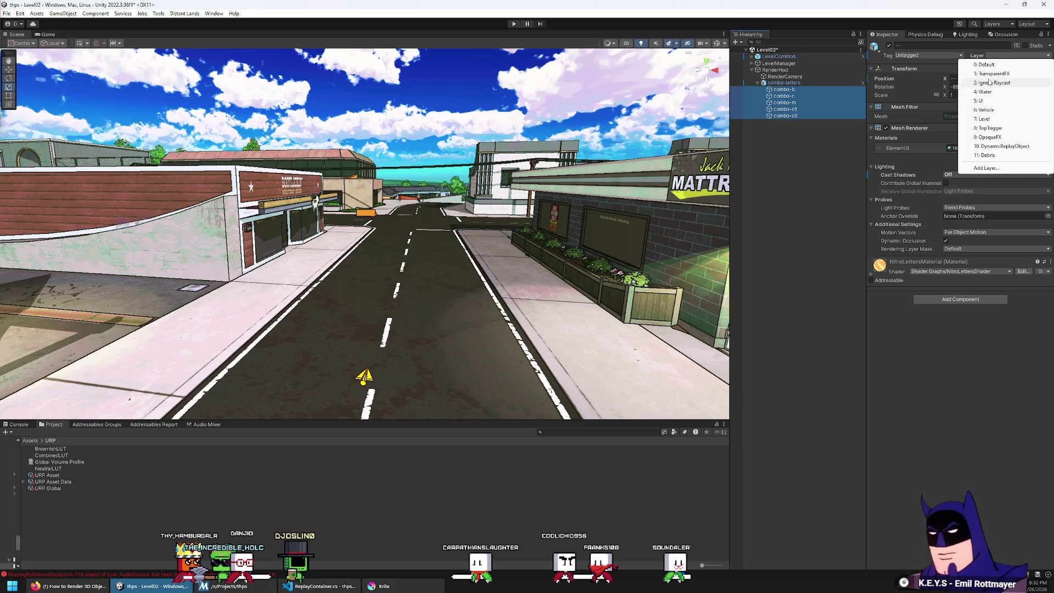
{"action": "left_click", "coordinate": [986, 120]}
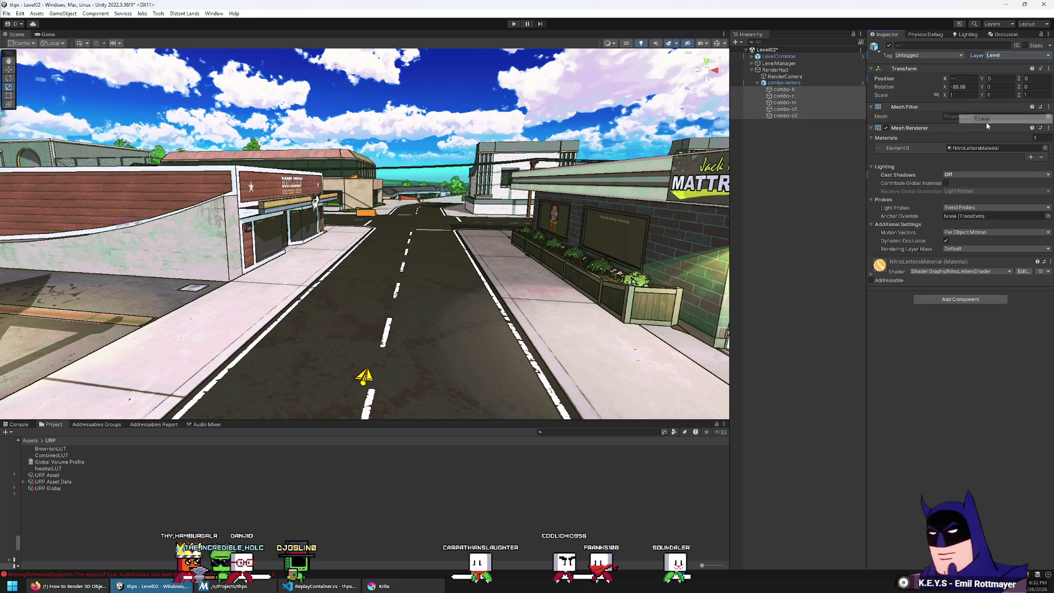
{"action": "left_click", "coordinate": [785, 83]}
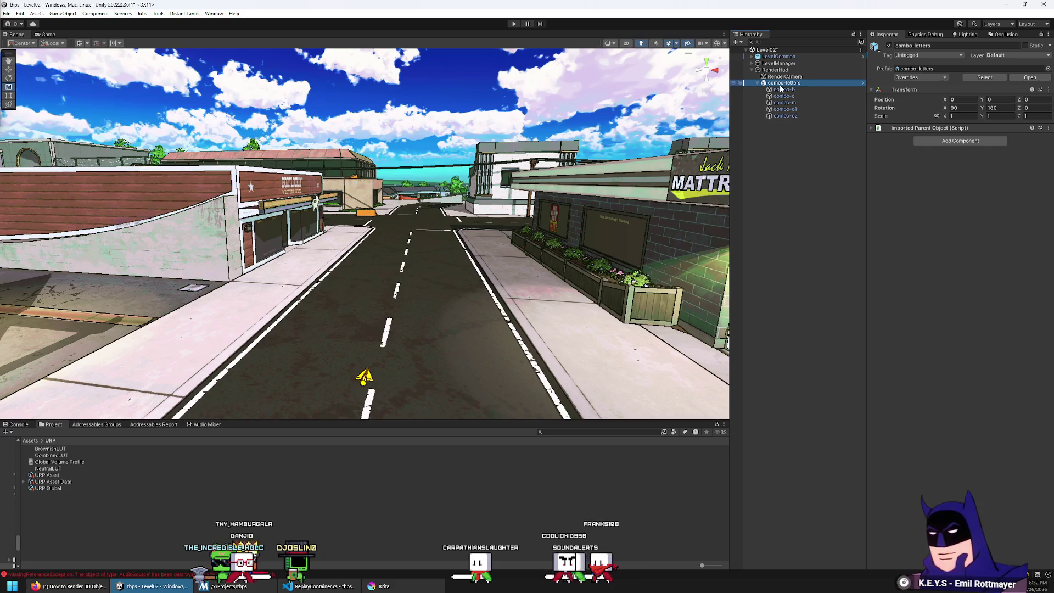
{"action": "key", "text": "f"}
{"action": "left_click", "coordinate": [485, 80]}
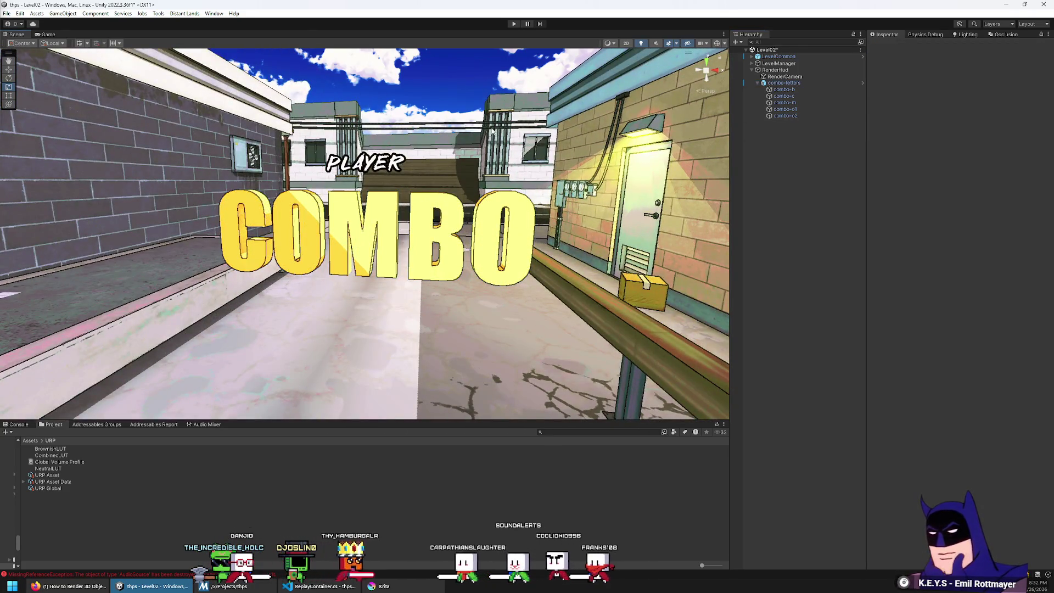
{"action": "mouse_move", "coordinate": [493, 131]}
{"action": "left_mouse_down"}
{"action": "mouse_move", "coordinate": [540, 193]}
{"action": "mouse_move", "coordinate": [494, 192]}
{"action": "left_mouse_up"}
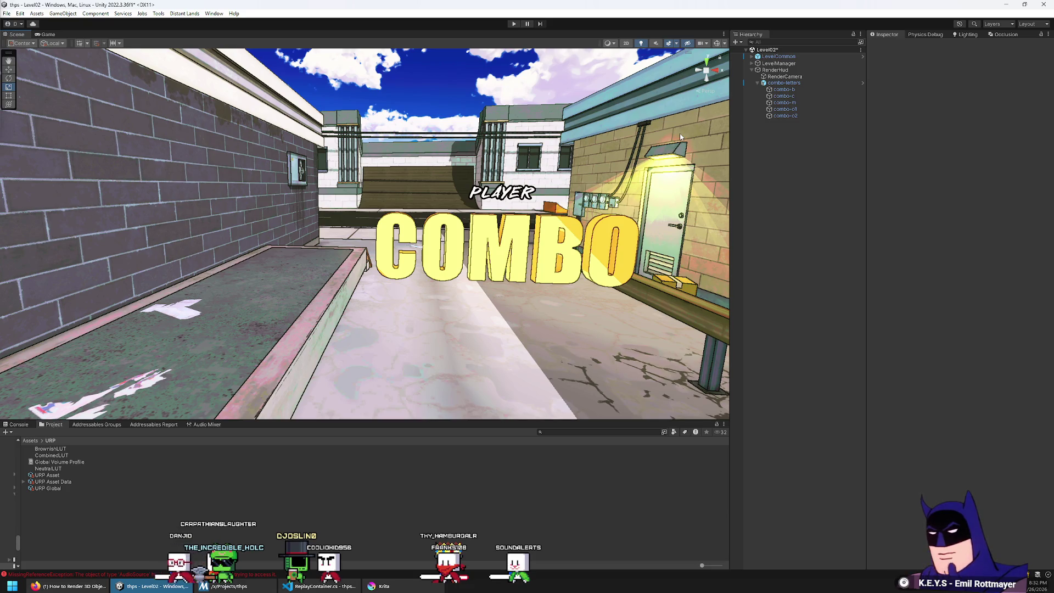
Delete RenderCamera from RenderHud and expand LevelCommon
{"action": "left_click", "coordinate": [790, 76]}
{"action": "key", "text": "Delete"}
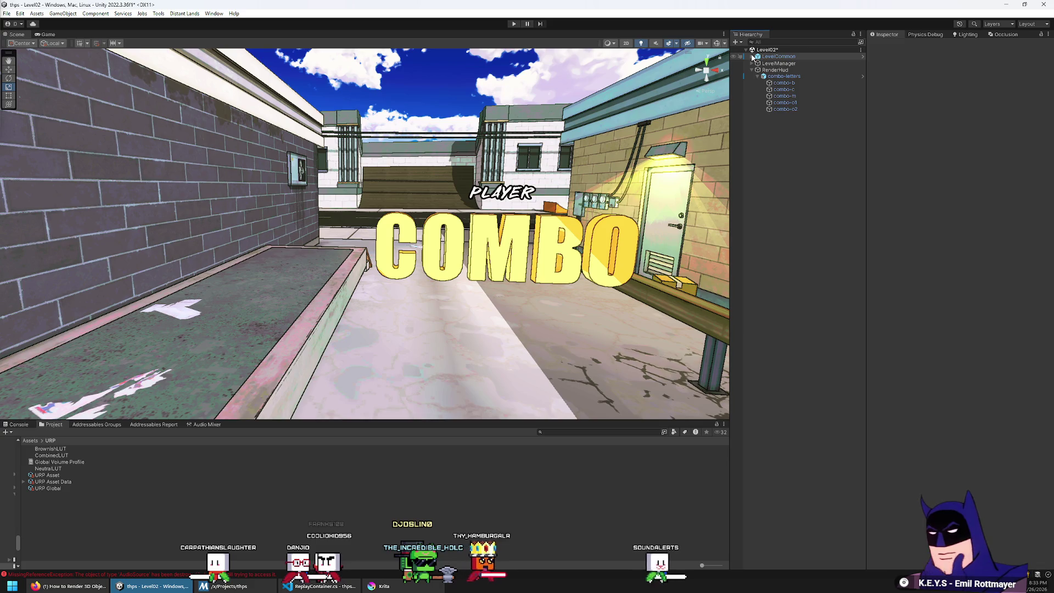
{"action": "left_click", "coordinate": [752, 57]}
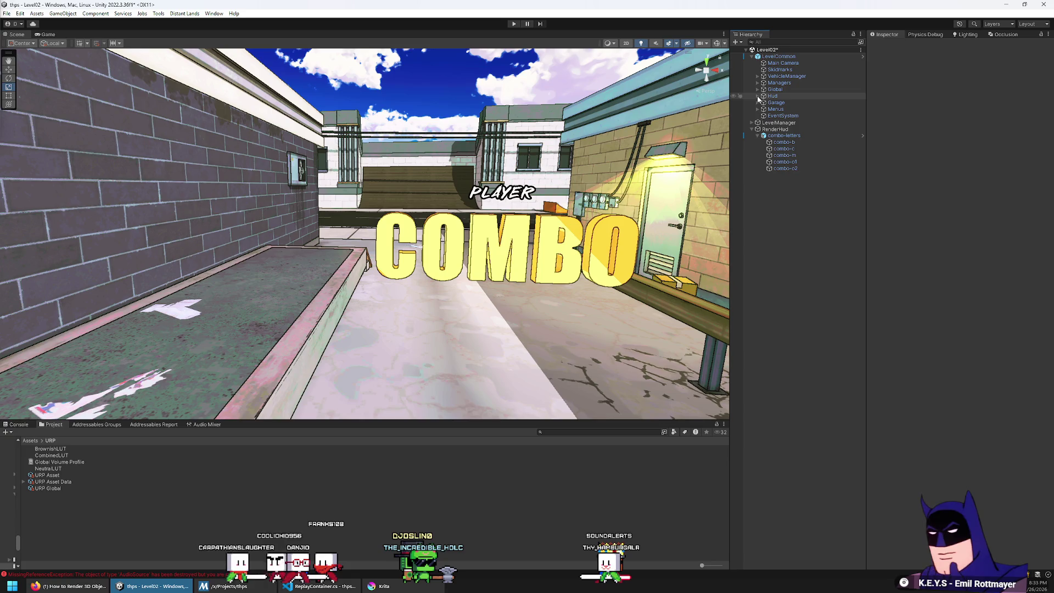
Expand Hud and ArrowCanvas, inspect the Arrow and neighbouring canvases, then show the Game view
{"action": "left_click", "coordinate": [758, 97]}
{"action": "left_click", "coordinate": [768, 109]}
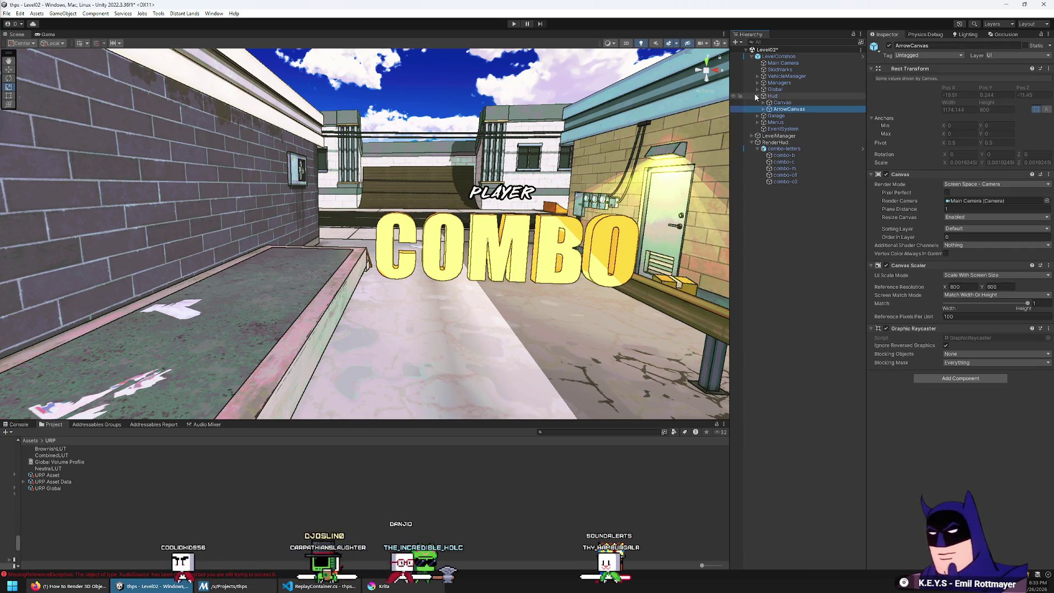
{"action": "key", "text": "Right"}
{"action": "key", "text": "Down"}
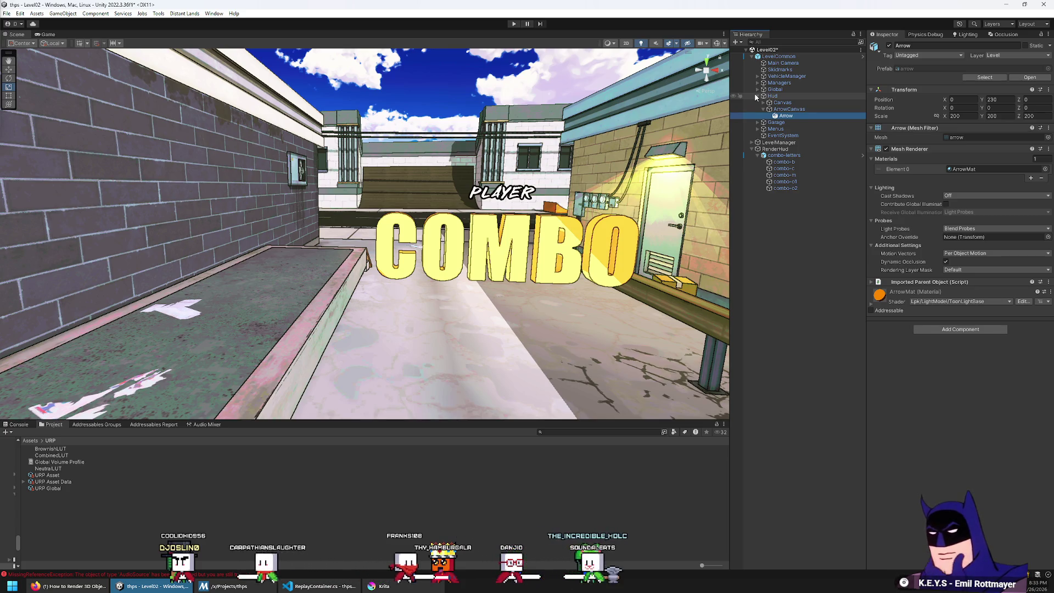
{"action": "key", "text": "Up"}
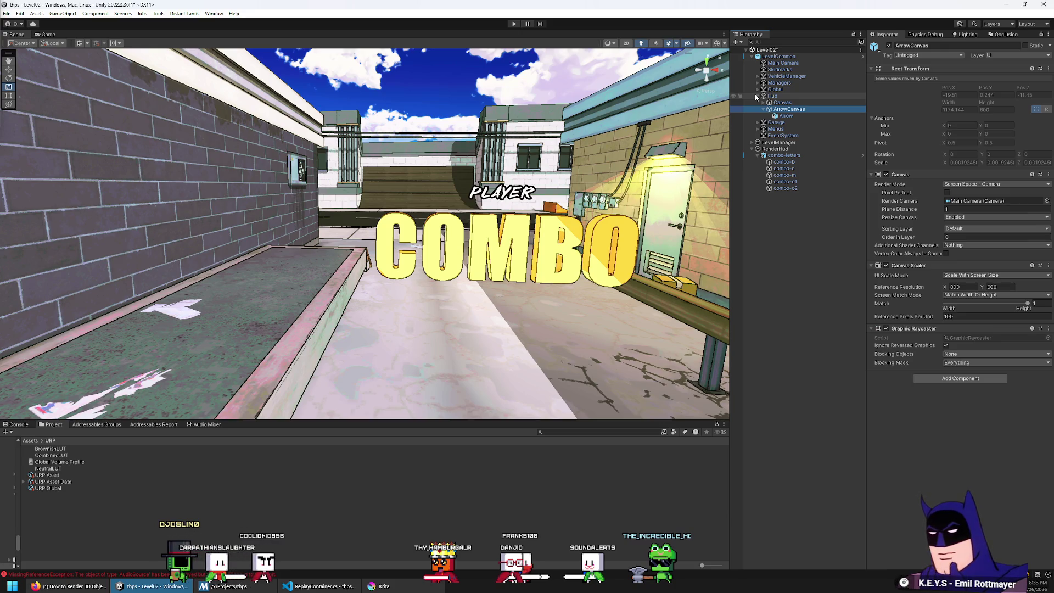
{"action": "key", "text": "Up"}
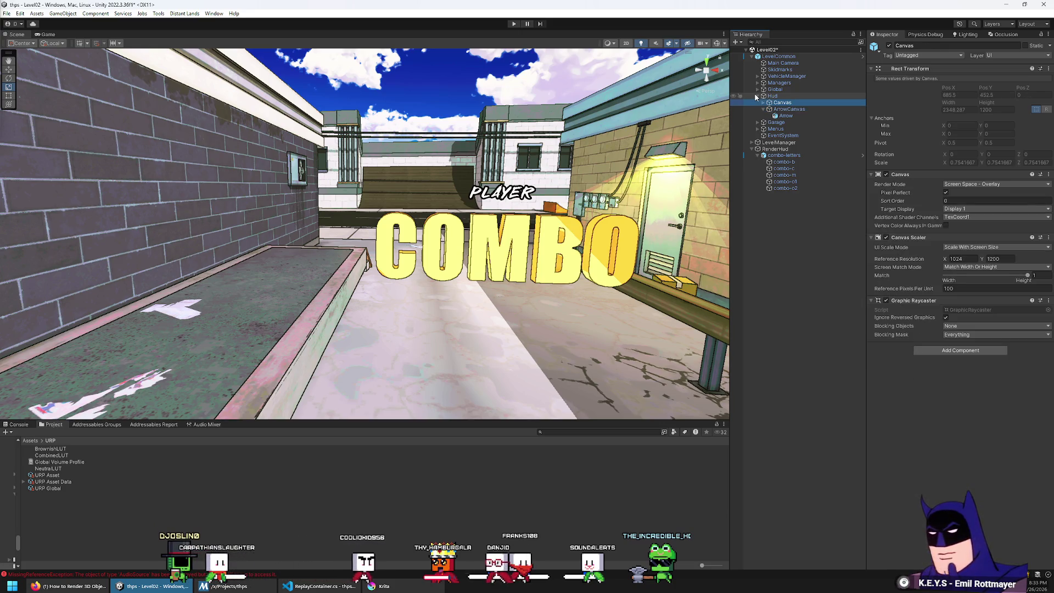
{"action": "key", "text": "Up"}
{"action": "key", "text": "Down"}
{"action": "key", "text": "Down"}
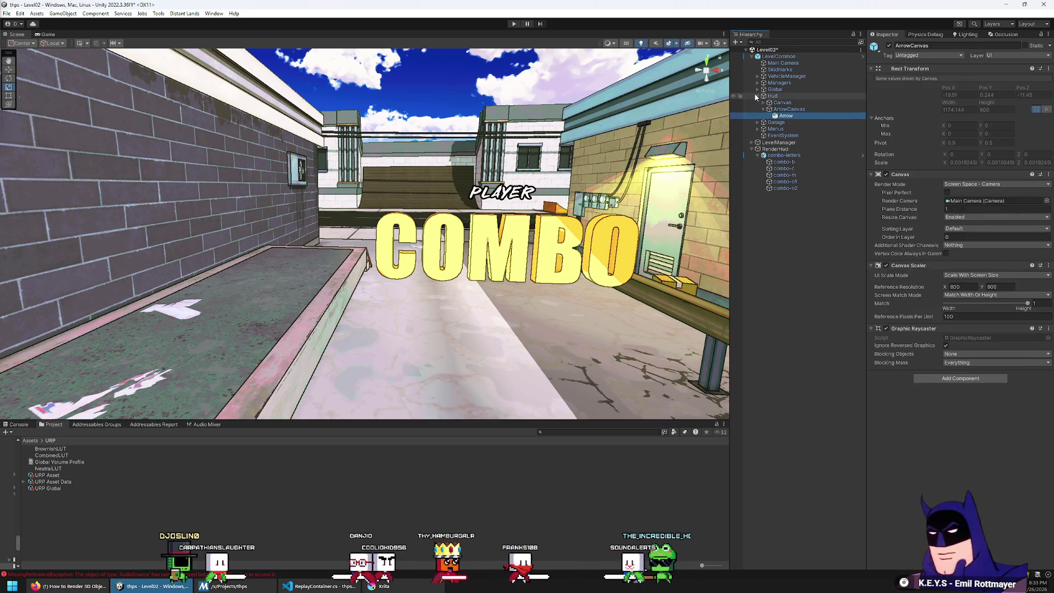
{"action": "key", "text": "Down"}
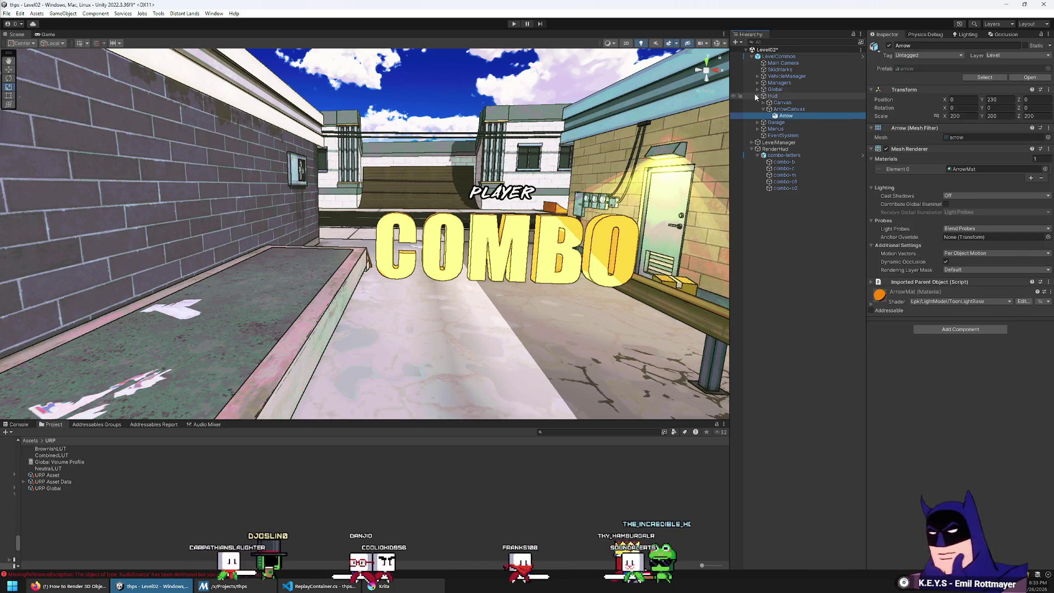
{"action": "left_click", "coordinate": [50, 34]}
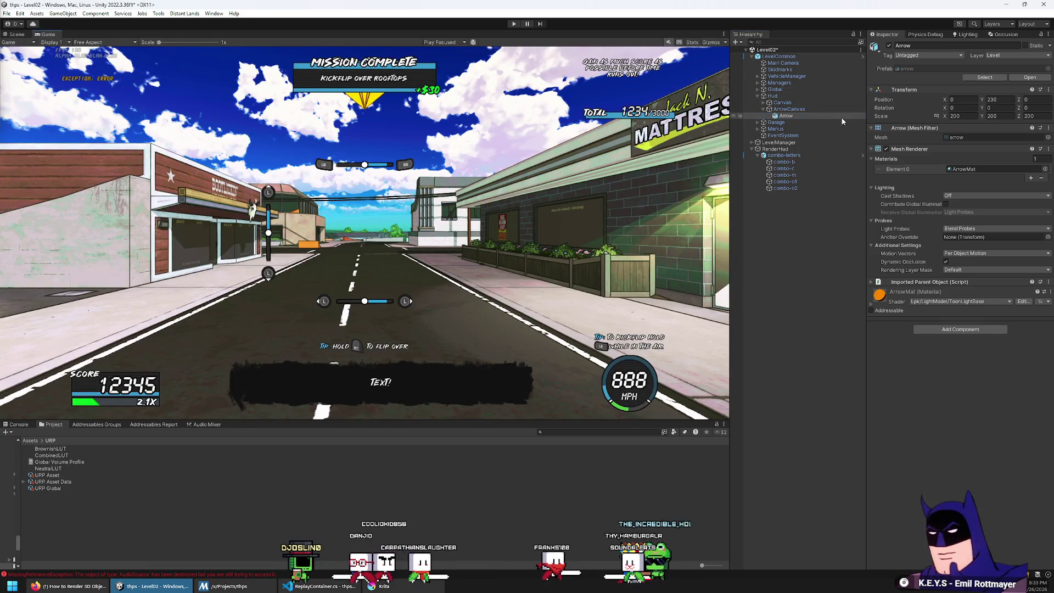
Set ArrowCanvas's plane distance to 0.45
{"action": "left_click", "coordinate": [819, 109]}
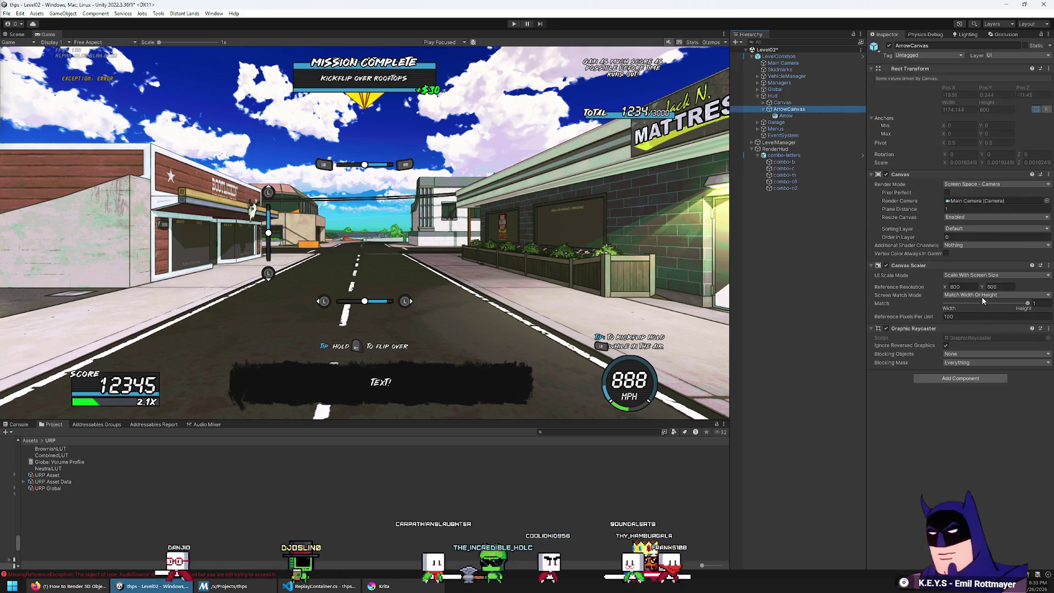
{"action": "left_click", "coordinate": [956, 209]}
{"action": "type", "text": ".45"}
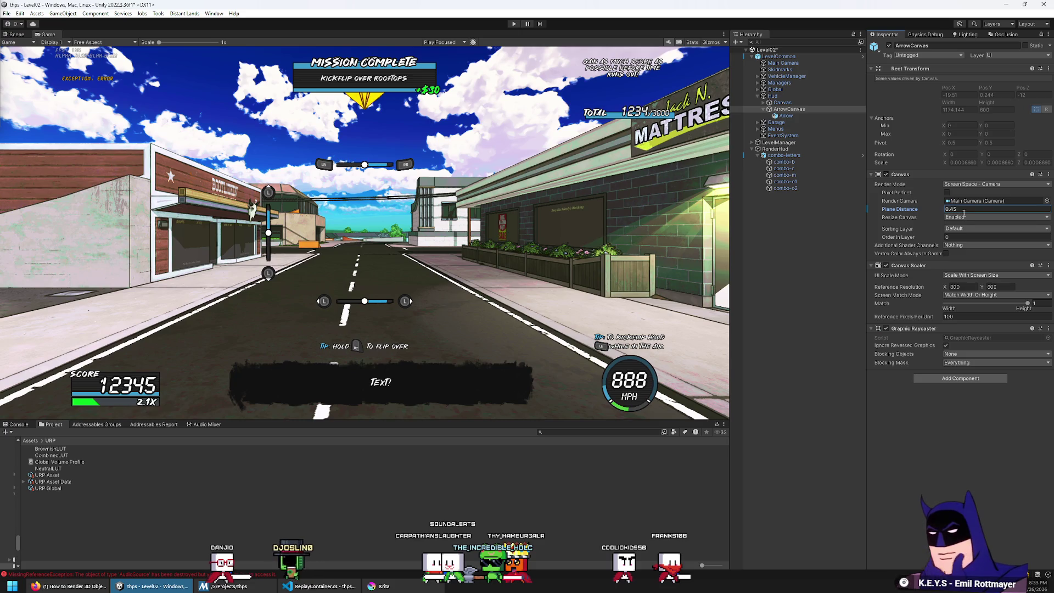
Apply the Canvas override to the LevelCommon prefab and frame the Arrow in the scene view
{"action": "left_click", "coordinate": [821, 55]}
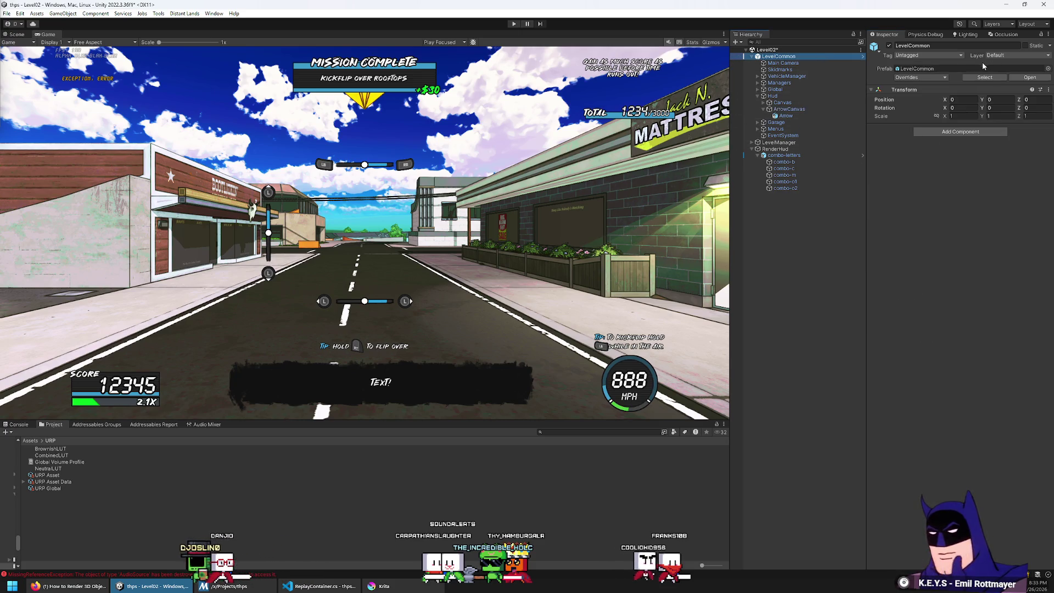
{"action": "left_click", "coordinate": [939, 77]}
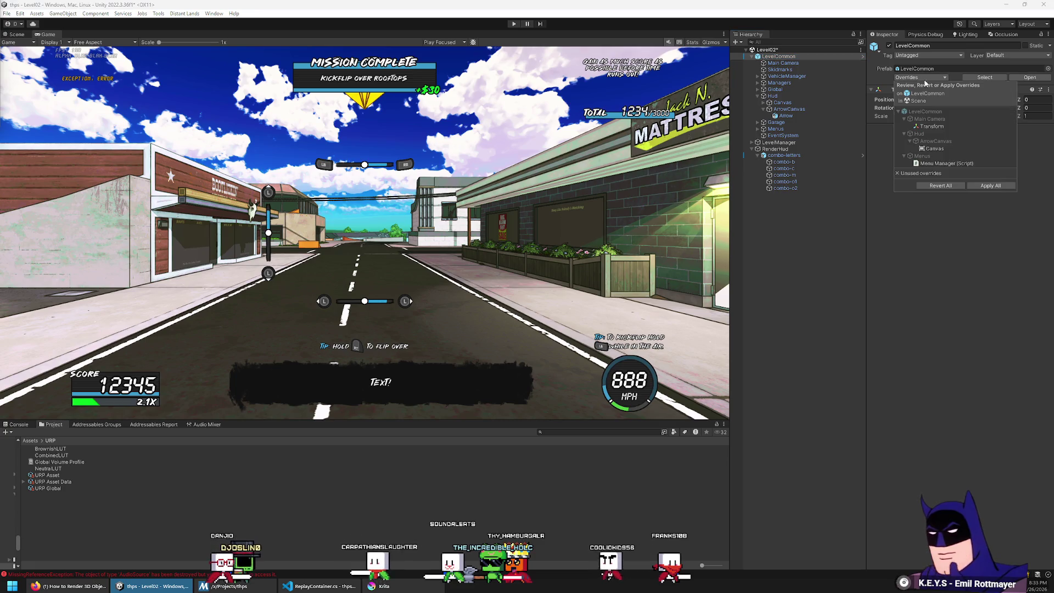
{"action": "left_click", "coordinate": [933, 148]}
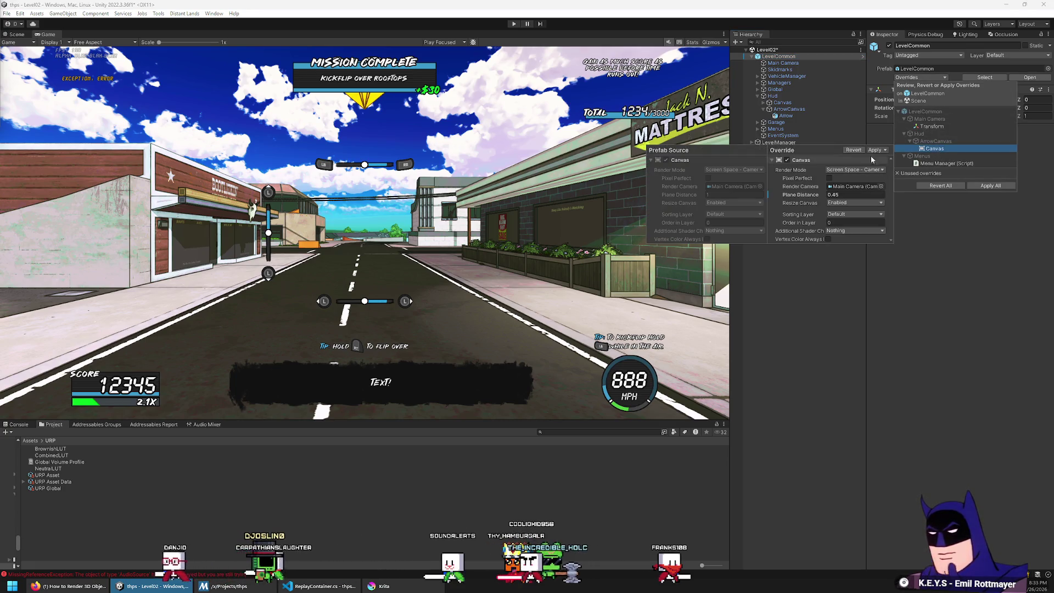
{"action": "left_click", "coordinate": [874, 151]}
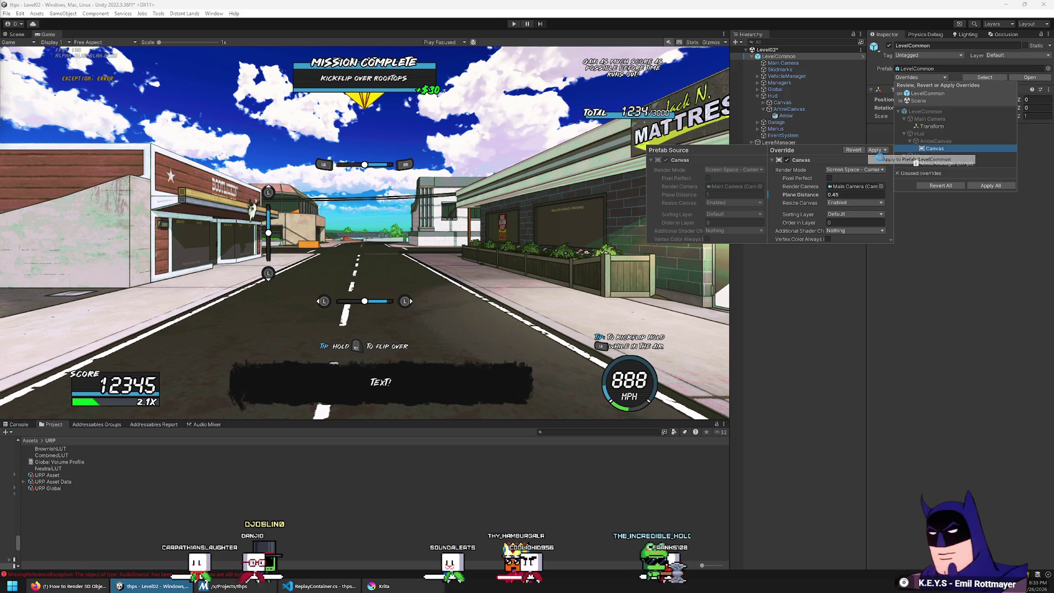
{"action": "left_click", "coordinate": [911, 160]}
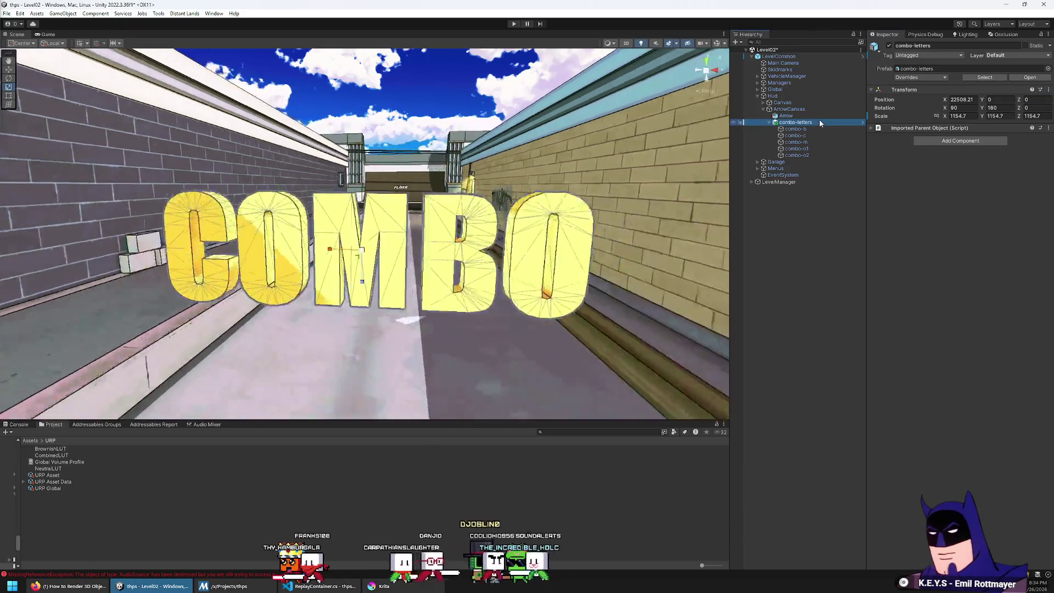
{"action": "double_click", "coordinate": [815, 116]}
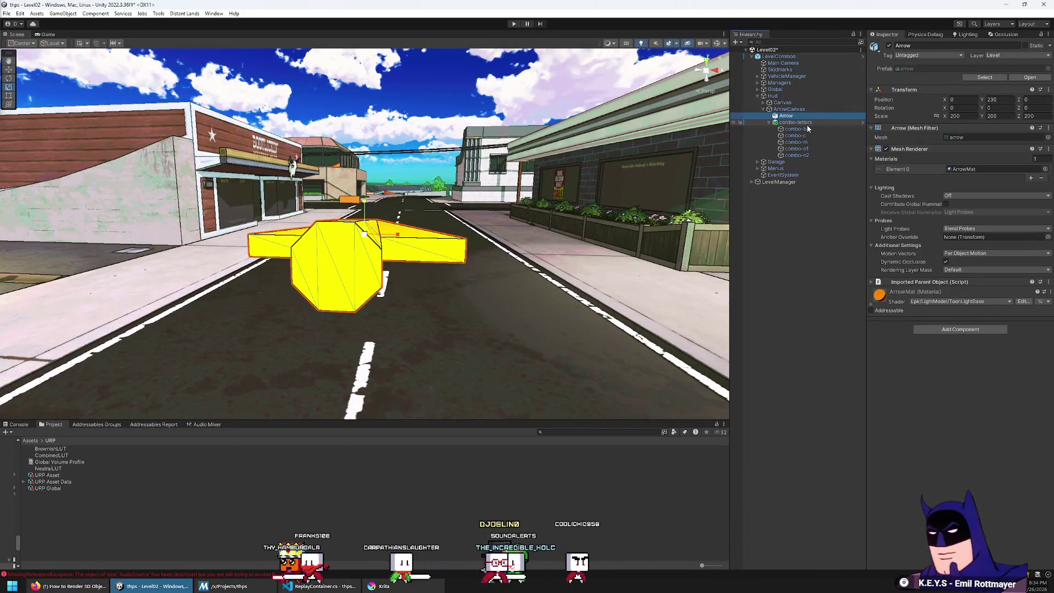
Centre the combo-letters object at Position X 0 and reframe it in the Scene view
{"action": "double_click", "coordinate": [813, 123]}
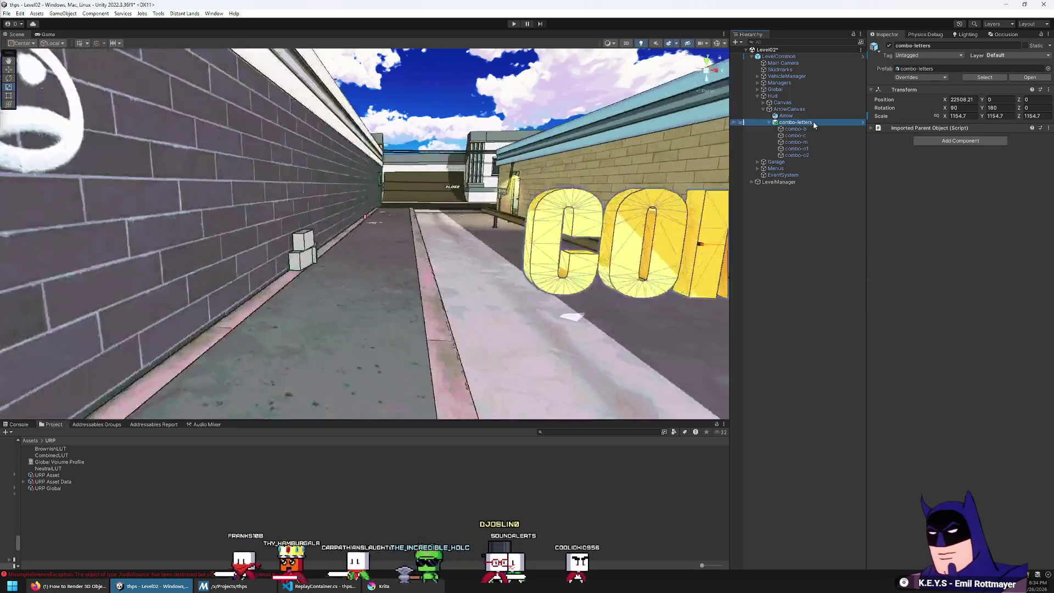
{"action": "left_click", "coordinate": [958, 99]}
{"action": "type", "text": "0"}
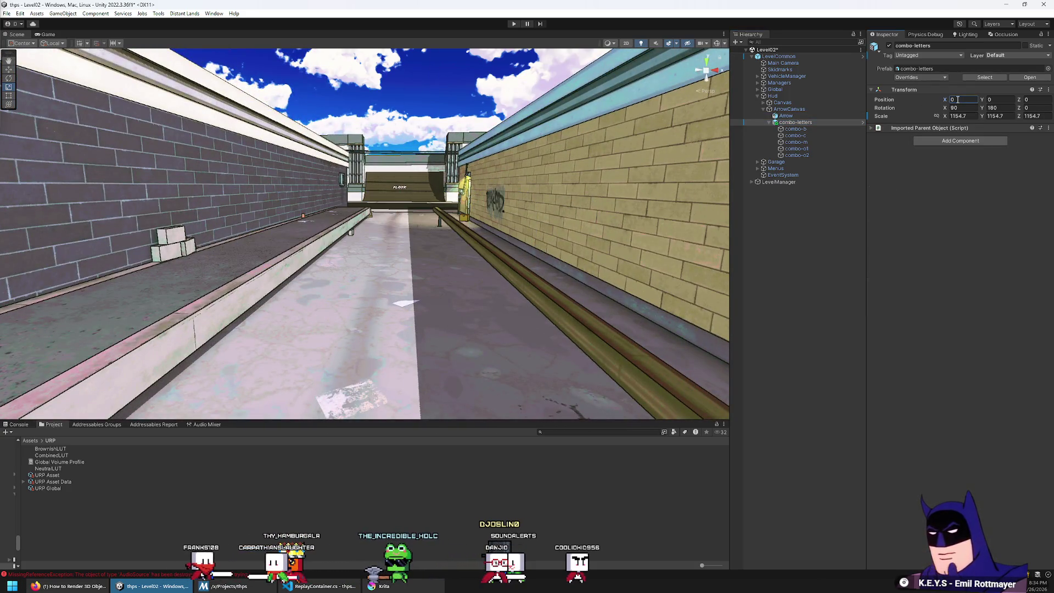
{"action": "double_click", "coordinate": [812, 121]}
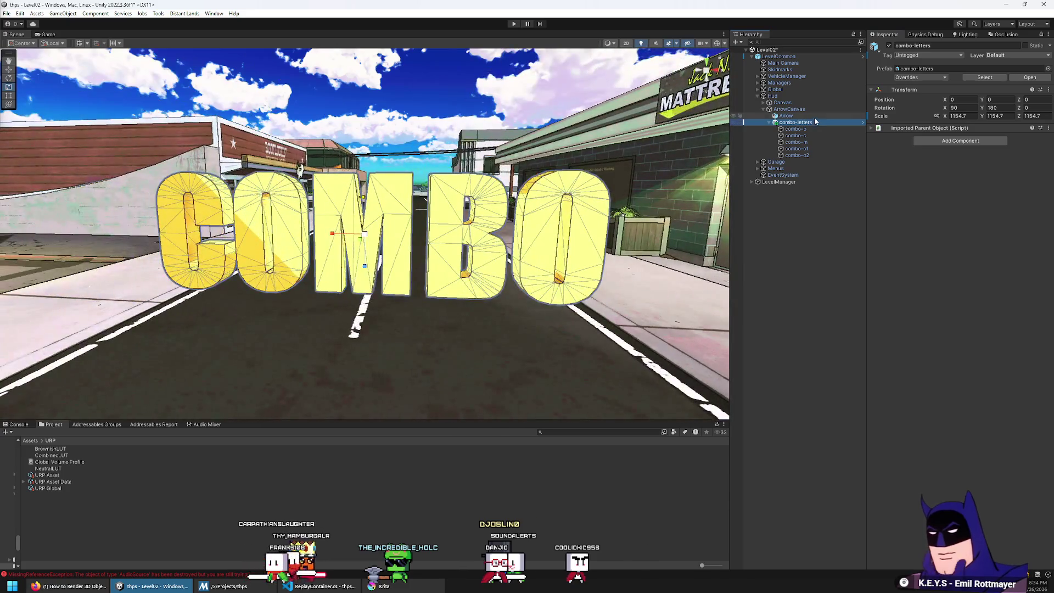
Scale combo-letters to 55, check it in the Game view, then start play mode
{"action": "left_click", "coordinate": [48, 34]}
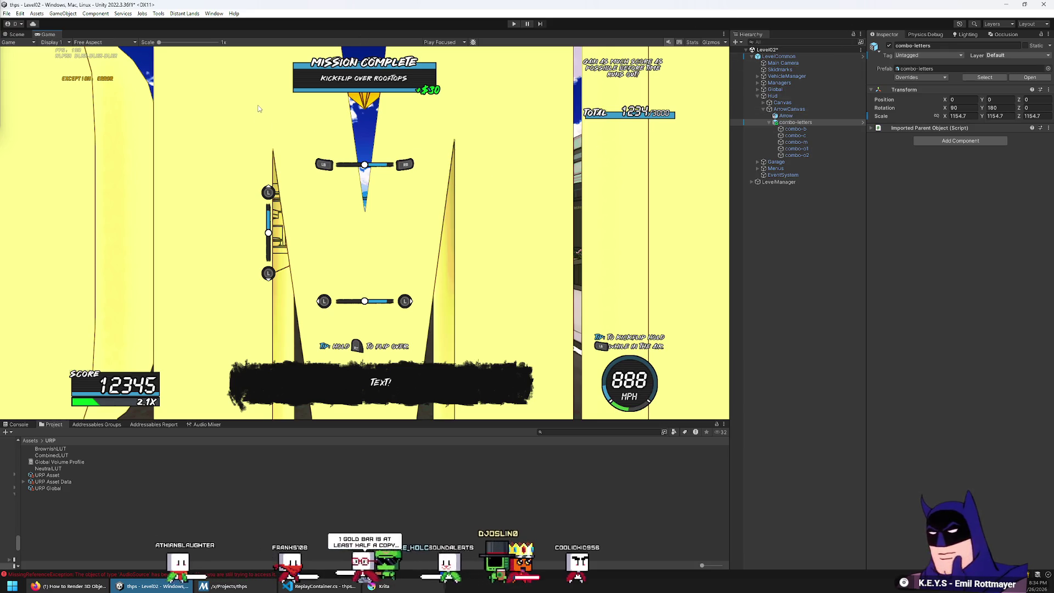
{"action": "type", "text": "2"}
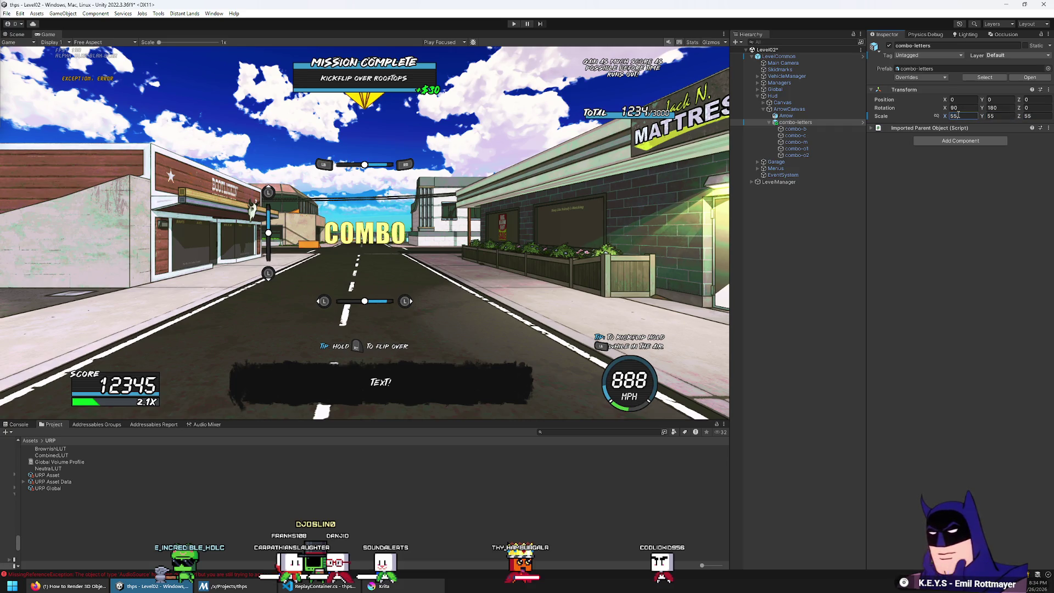
{"action": "left_click", "coordinate": [19, 35]}
{"action": "key", "text": "ctrl+p"}
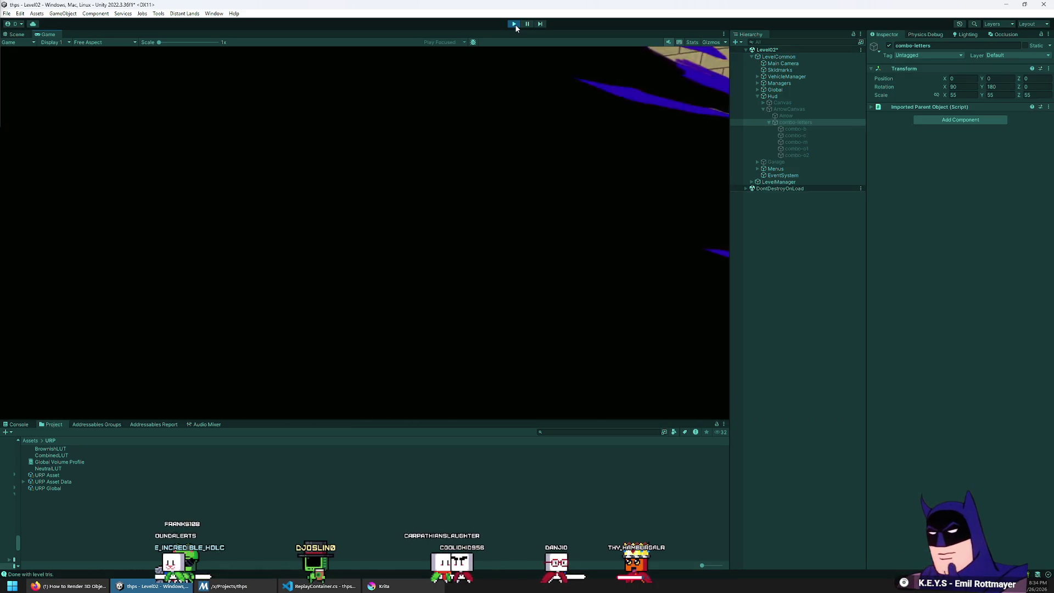
Drive the car in play mode and activate ArrowCanvas so COMBO appears on screen
{"action": "key", "text": "w"}
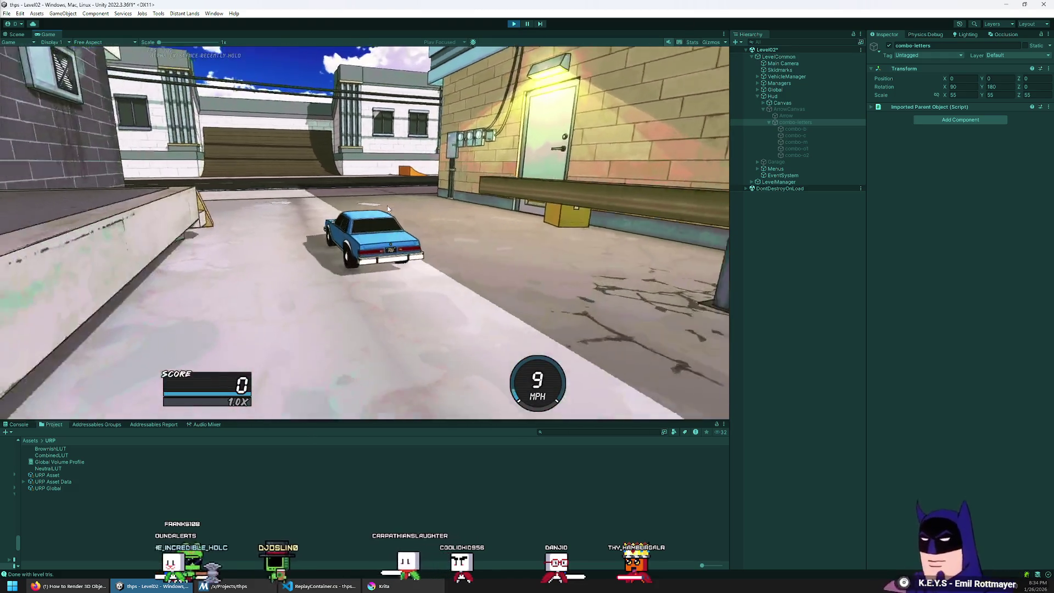
{"action": "key", "text": "a"}
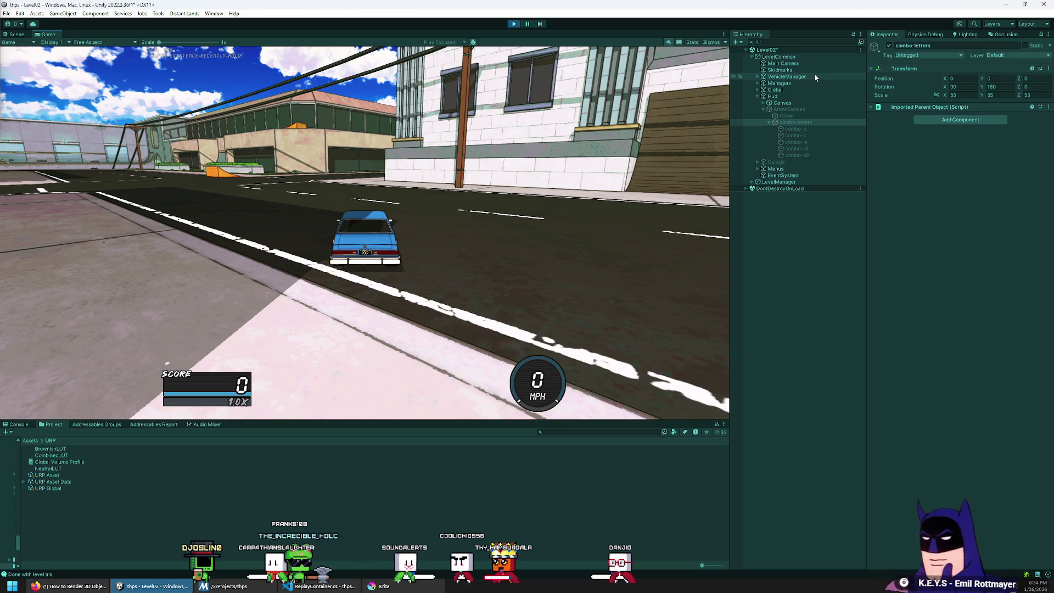
{"action": "left_click", "coordinate": [808, 109]}
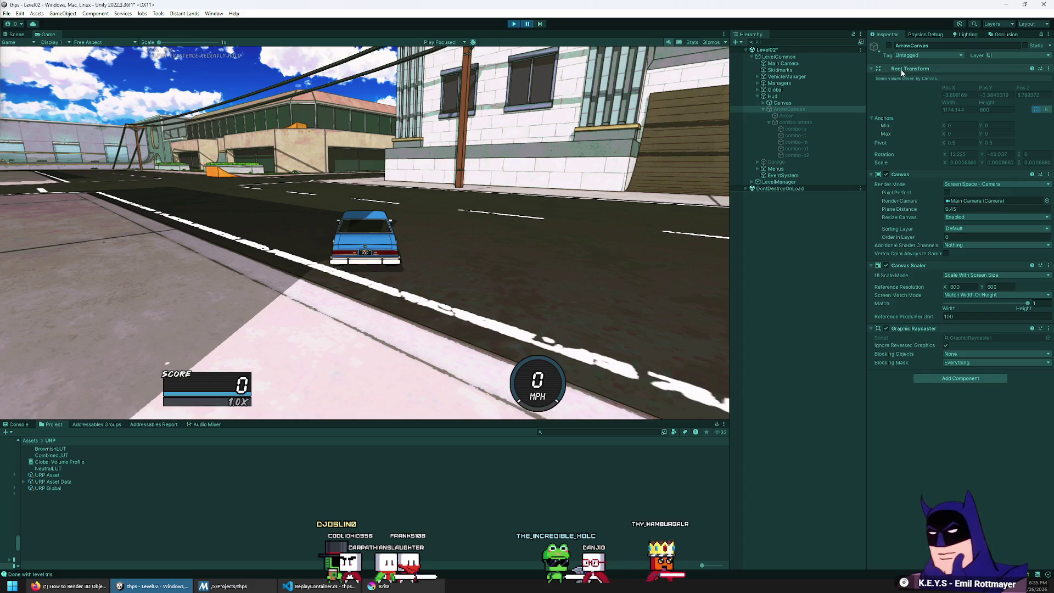
{"action": "left_click", "coordinate": [889, 46]}
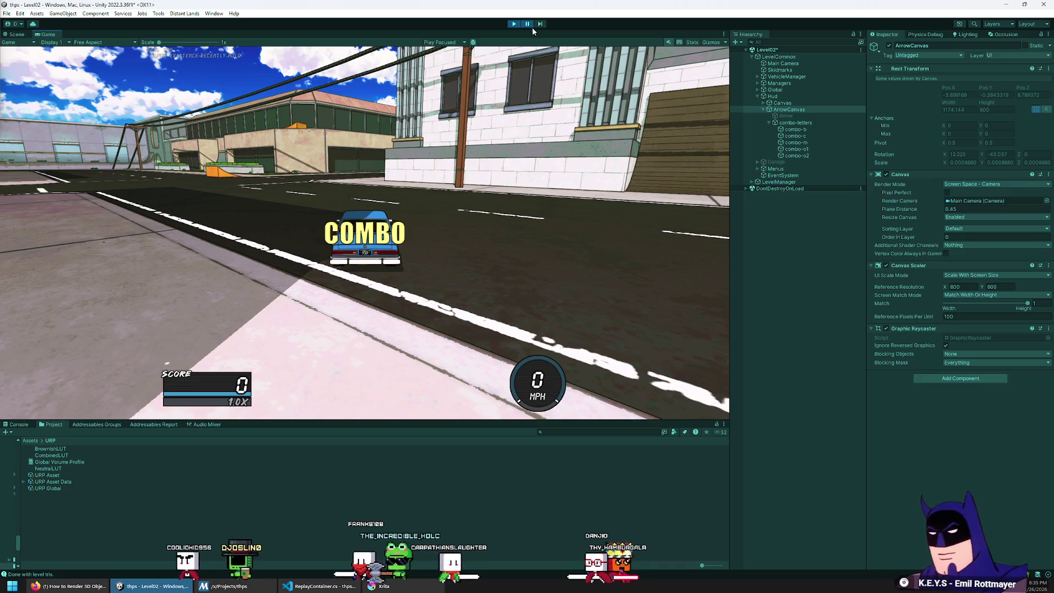
{"action": "mouse_move", "coordinate": [731, 311]}
{"action": "left_mouse_down"}
{"action": "mouse_move", "coordinate": [75, 311]}
{"action": "mouse_move", "coordinate": [756, 384]}
{"action": "left_mouse_up"}
{"action": "mouse_move", "coordinate": [591, 421]}
{"action": "left_mouse_down"}
{"action": "mouse_move", "coordinate": [604, 263]}
{"action": "mouse_move", "coordinate": [576, 354]}
{"action": "mouse_move", "coordinate": [580, 146]}
{"action": "mouse_move", "coordinate": [581, 188]}
{"action": "mouse_move", "coordinate": [516, 461]}
{"action": "mouse_move", "coordinate": [484, 396]}
{"action": "mouse_move", "coordinate": [456, 483]}
{"action": "mouse_move", "coordinate": [447, 146]}
{"action": "mouse_move", "coordinate": [454, 321]}
{"action": "mouse_move", "coordinate": [450, 142]}
{"action": "mouse_move", "coordinate": [471, 307]}
{"action": "mouse_move", "coordinate": [467, 549]}
{"action": "mouse_move", "coordinate": [468, 417]}
{"action": "left_mouse_up"}
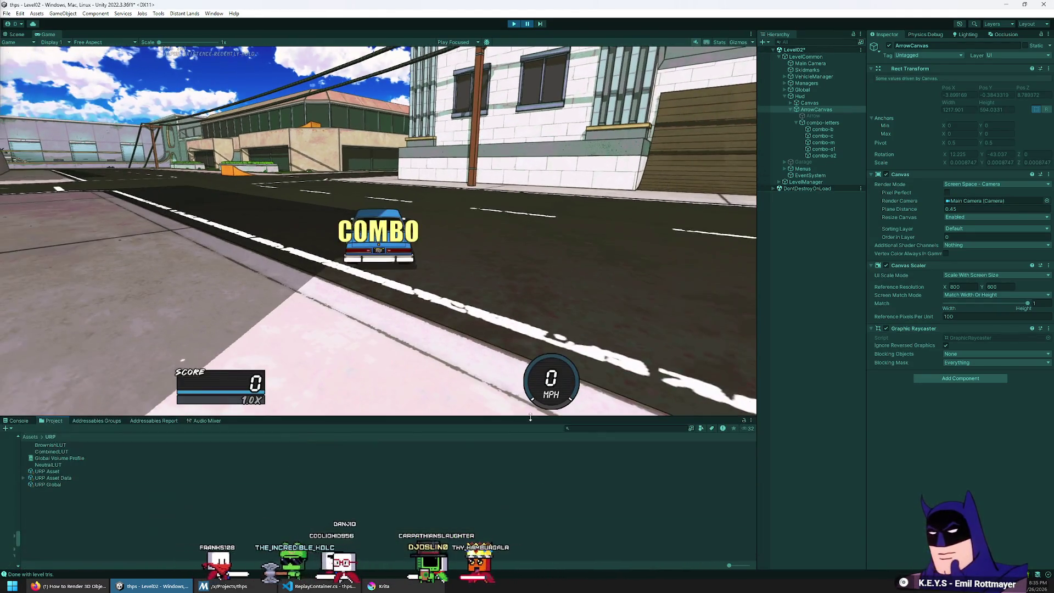
Stop play mode, move the Scene camera toward the road, and view COMBO in the Game view
{"action": "left_click", "coordinate": [514, 23]}
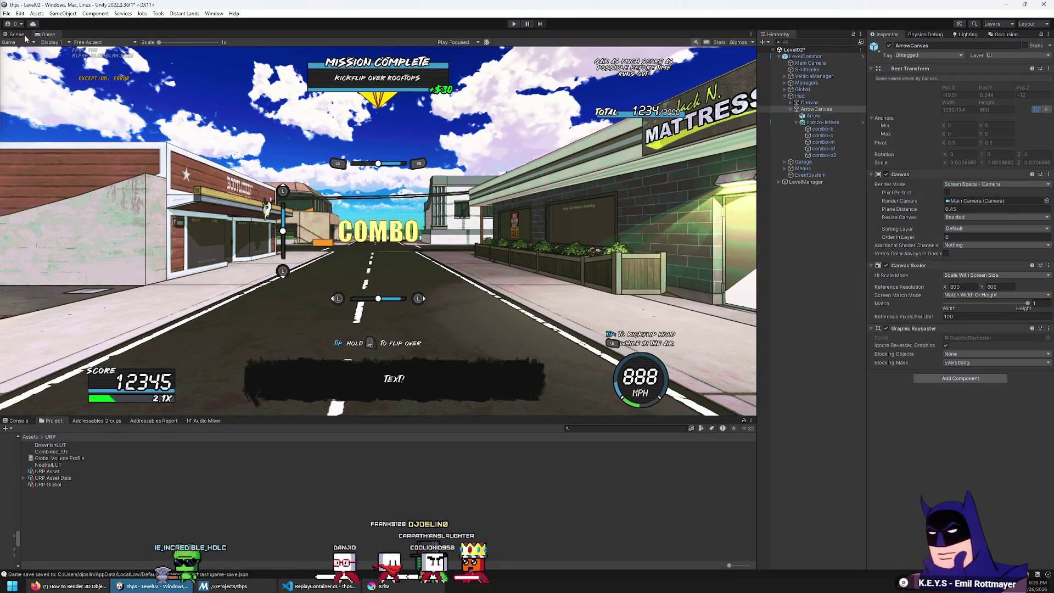
{"action": "left_click", "coordinate": [18, 34]}
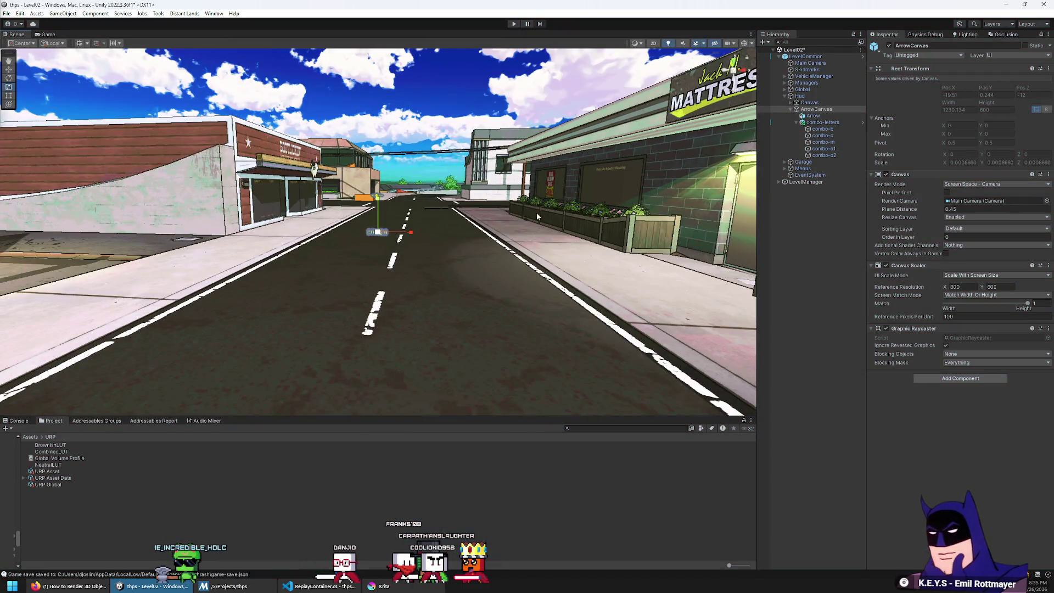
{"action": "left_click_drag", "start_coordinate": [536, 217], "coordinate": [516, 207]}
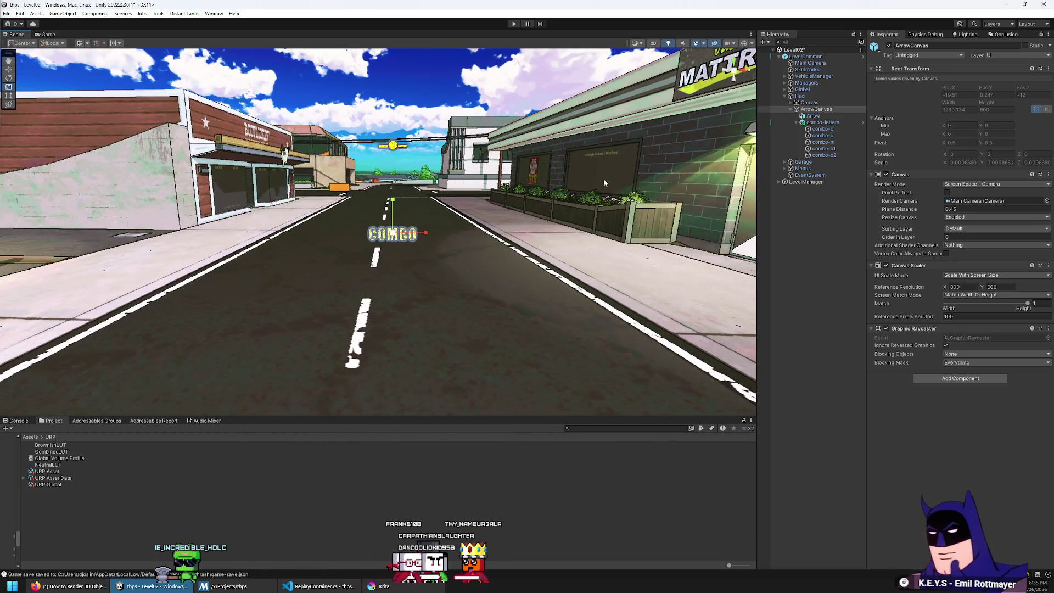
{"action": "left_click", "coordinate": [46, 35]}
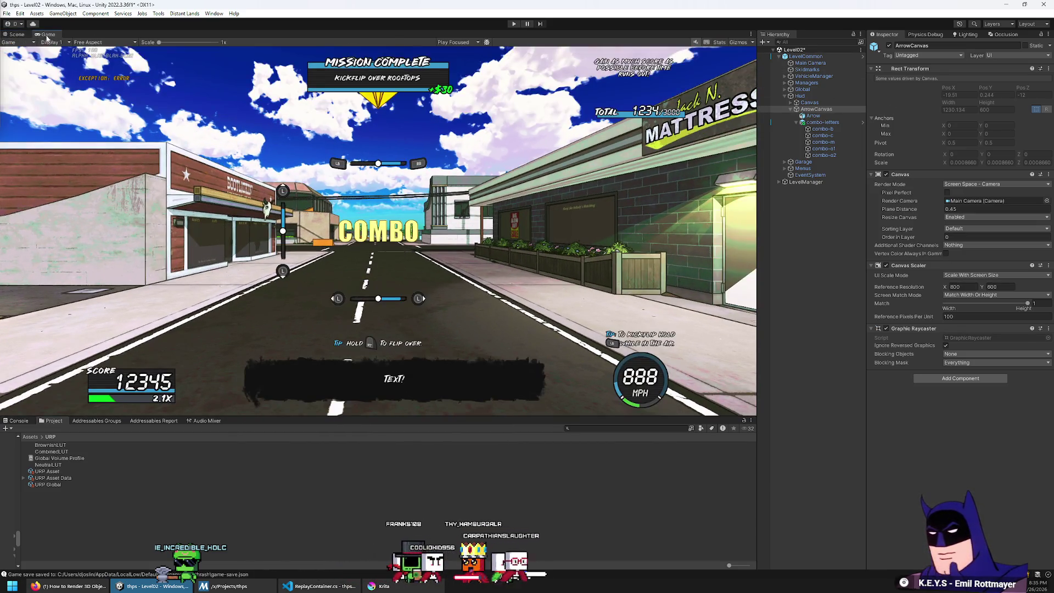
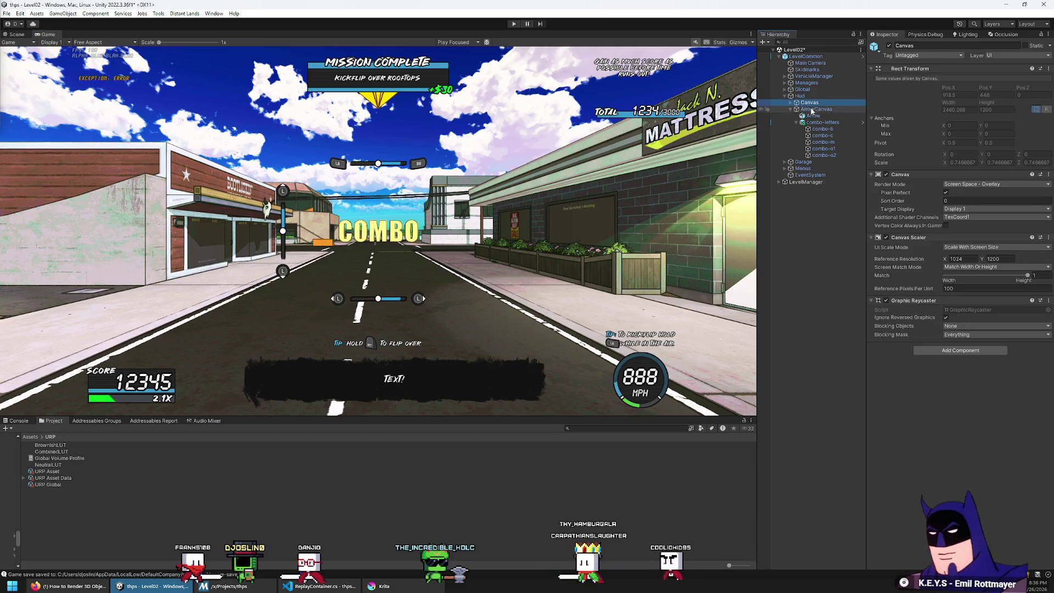
Duplicate ArrowCanvas, keep only the arrow in the original and combo-letters in the copy, named ComboLettersCanvas
{"action": "key", "text": "ctrl+d"}
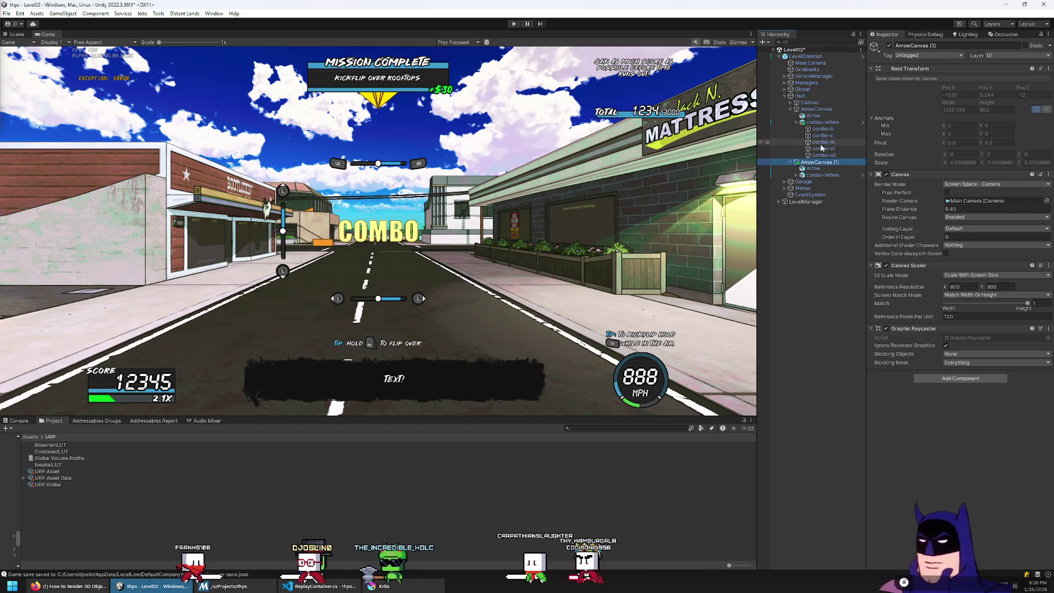
{"action": "left_click", "coordinate": [810, 124]}
{"action": "left_click", "coordinate": [810, 122]}
{"action": "key", "text": "Delete"}
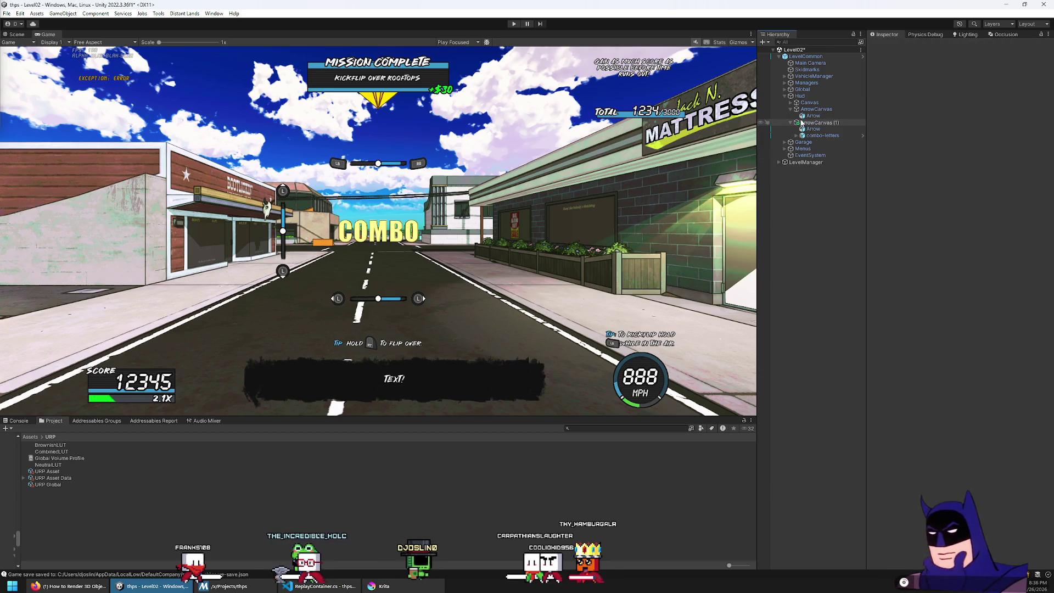
{"action": "left_click", "coordinate": [814, 128]}
{"action": "key", "text": "Delete"}
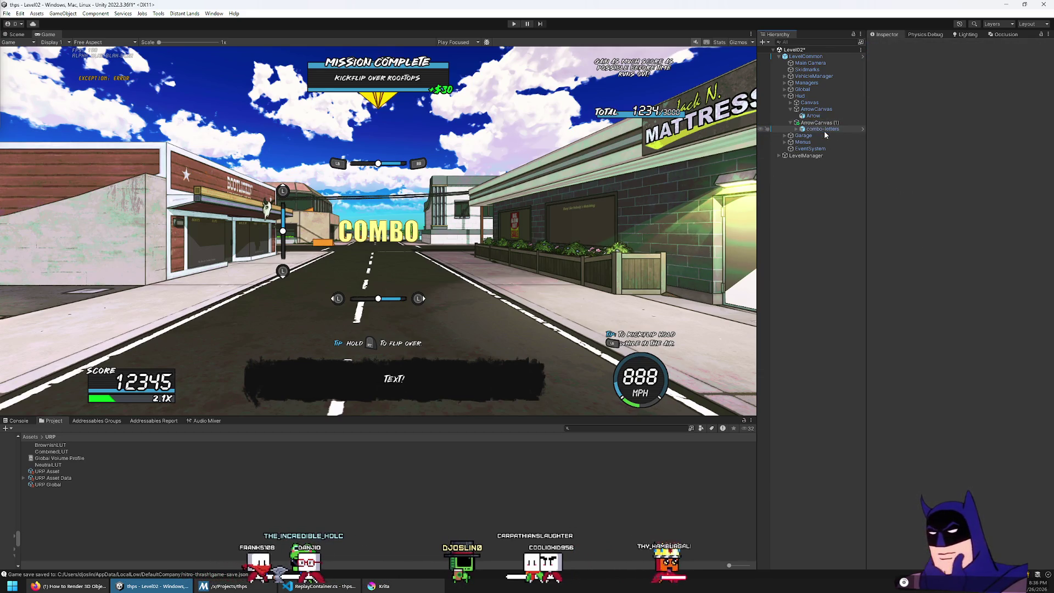
{"action": "left_click", "coordinate": [822, 124]}
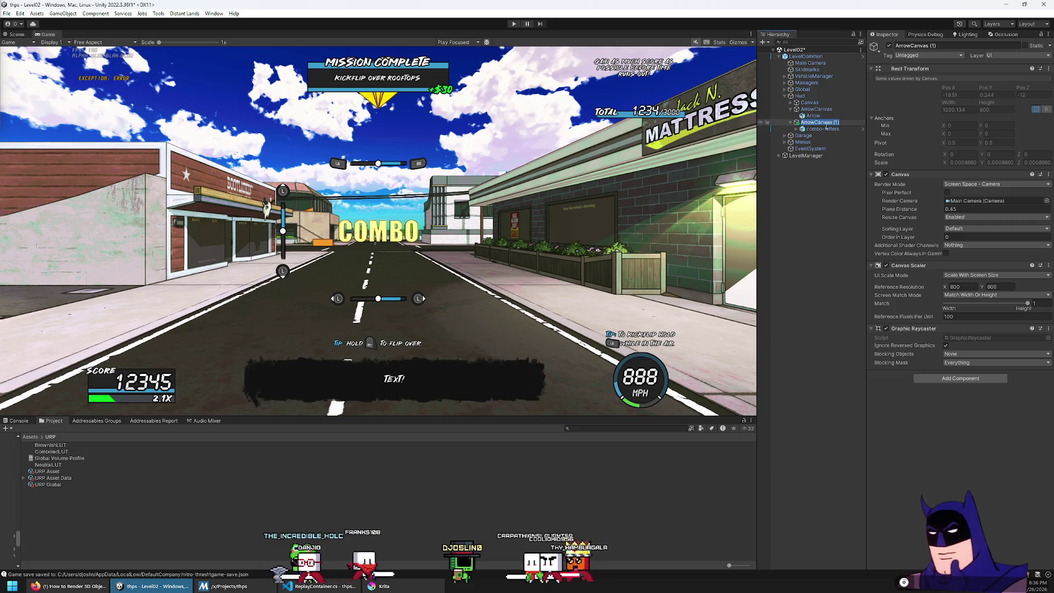
{"action": "type", "text": "ComboLetter"}
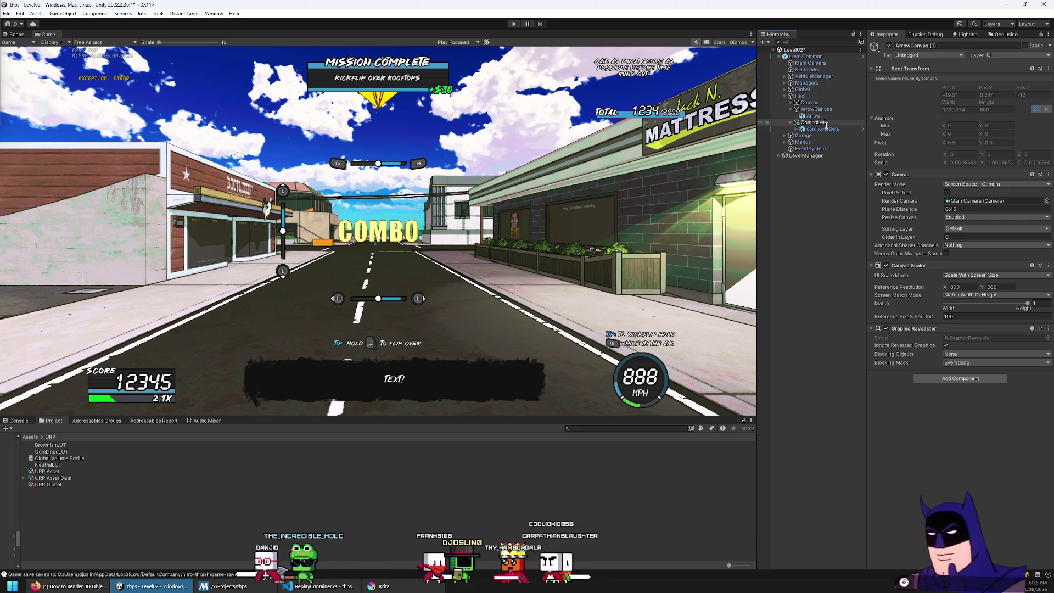
{"action": "type", "text": "sCanva"}
{"action": "key", "text": "Return"}
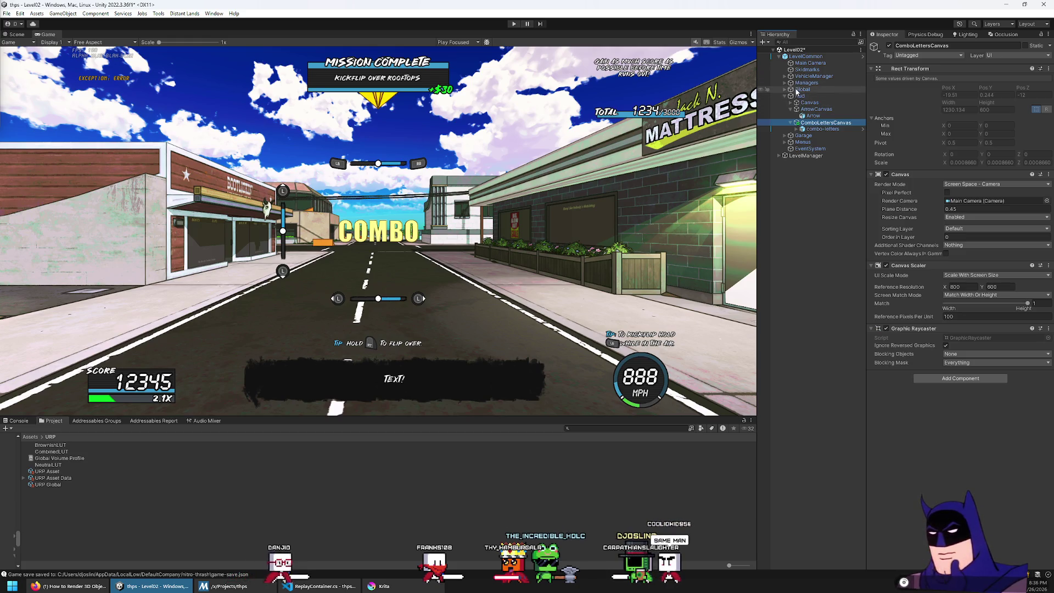
Expand Menus in the Hierarchy and inspect the ParentMenuCanvas canvas settings
{"action": "left_click", "coordinate": [785, 83]}
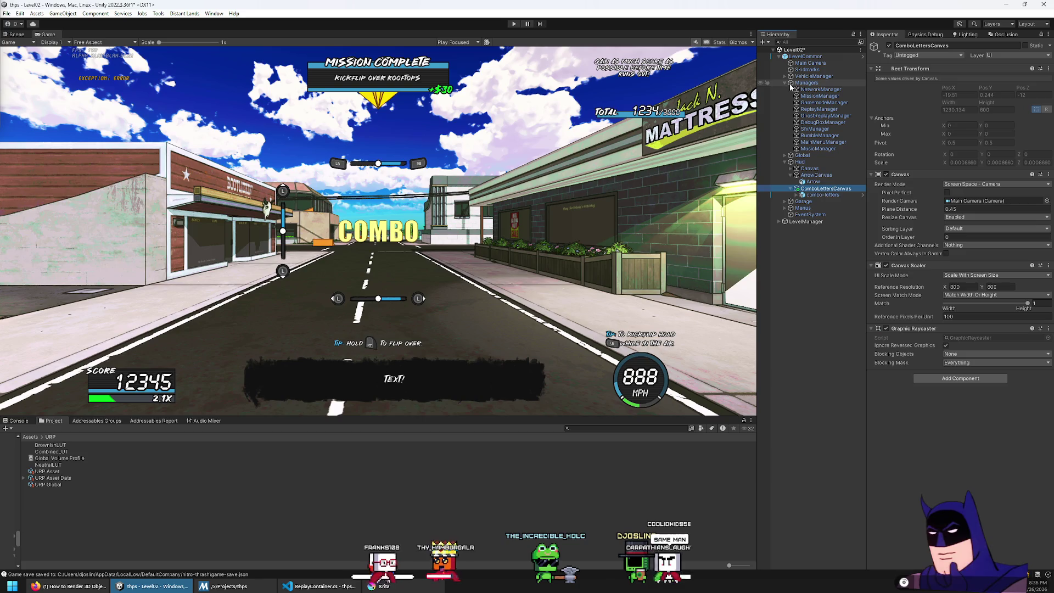
{"action": "left_click", "coordinate": [785, 83]}
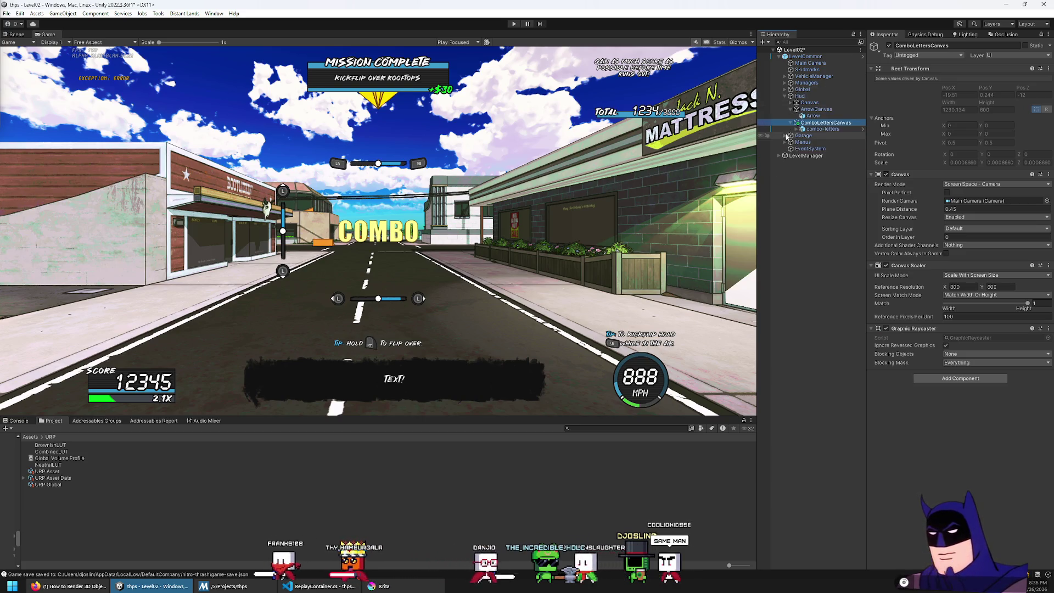
{"action": "left_click", "coordinate": [786, 142]}
{"action": "left_click", "coordinate": [815, 156]}
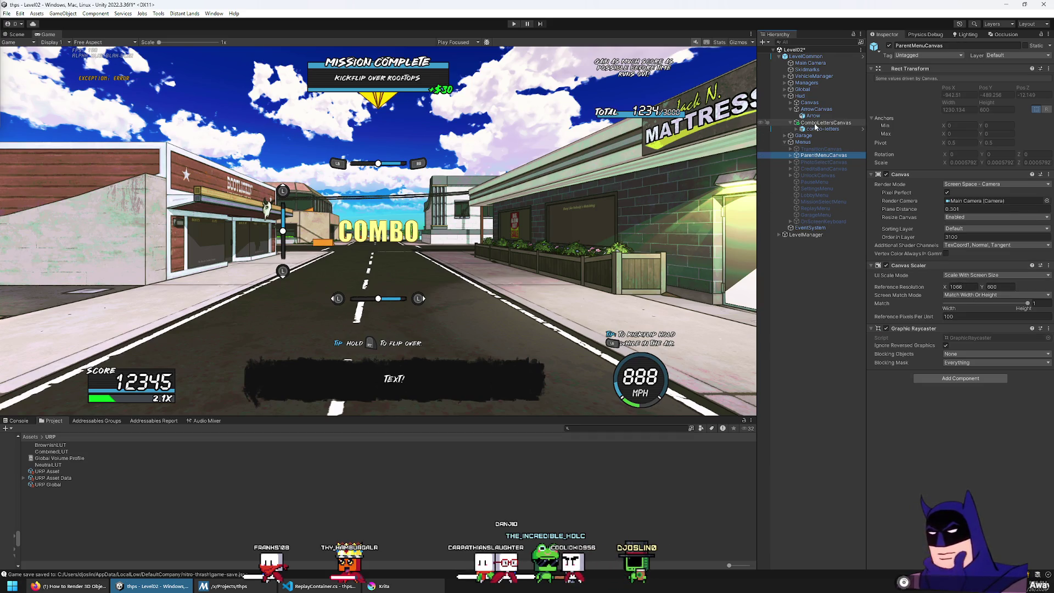
{"action": "left_click", "coordinate": [819, 156]}
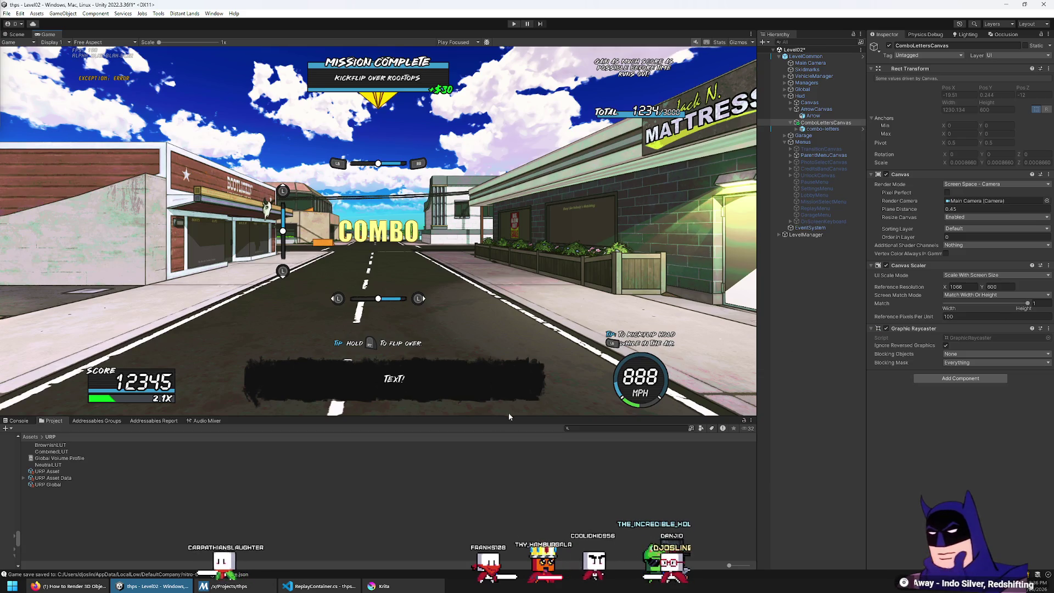
Resize the Game view and select combo-letters to show its transform values
{"action": "mouse_move", "coordinate": [515, 420]}
{"action": "left_mouse_down"}
{"action": "mouse_move", "coordinate": [565, 118]}
{"action": "mouse_move", "coordinate": [586, 448]}
{"action": "left_mouse_up"}
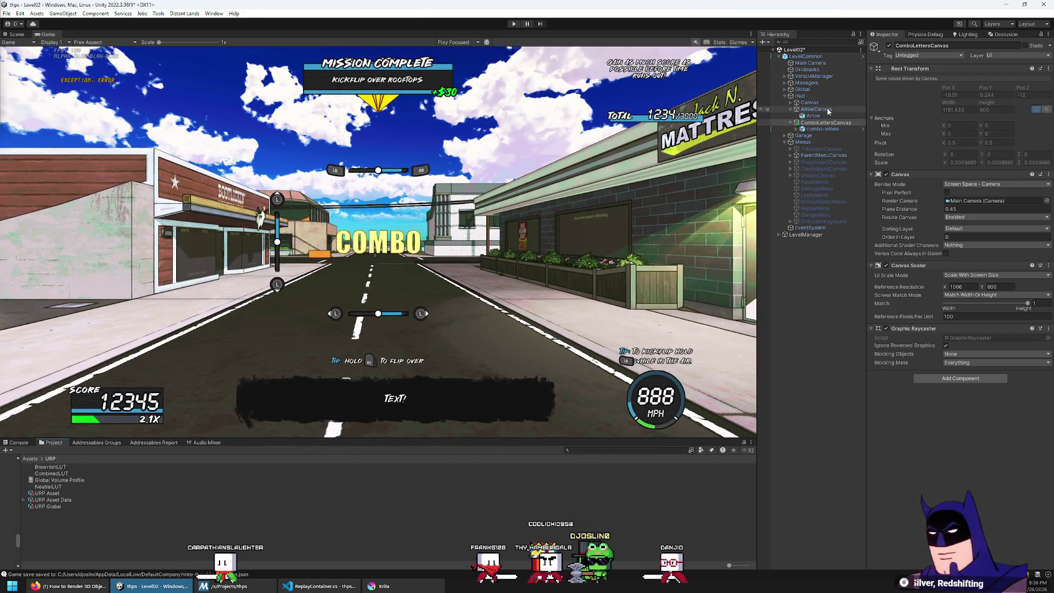
{"action": "mouse_move", "coordinate": [559, 437]}
{"action": "left_mouse_down"}
{"action": "mouse_move", "coordinate": [574, 111]}
{"action": "mouse_move", "coordinate": [598, 437]}
{"action": "left_mouse_up"}
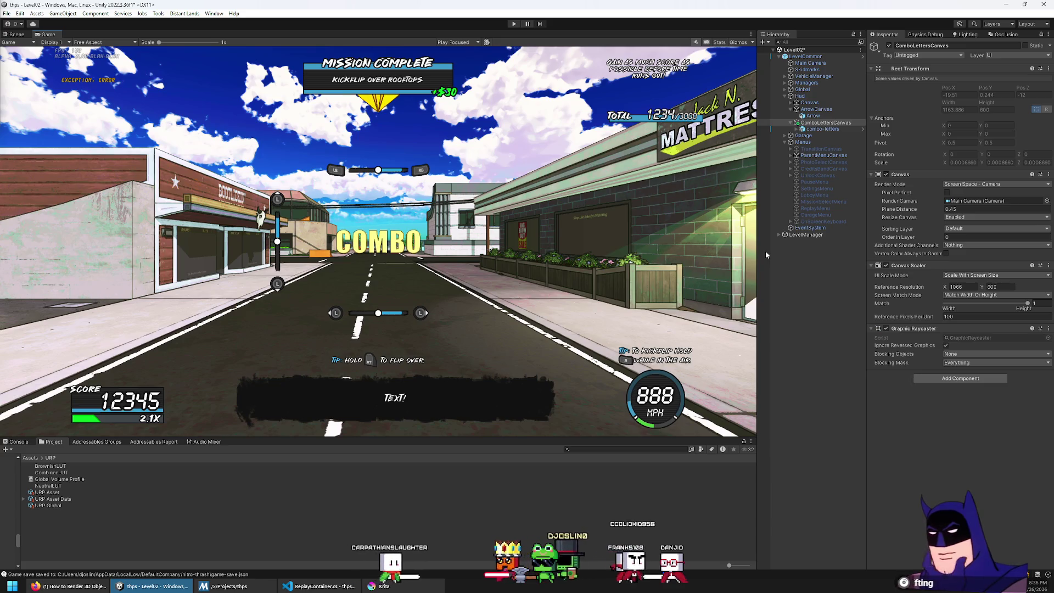
{"action": "left_click", "coordinate": [822, 129]}
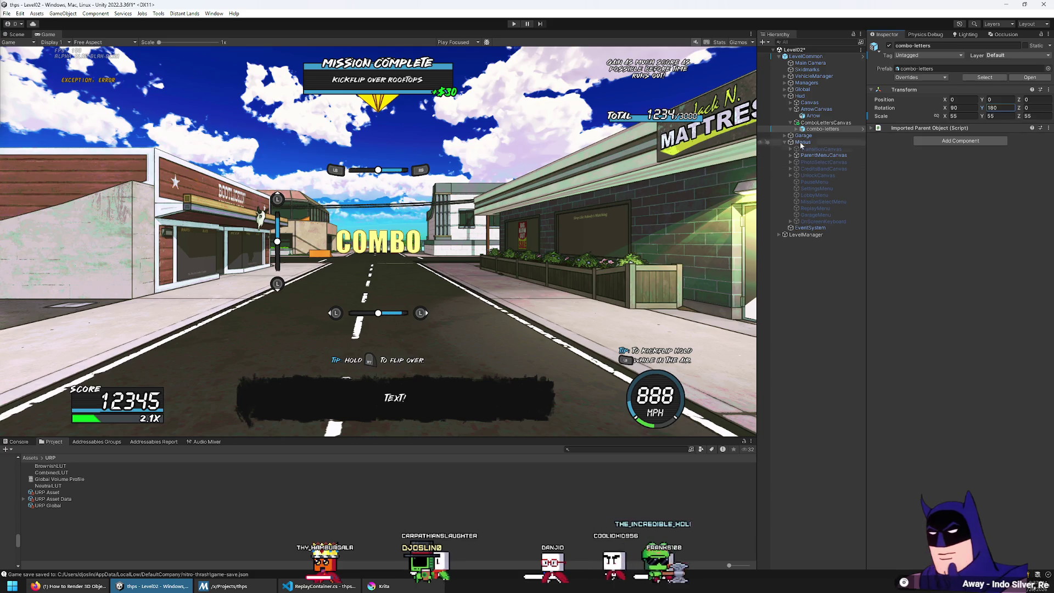
Expand combo-letters and try reordering combo-c, dismissing the prefab restructure warning
{"action": "left_click", "coordinate": [817, 131]}
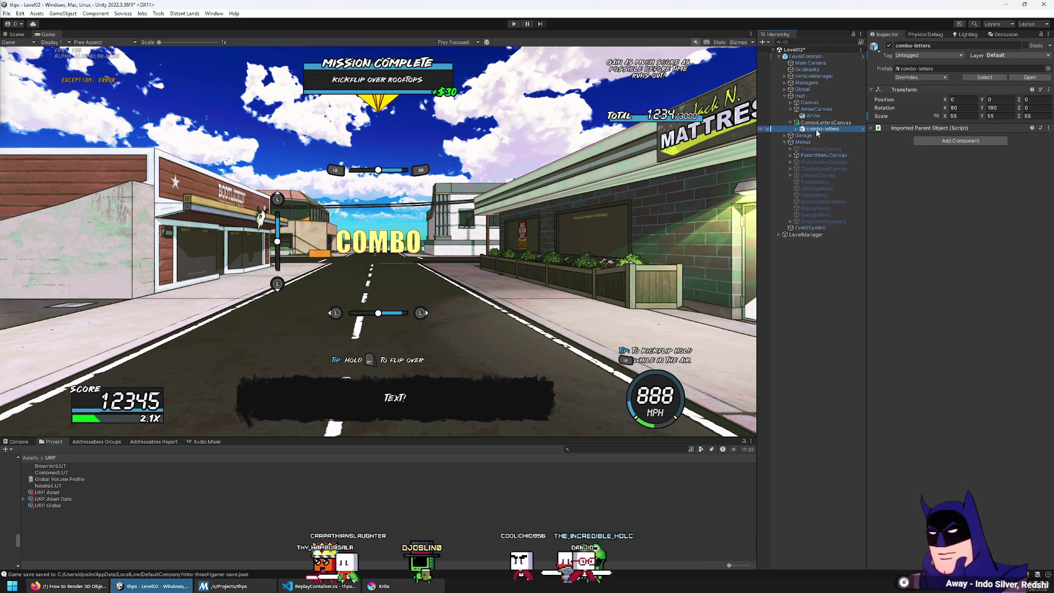
{"action": "key", "text": "Right"}
{"action": "left_click", "coordinate": [832, 135]}
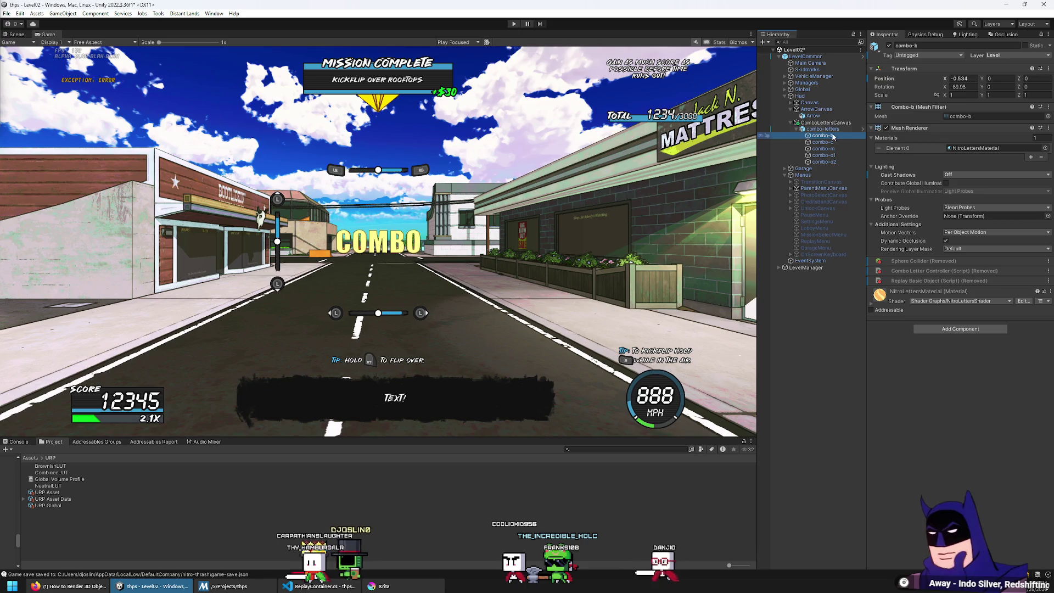
{"action": "left_click", "coordinate": [833, 142]}
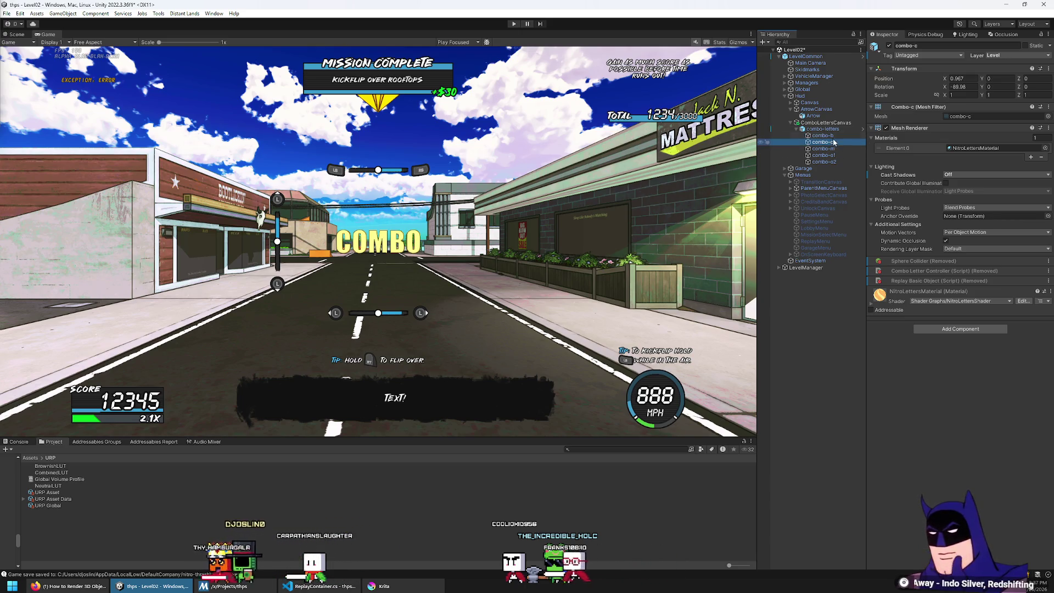
{"action": "left_click_drag", "start_coordinate": [833, 142], "coordinate": [838, 144]}
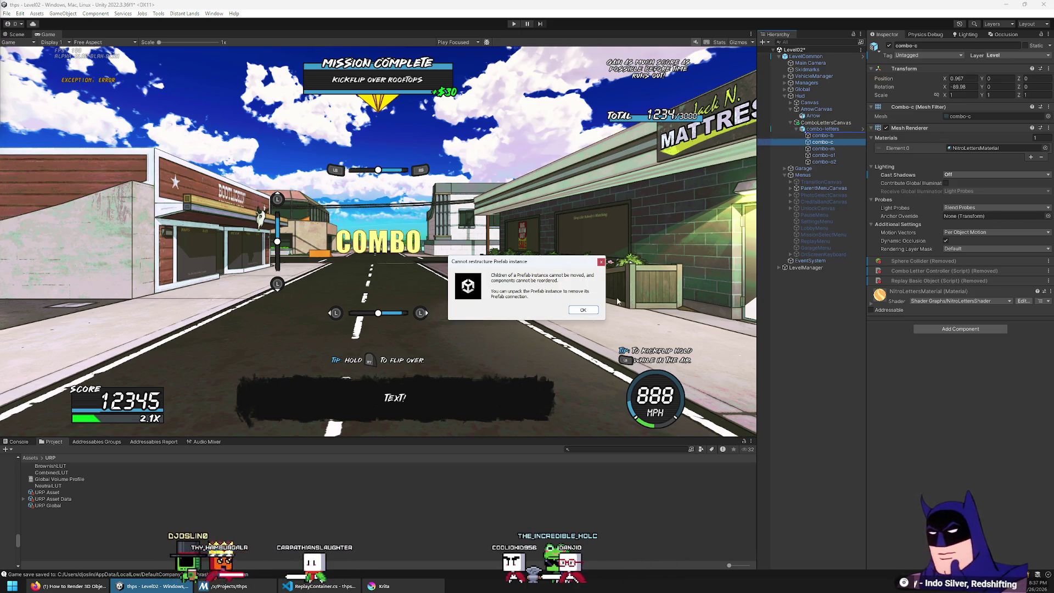
{"action": "left_click", "coordinate": [582, 310]}
Unpack the combo-letters object from its prefab
{"action": "right_click", "coordinate": [820, 128]}
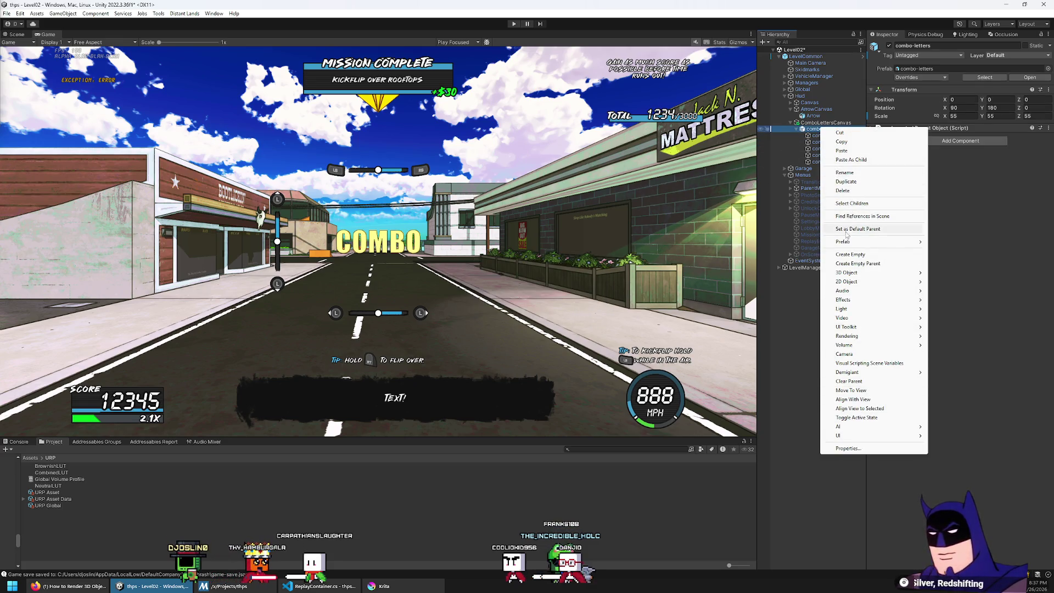
{"action": "mouse_move", "coordinate": [846, 242]}
{"action": "left_click", "coordinate": [956, 312]}
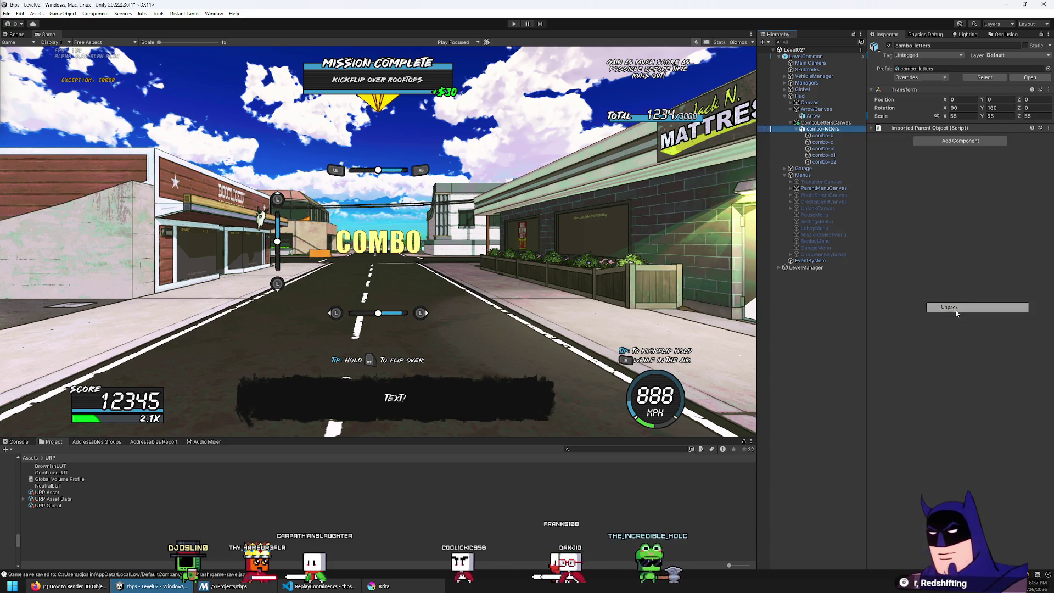
Try deleting combo-c, dismiss the popup, then list LevelCommon's prefab overrides
{"action": "left_click", "coordinate": [846, 142]}
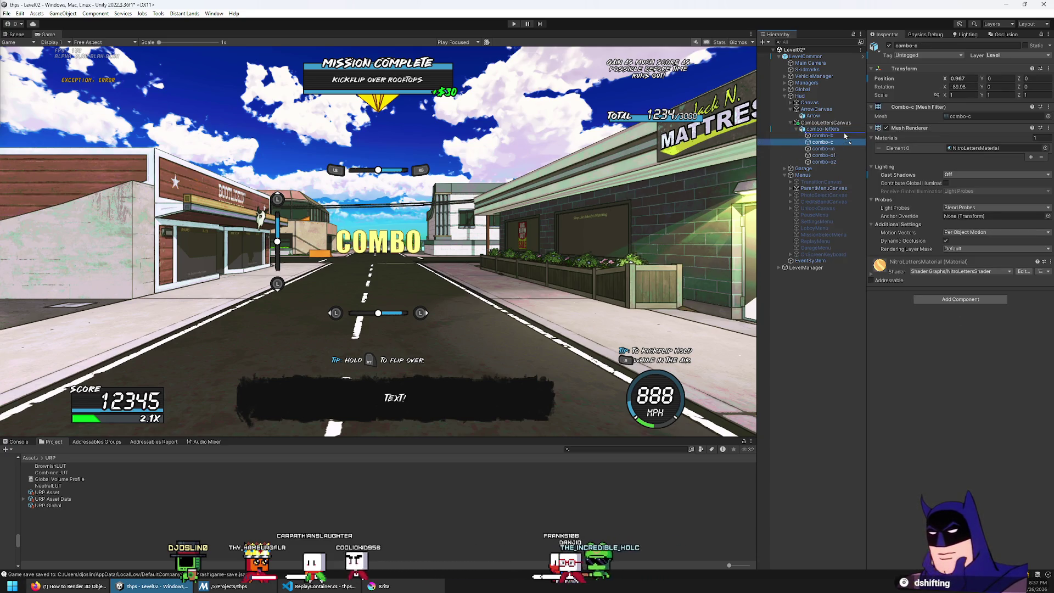
{"action": "key", "text": "Delete"}
{"action": "left_click", "coordinate": [591, 313]}
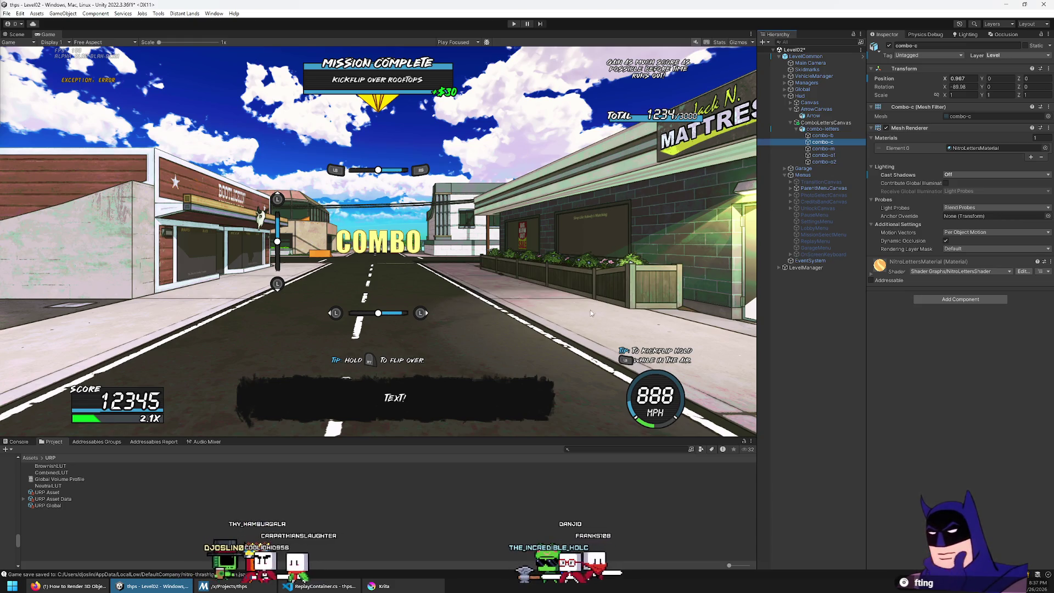
{"action": "left_click", "coordinate": [806, 56]}
{"action": "left_click", "coordinate": [916, 77]}
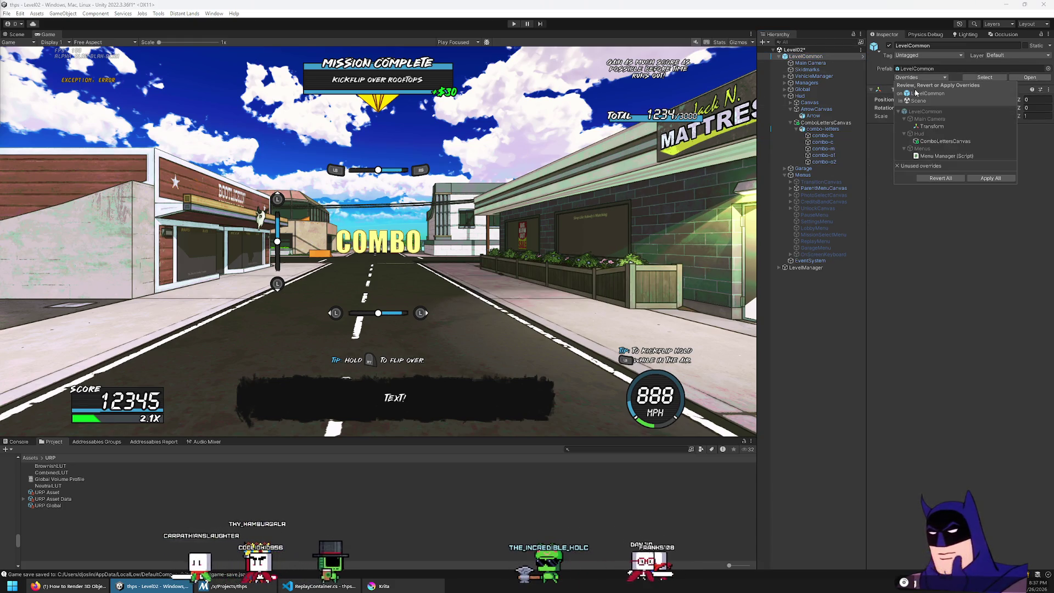
Apply the added ComboLettersCanvas override to the LevelCommon prefab
{"action": "left_click", "coordinate": [944, 141]}
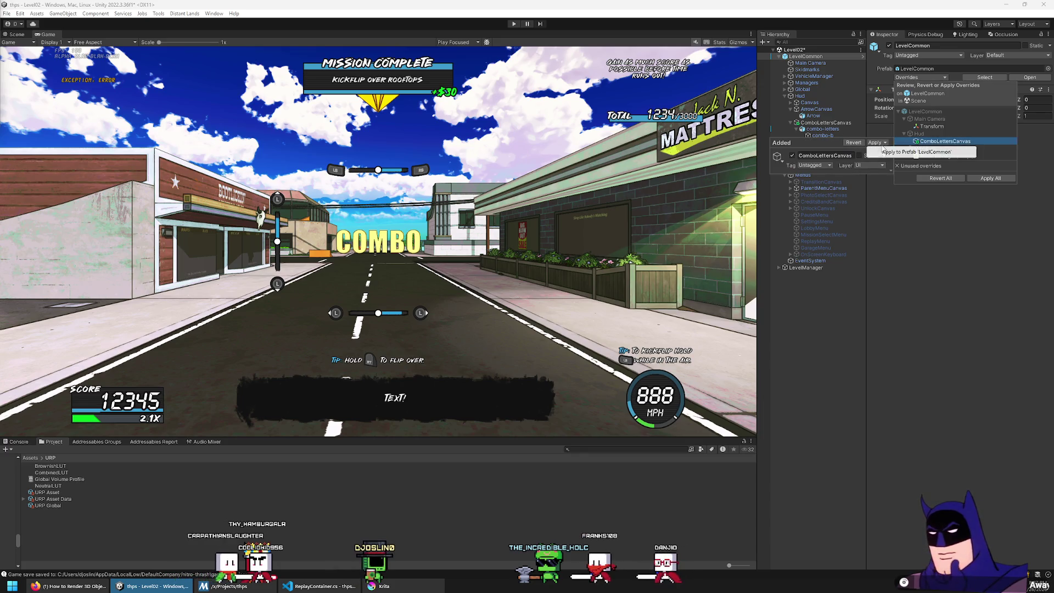
{"action": "left_click", "coordinate": [889, 153]}
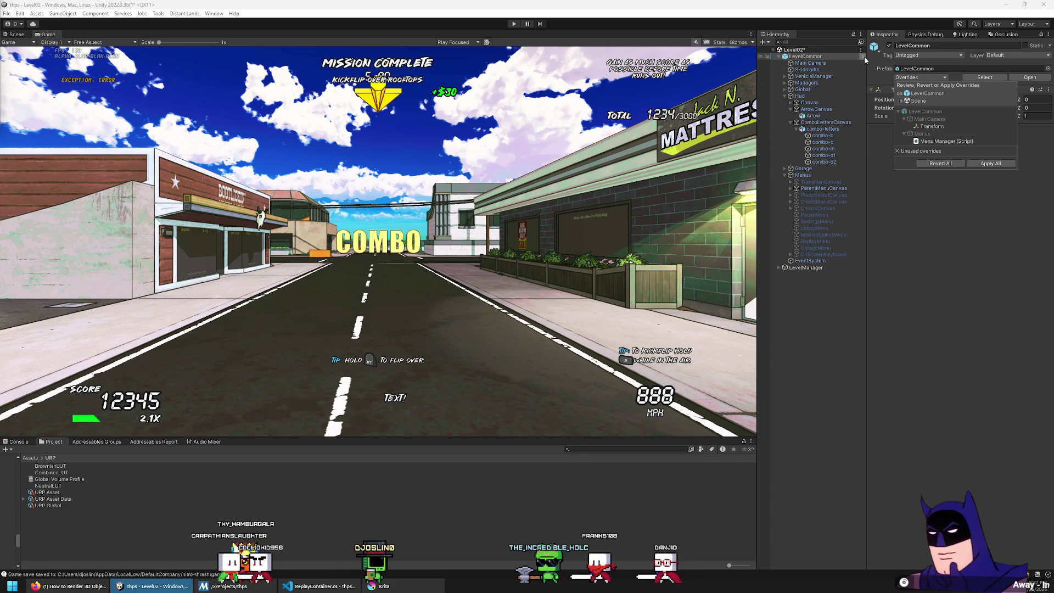
{"action": "left_click", "coordinate": [865, 59]}
Open LevelCommon in Prefab Mode, review Constrain and BalanceCanvas, and select combo-letters
{"action": "left_click", "coordinate": [864, 59]}
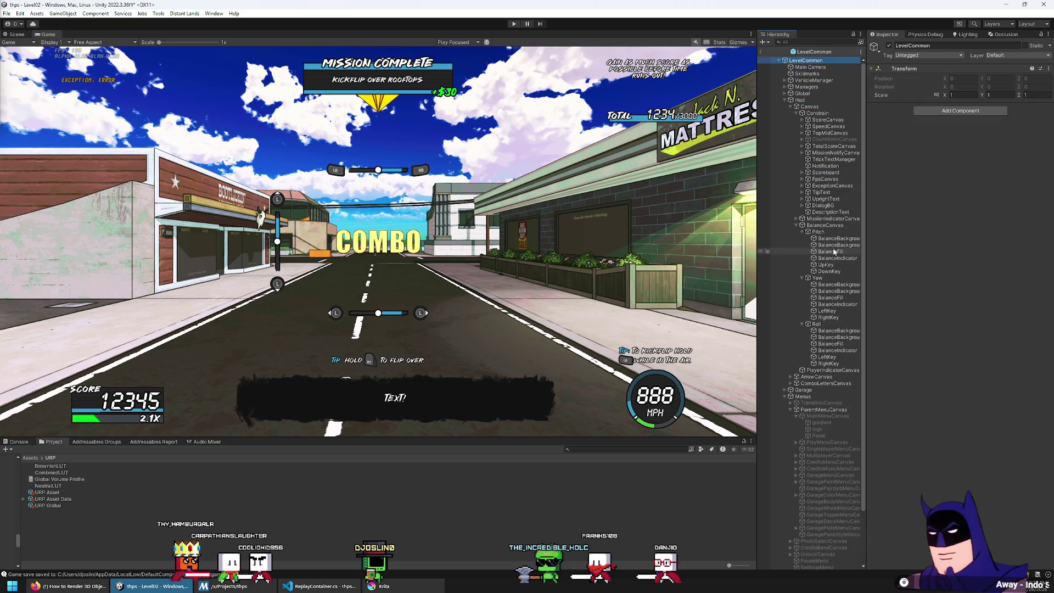
{"action": "left_click", "coordinate": [816, 113]}
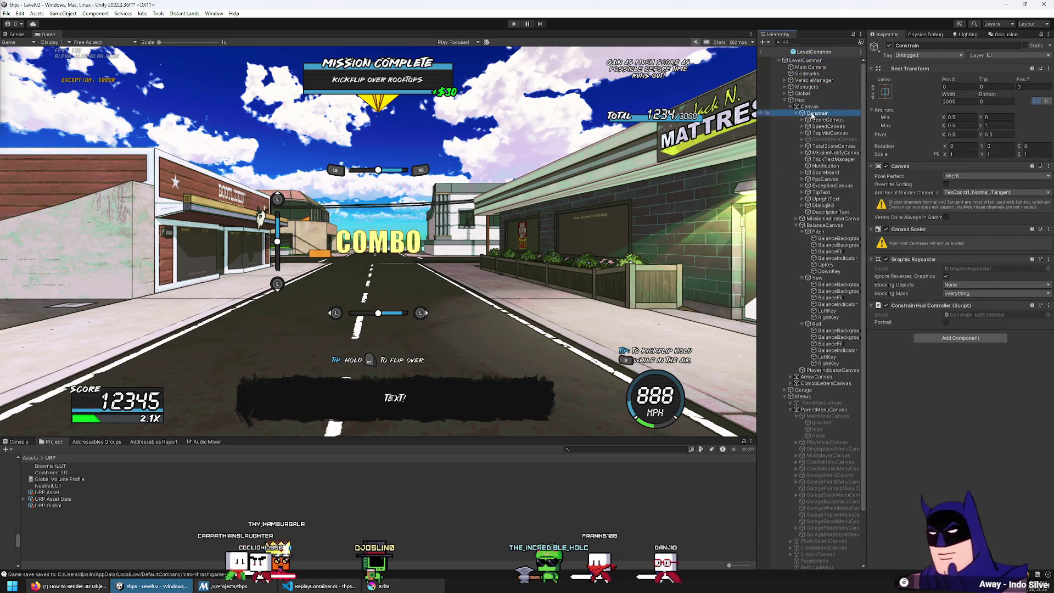
{"action": "key", "text": "Left"}
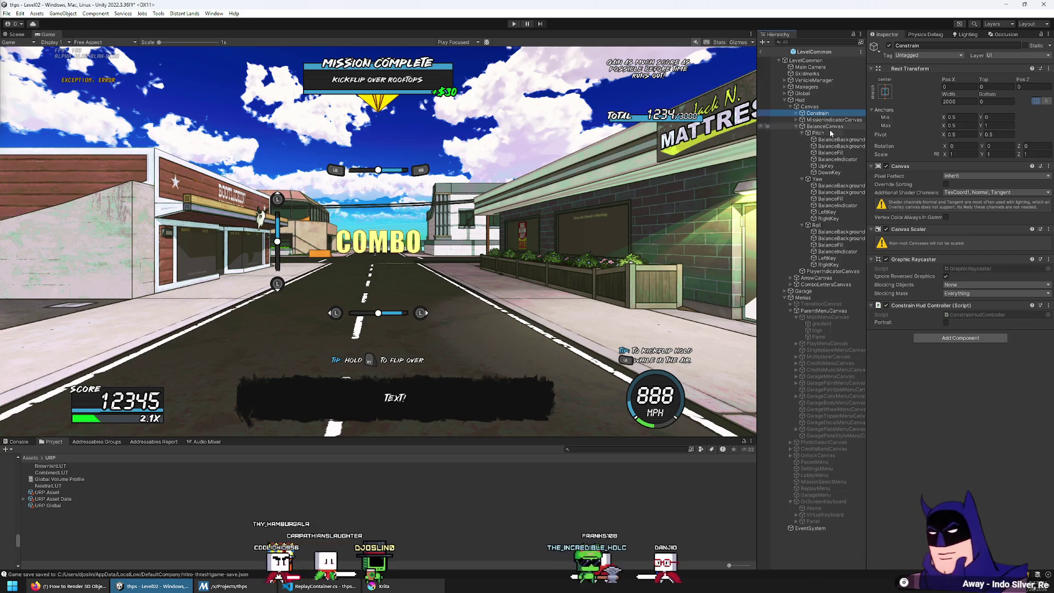
{"action": "left_click", "coordinate": [826, 126]}
{"action": "key", "text": "Left"}
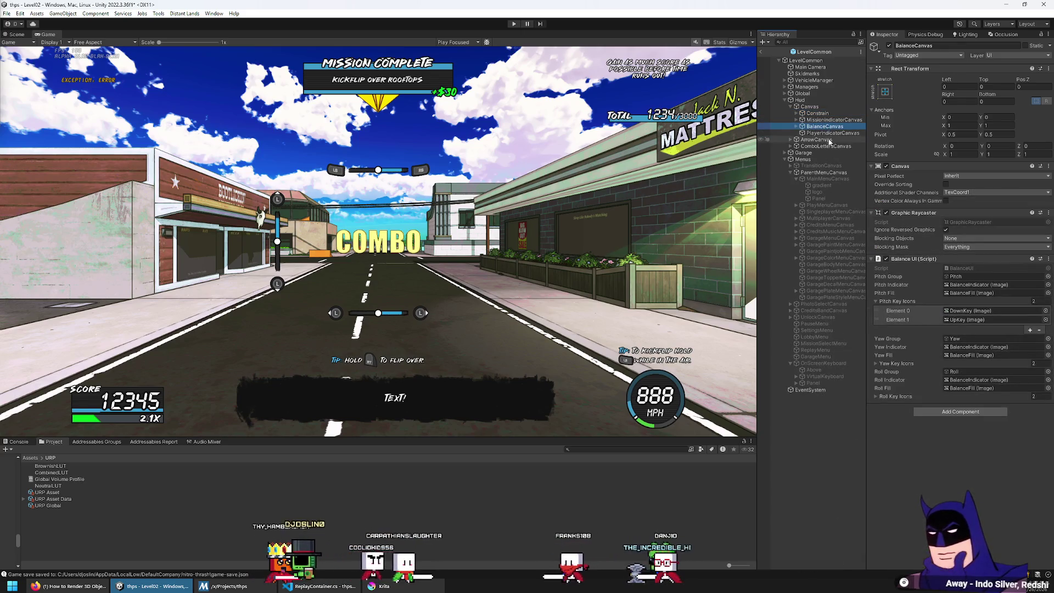
{"action": "left_click", "coordinate": [826, 146]}
{"action": "key", "text": "Right"}
{"action": "key", "text": "Down"}
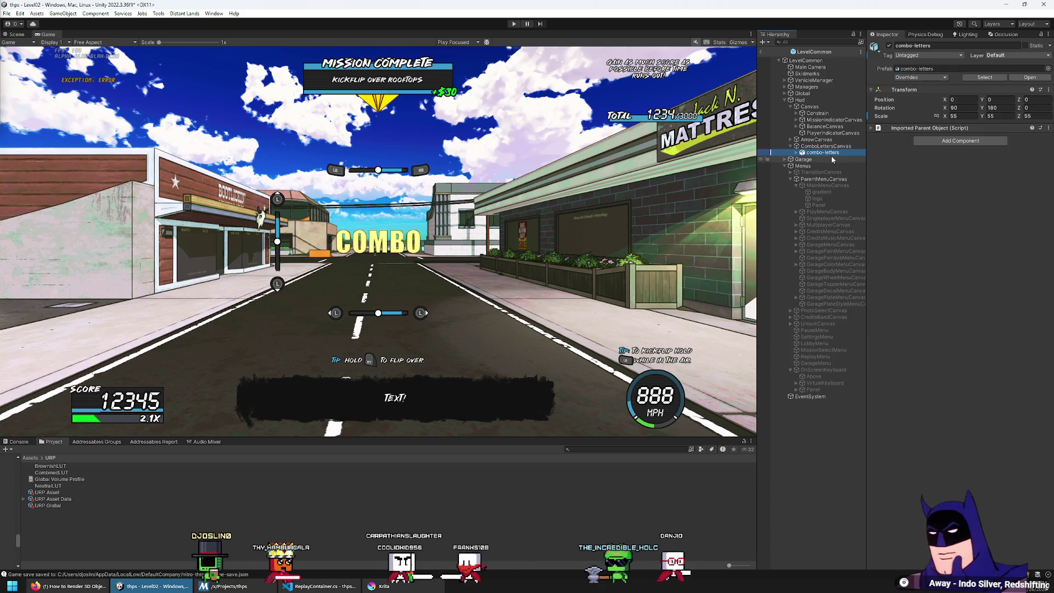
Unpack combo-letters inside the prefab, return to Level02, then reopen LevelCommon
{"action": "right_click", "coordinate": [827, 153]}
{"action": "mouse_move", "coordinate": [887, 273]}
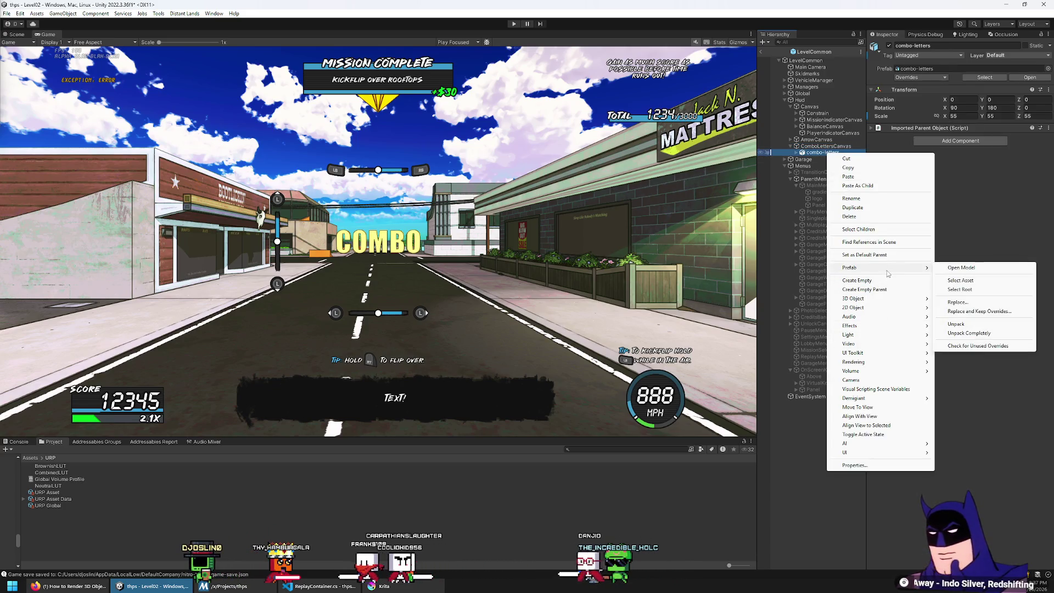
{"action": "left_click", "coordinate": [957, 324]}
{"action": "left_click", "coordinate": [761, 52]}
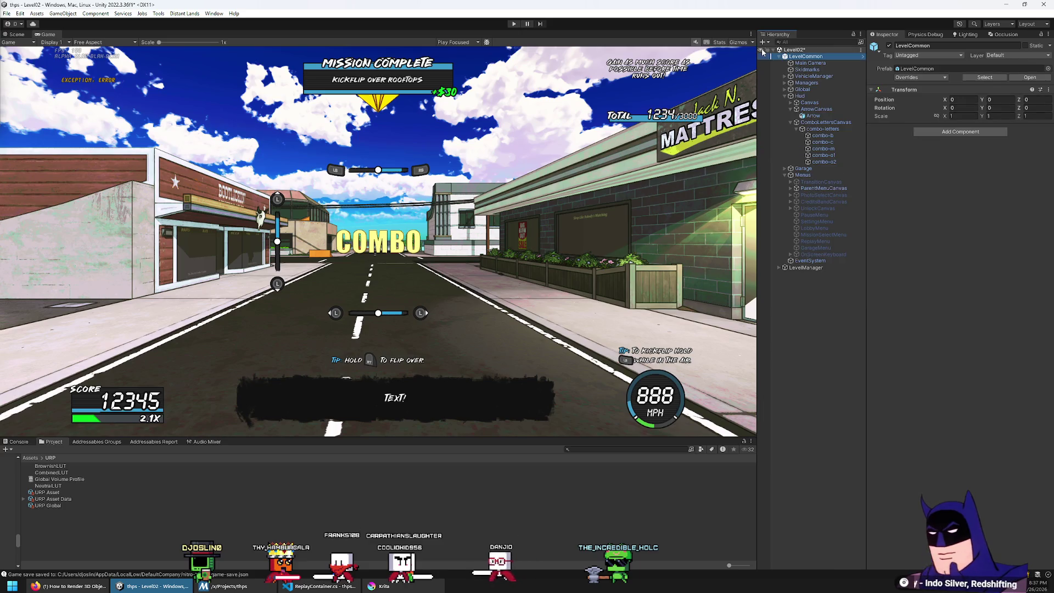
{"action": "left_click", "coordinate": [861, 56]}
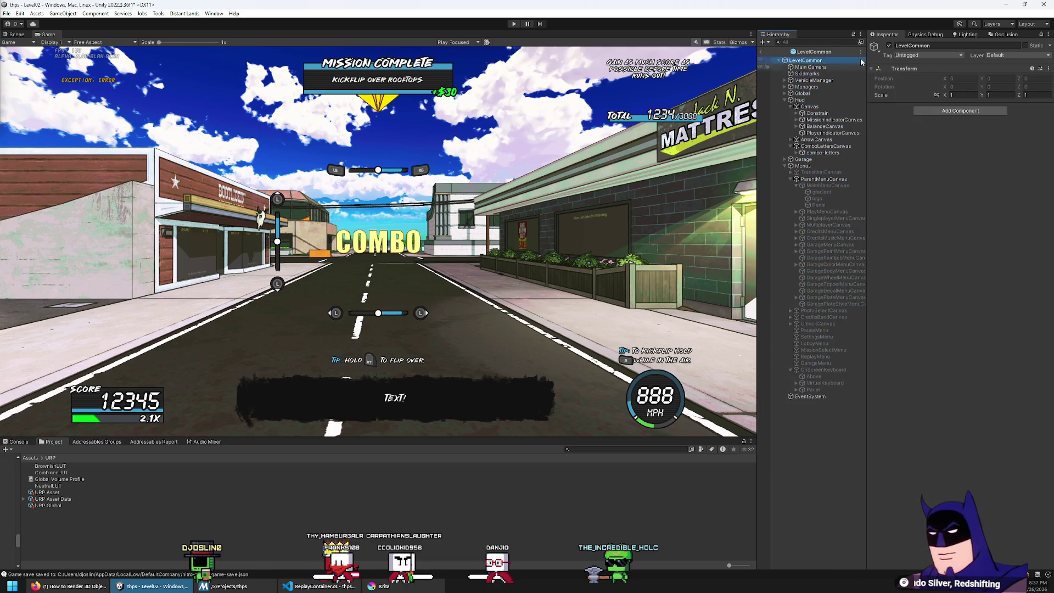
Select combo-c and try an X position of 119.7, then undo it
{"action": "left_click", "coordinate": [797, 152]}
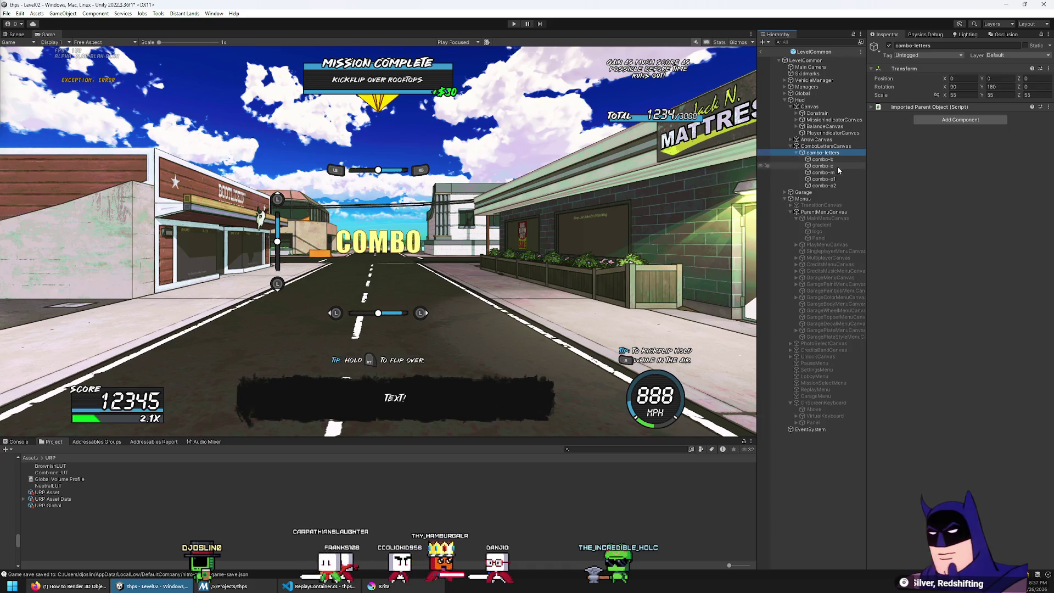
{"action": "left_click", "coordinate": [830, 165]}
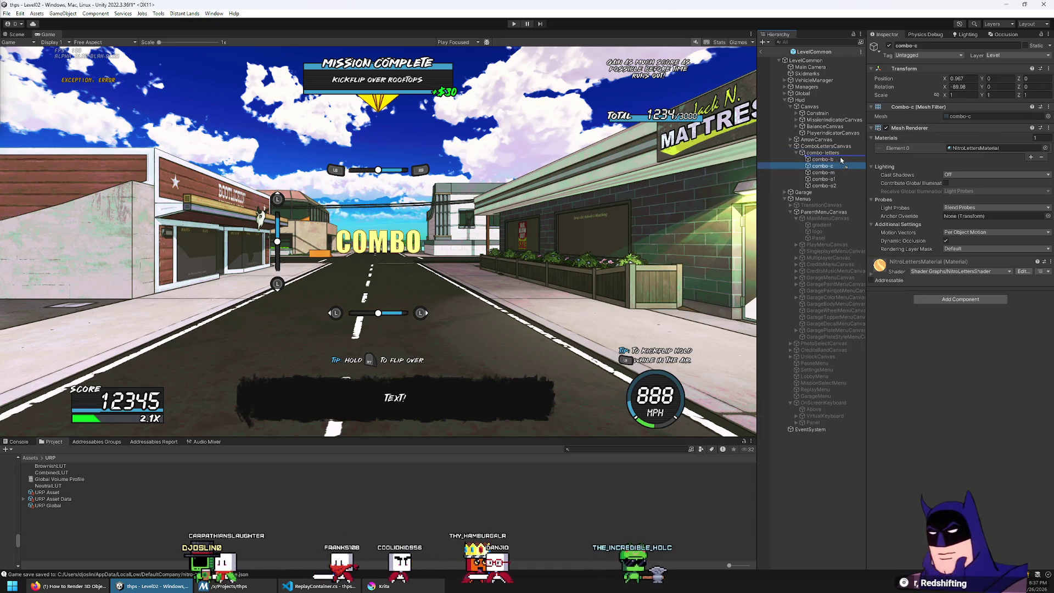
{"action": "left_click_drag", "start_coordinate": [840, 159], "coordinate": [847, 166]}
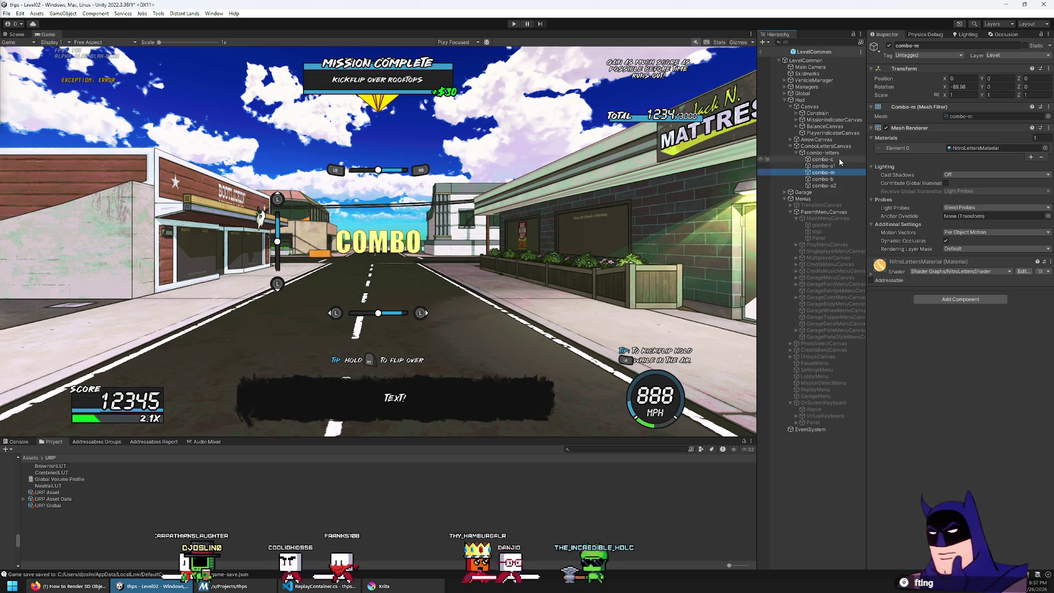
{"action": "left_click", "coordinate": [966, 78]}
{"action": "type", "text": "119.7"}
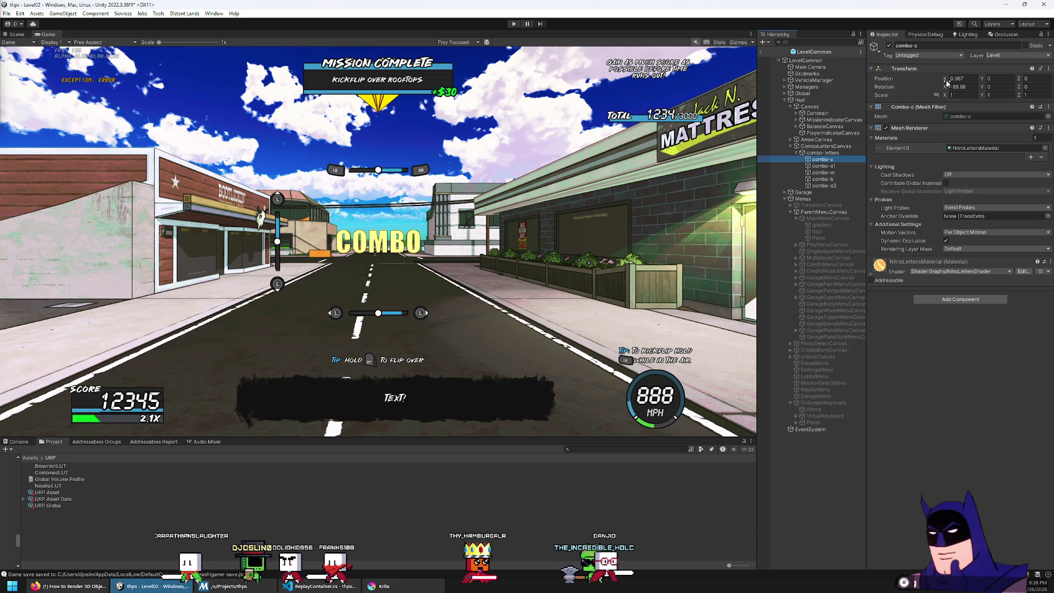
{"action": "left_click_drag", "start_coordinate": [24, 98], "coordinate": [201, 163]}
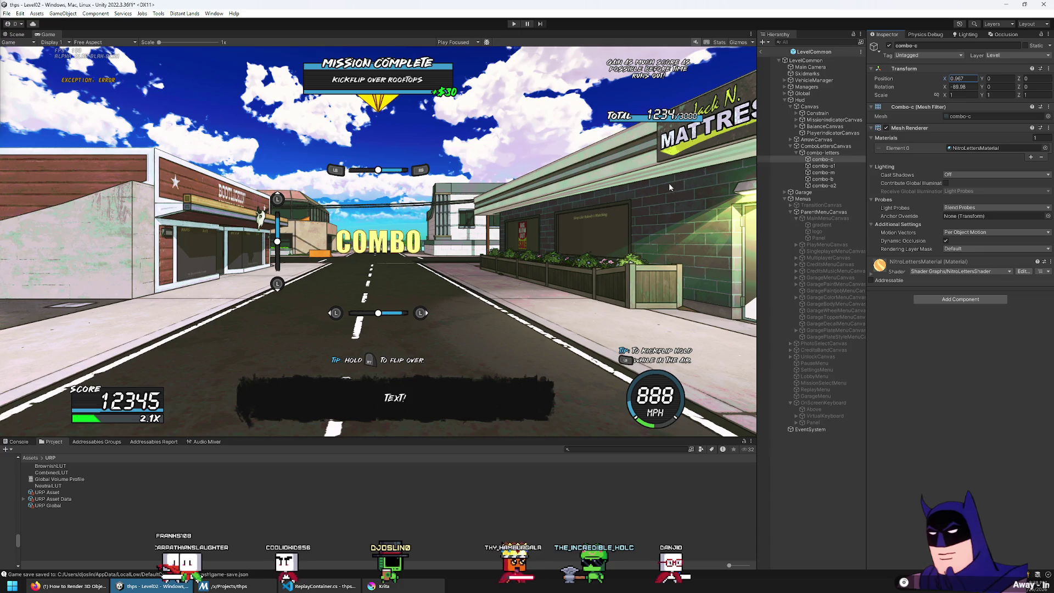
{"action": "key", "text": "ctrl+z"}
{"action": "left_click", "coordinate": [17, 34]}
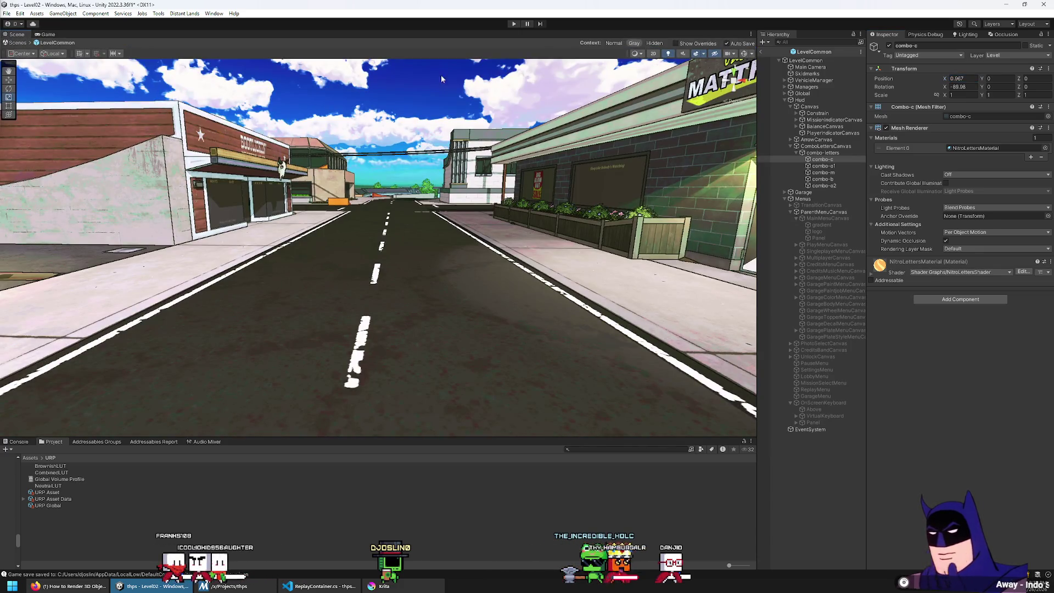
{"action": "key", "text": "ctrl+2"}
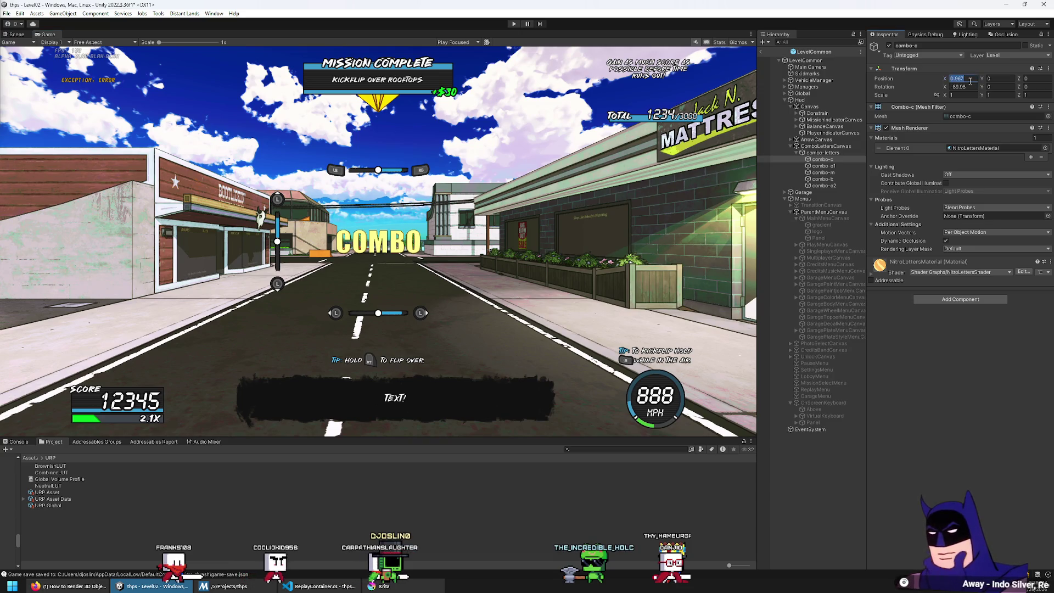
{"action": "type", "text": "-5"}
Adjust the C letter's X position, trying -8 before settling near -7.75
{"action": "key", "text": "Return"}
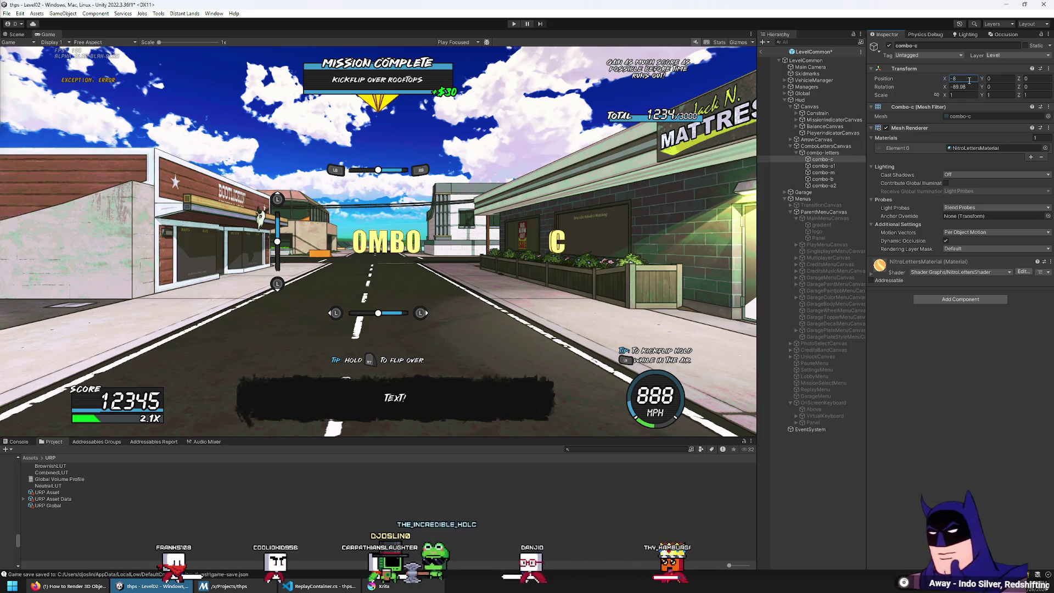
{"action": "type", "text": "-8"}
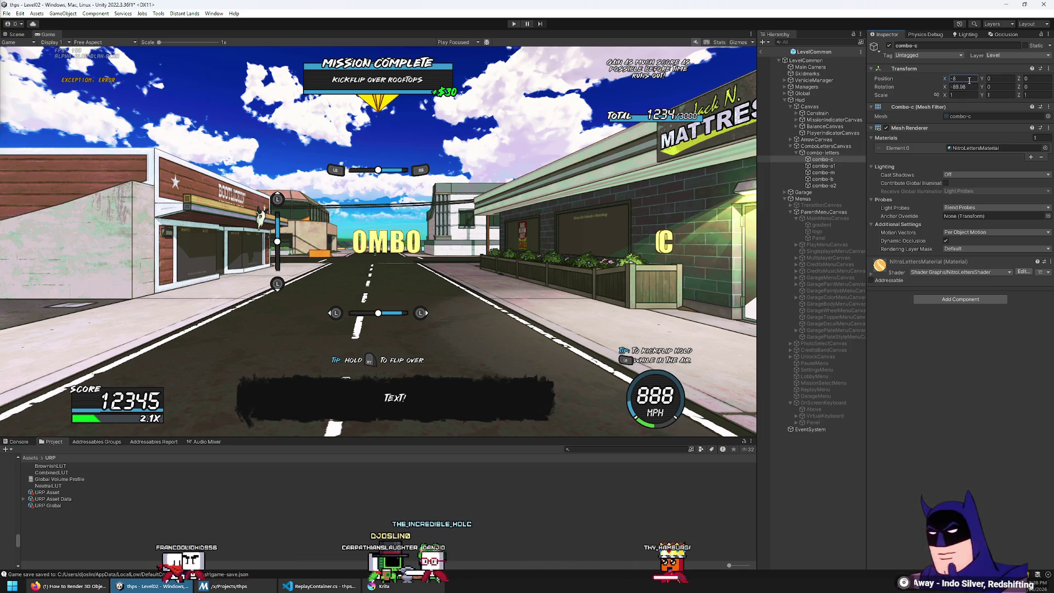
{"action": "key", "text": "Return"}
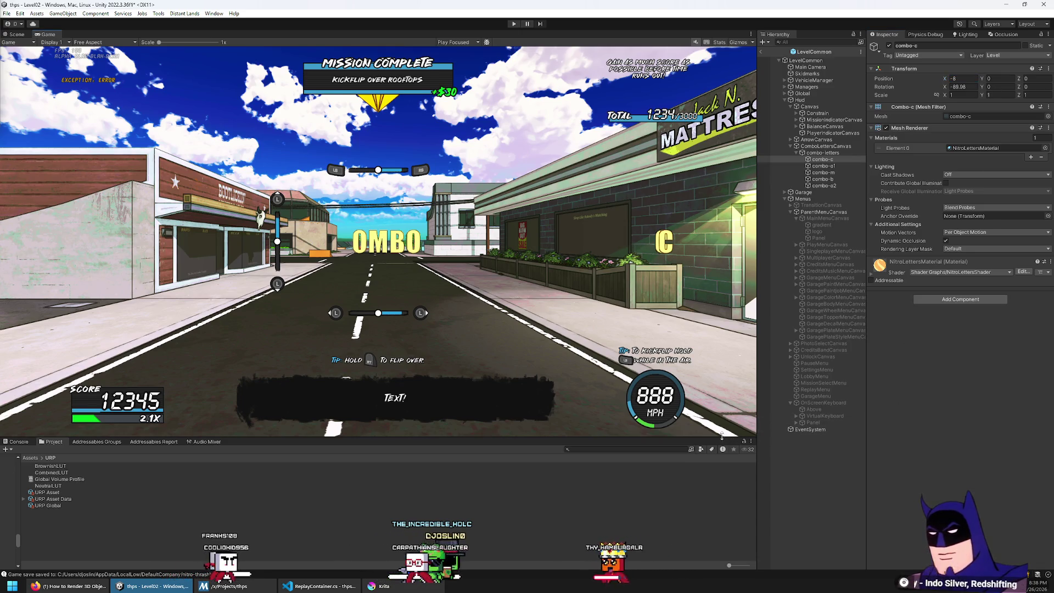
{"action": "left_click_drag", "start_coordinate": [721, 438], "coordinate": [721, 434]}
{"action": "left_click", "coordinate": [972, 78]}
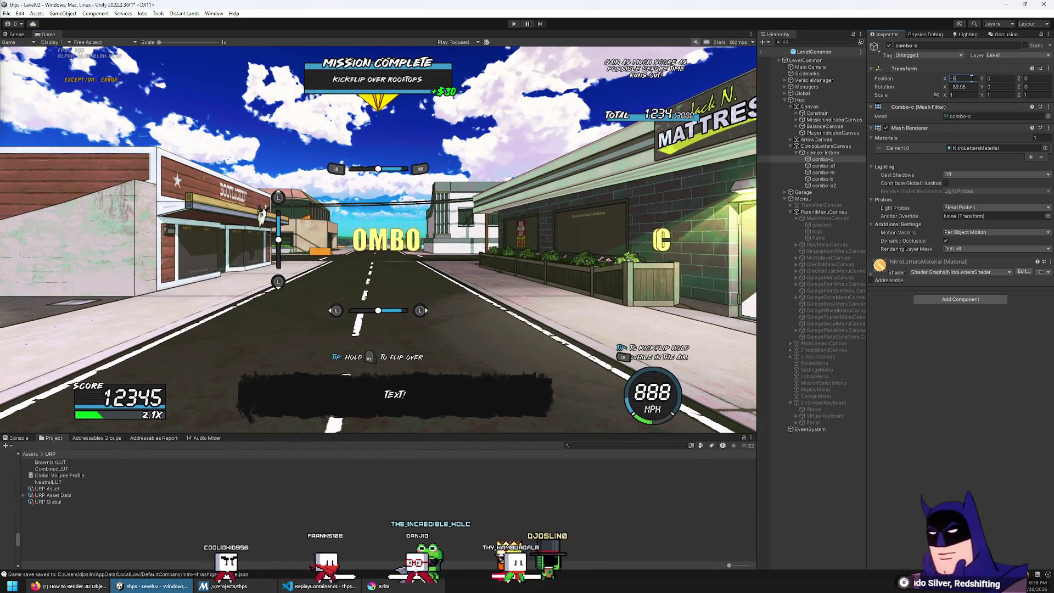
{"action": "type", "text": "-775"}
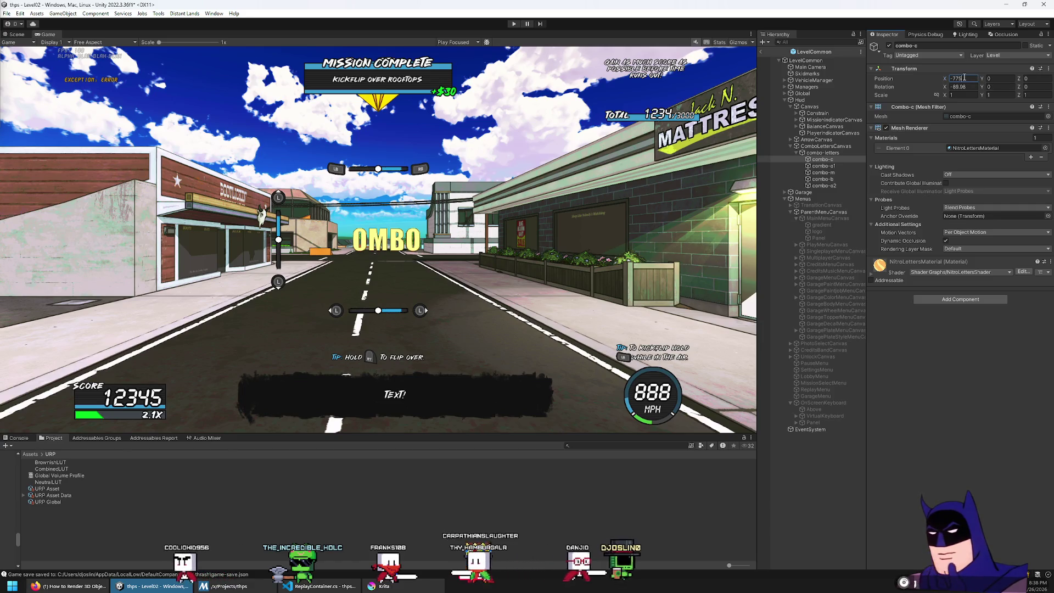
{"action": "type", "text": "."}
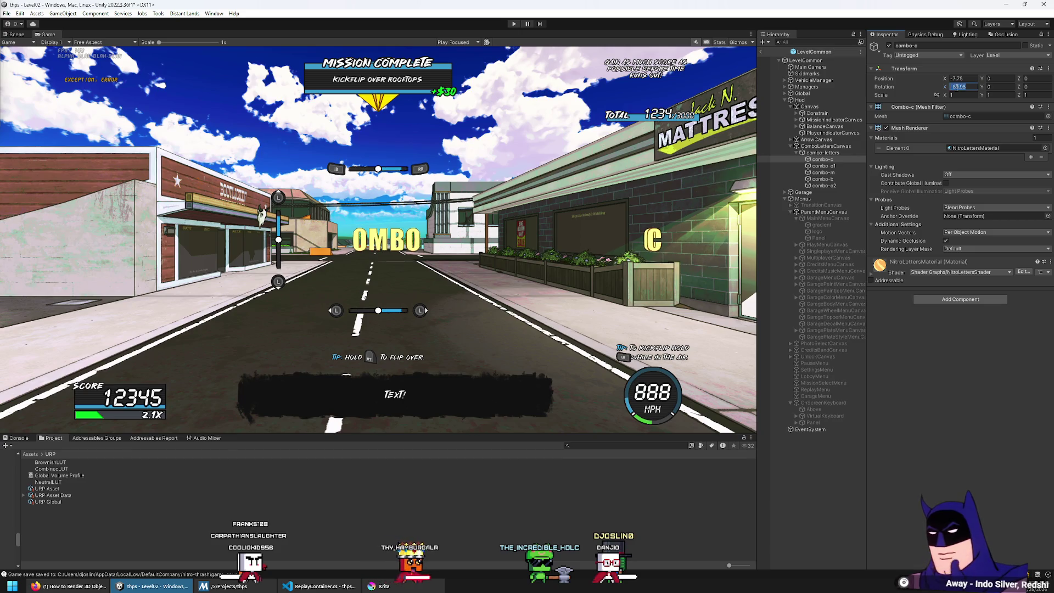
Try rotations on the C letter: X -90, Z 30, Y 90 and Z 90
{"action": "key", "text": "BackSpace"}
{"action": "key", "text": "BackSpace"}
{"action": "type", "text": "-"}
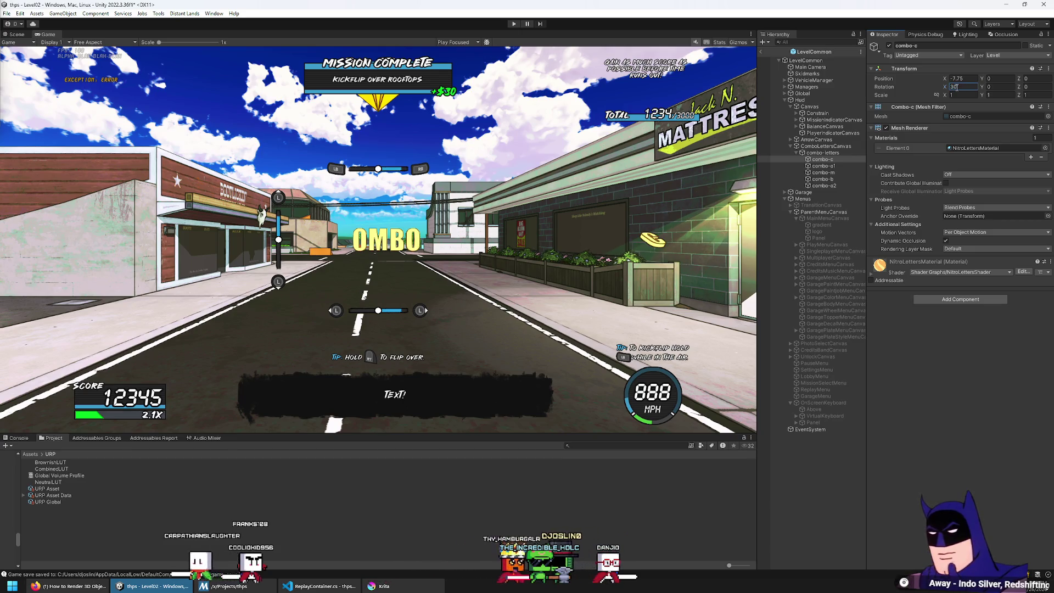
{"action": "type", "text": "90"}
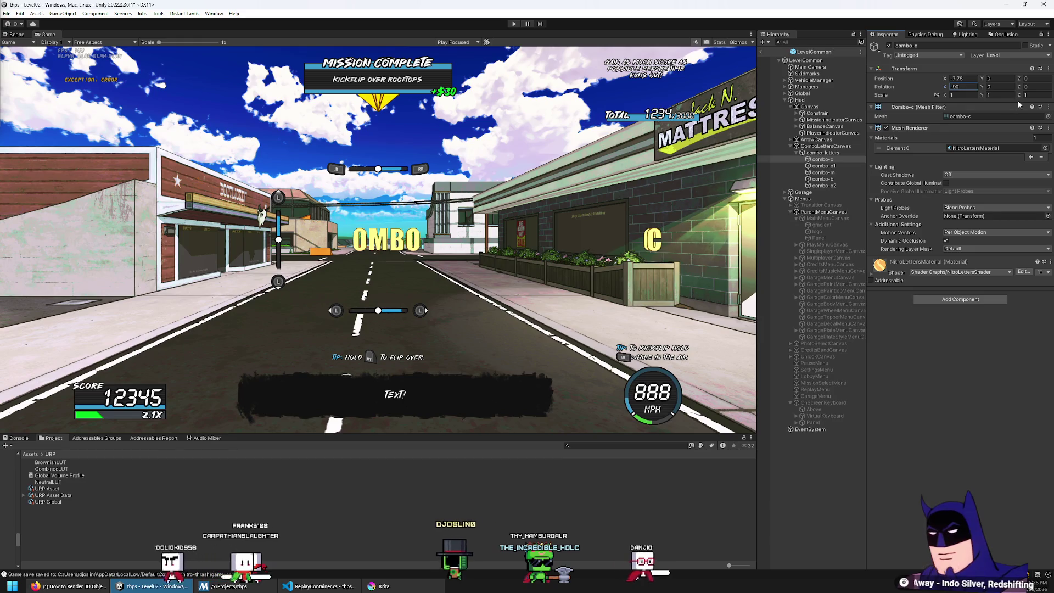
{"action": "left_click", "coordinate": [1030, 88]}
{"action": "type", "text": "30"}
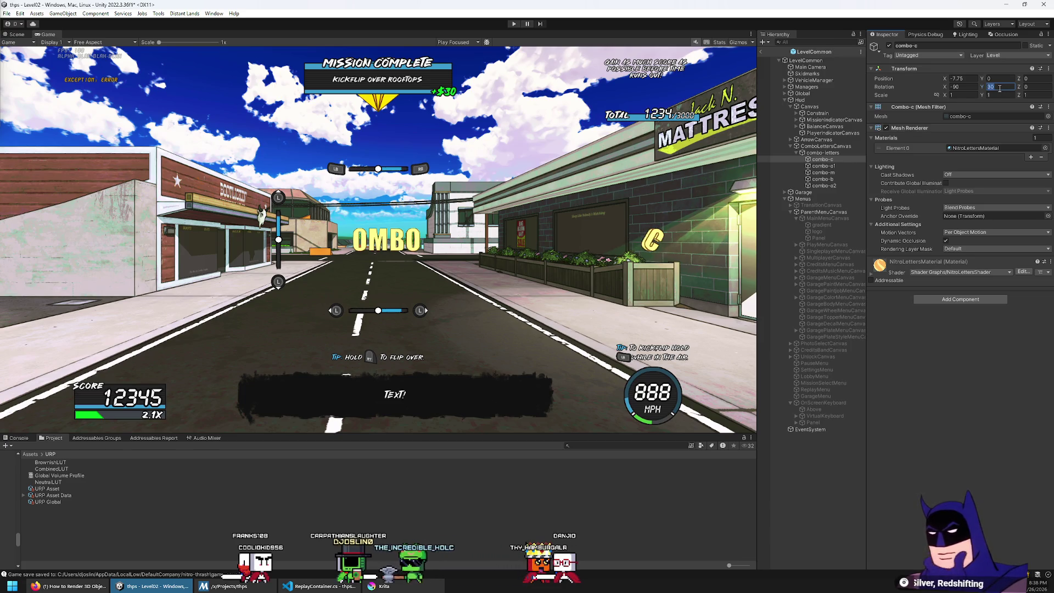
{"action": "left_click", "coordinate": [969, 88]}
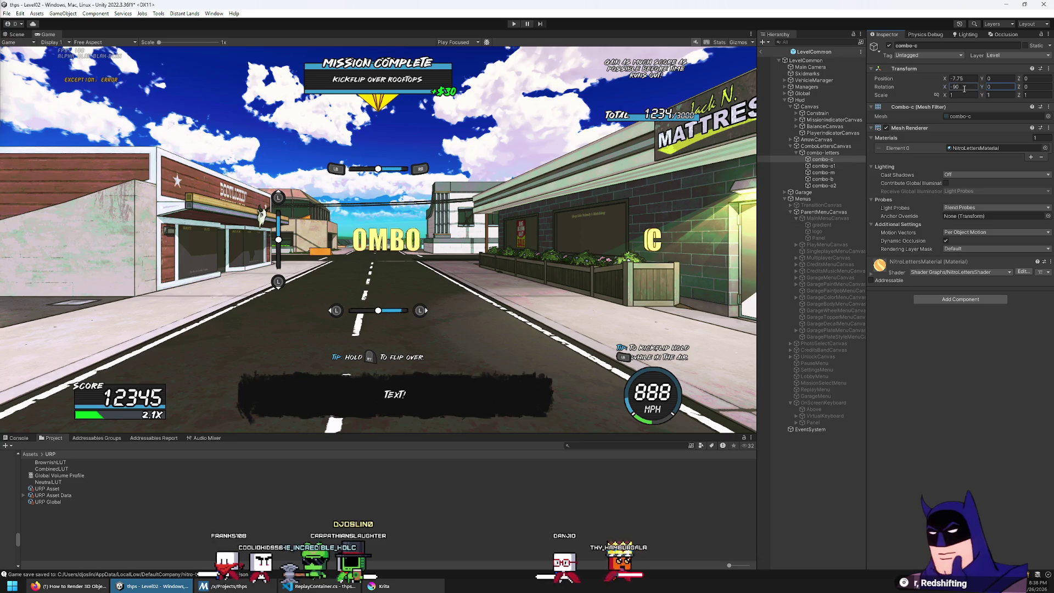
{"action": "type", "text": "0"}
{"action": "key", "text": "Return"}
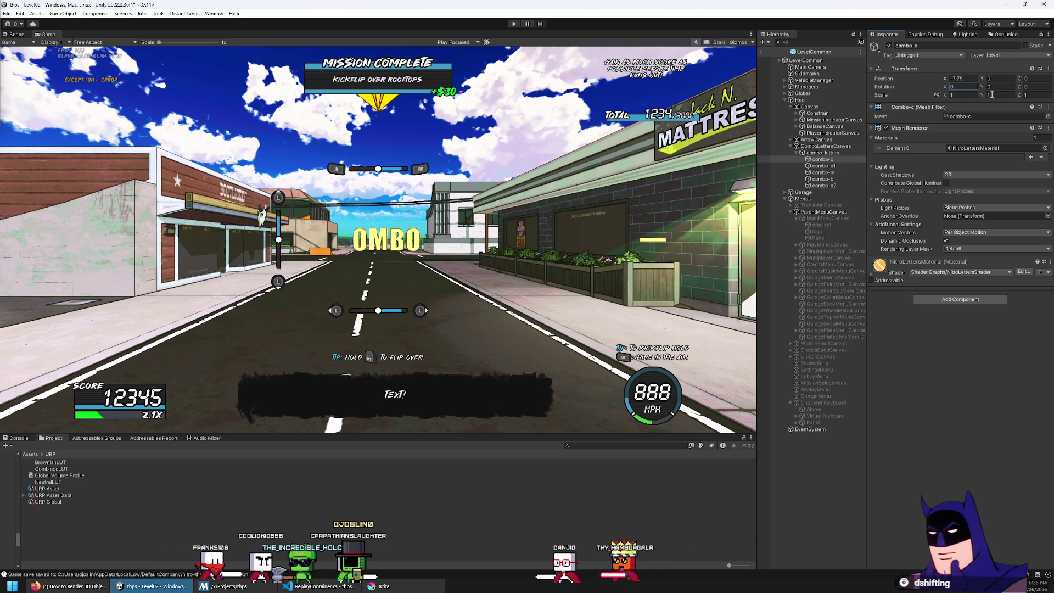
{"action": "left_click", "coordinate": [1000, 87]}
{"action": "type", "text": "90"}
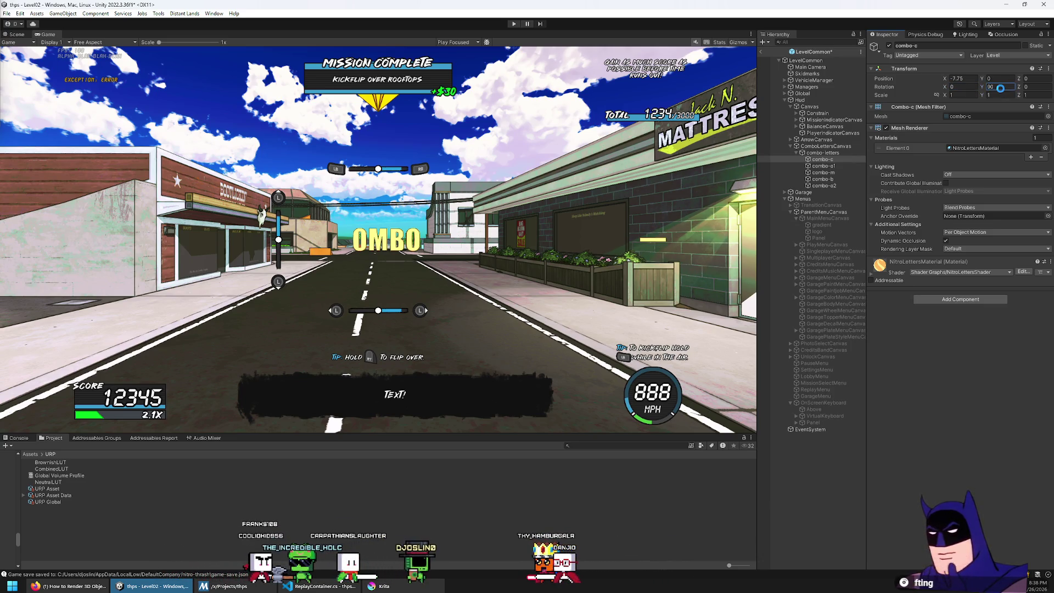
{"action": "key", "text": "Return"}
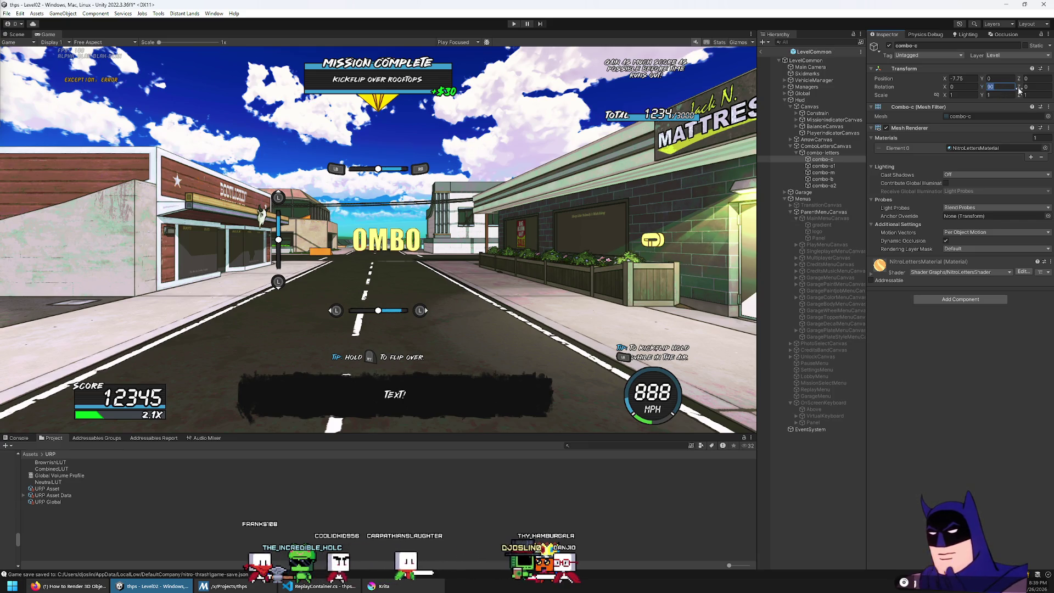
{"action": "left_click", "coordinate": [1036, 86]}
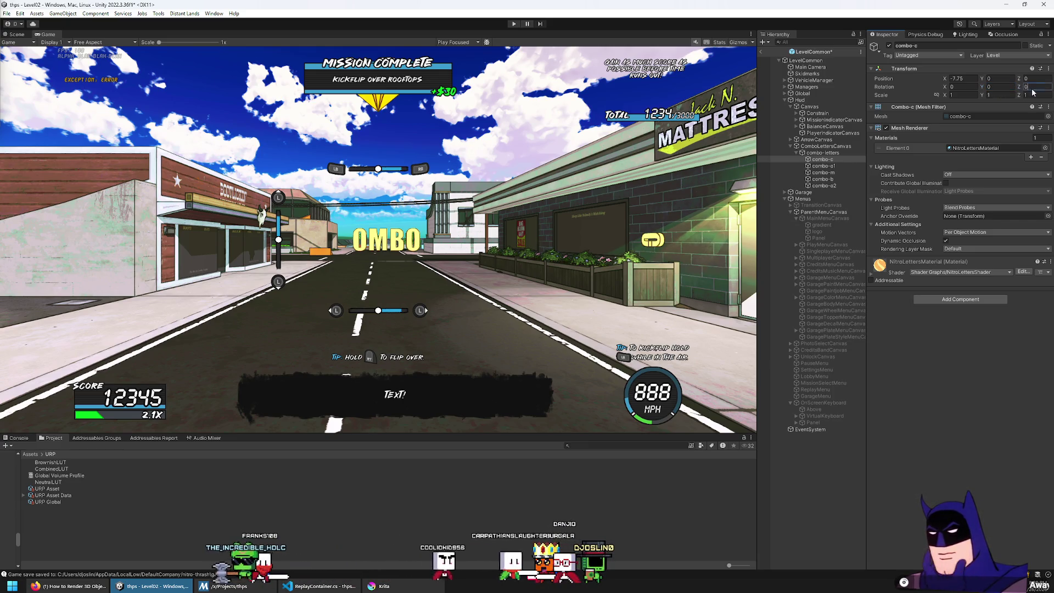
{"action": "type", "text": "90"}
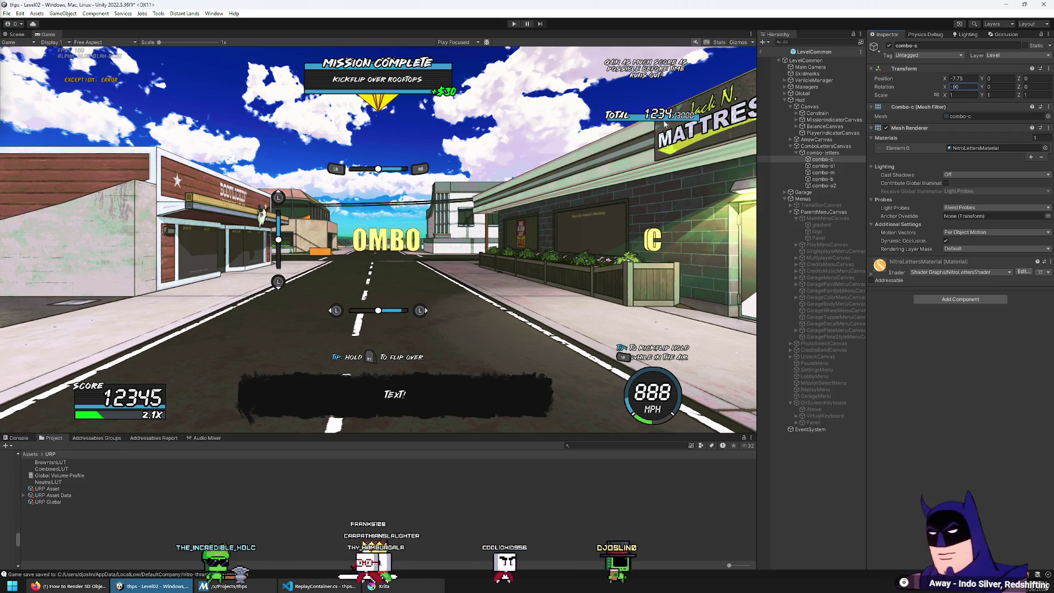
{"action": "left_click", "coordinate": [21, 34]}
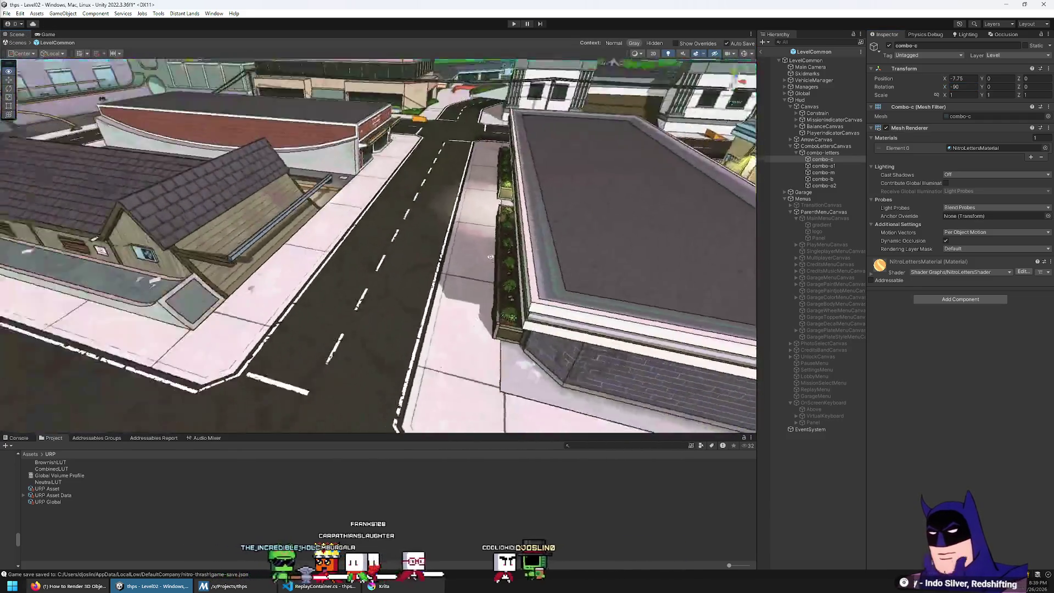
{"action": "double_click", "coordinate": [817, 160]}
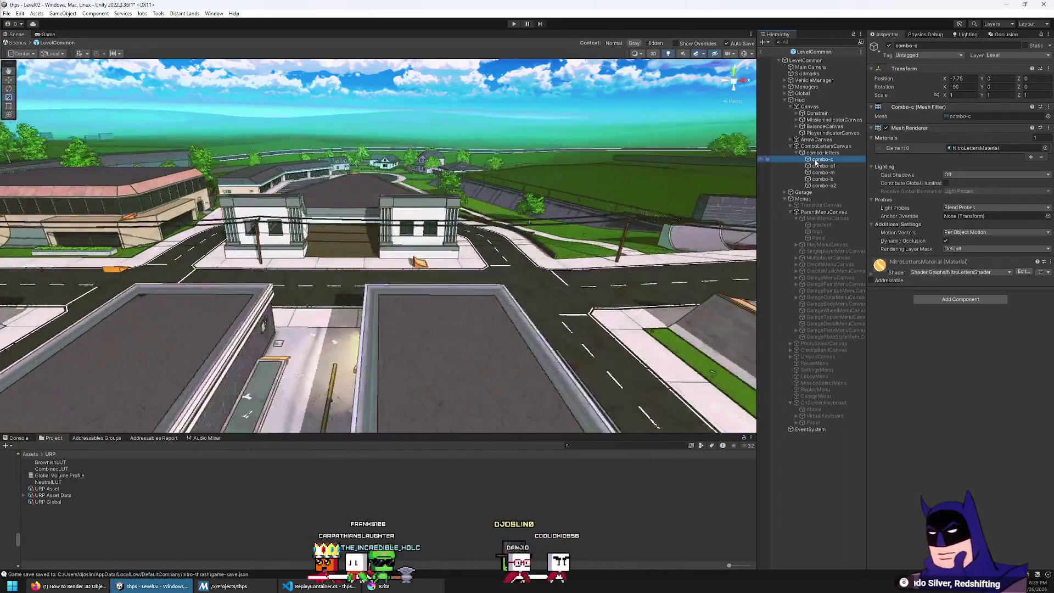
{"action": "scroll", "coordinate": [403, 254], "scroll_direction": "down", "scroll_amount": 5}
{"action": "left_click_drag", "start_coordinate": [385, 247], "coordinate": [402, 253]}
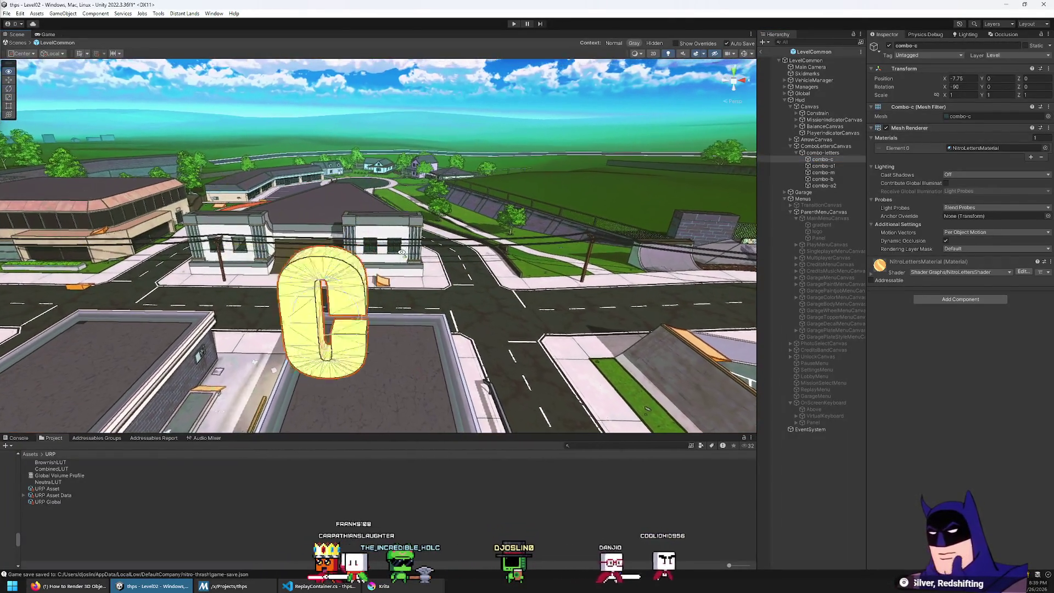
{"action": "scroll", "coordinate": [402, 253], "scroll_direction": "down", "scroll_amount": 5}
{"action": "key", "text": "e"}
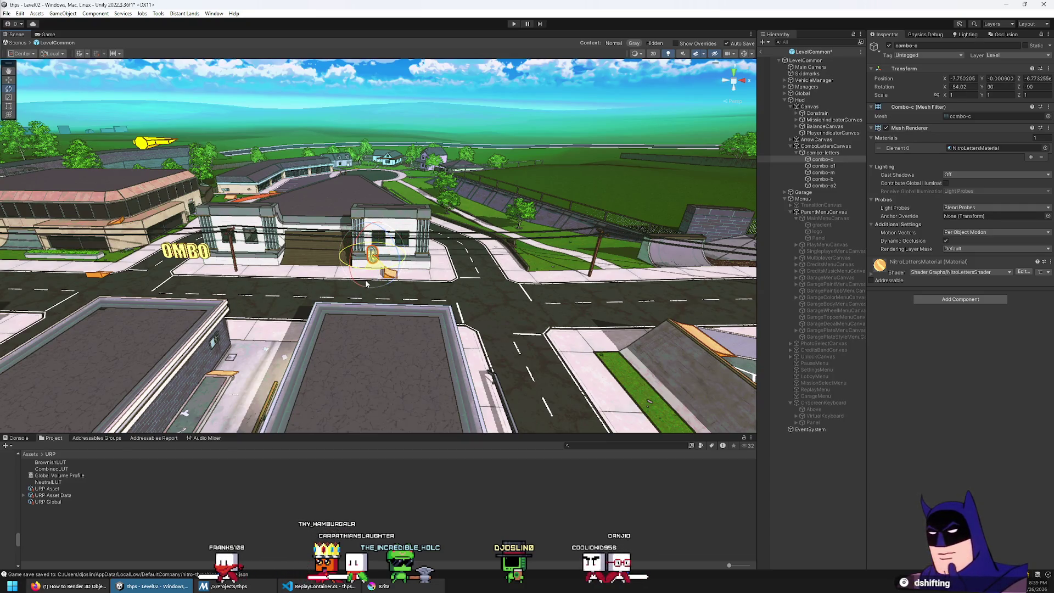
{"action": "left_click", "coordinate": [44, 34]}
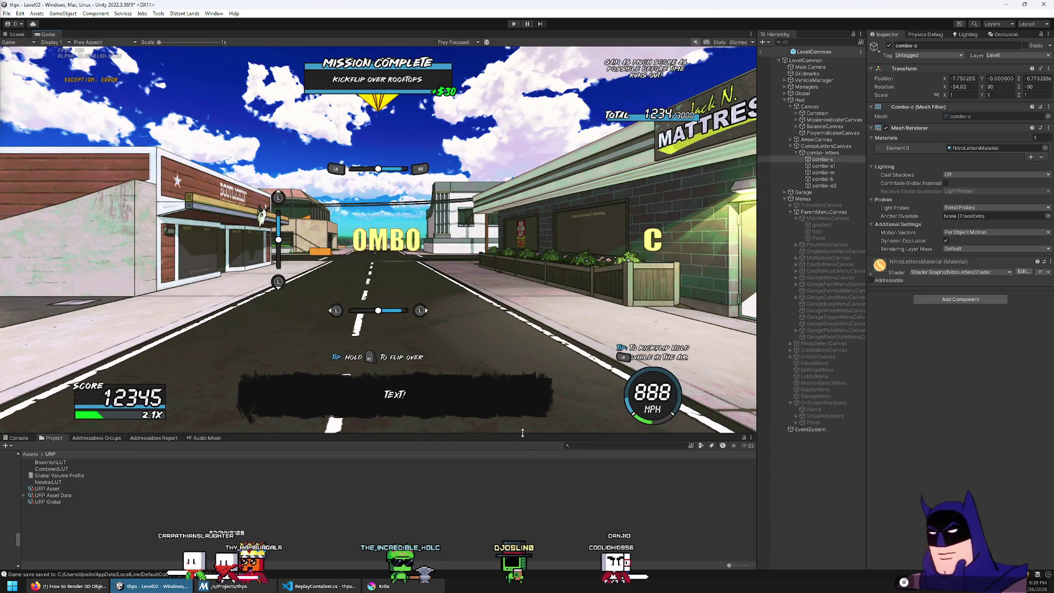
Enter play mode and resize the Game, Hierarchy and Project panels to watch the COMBO letters
{"action": "mouse_move", "coordinate": [535, 434]}
{"action": "left_mouse_down"}
{"action": "mouse_move", "coordinate": [535, 86]}
{"action": "mouse_move", "coordinate": [557, 459]}
{"action": "left_mouse_up"}
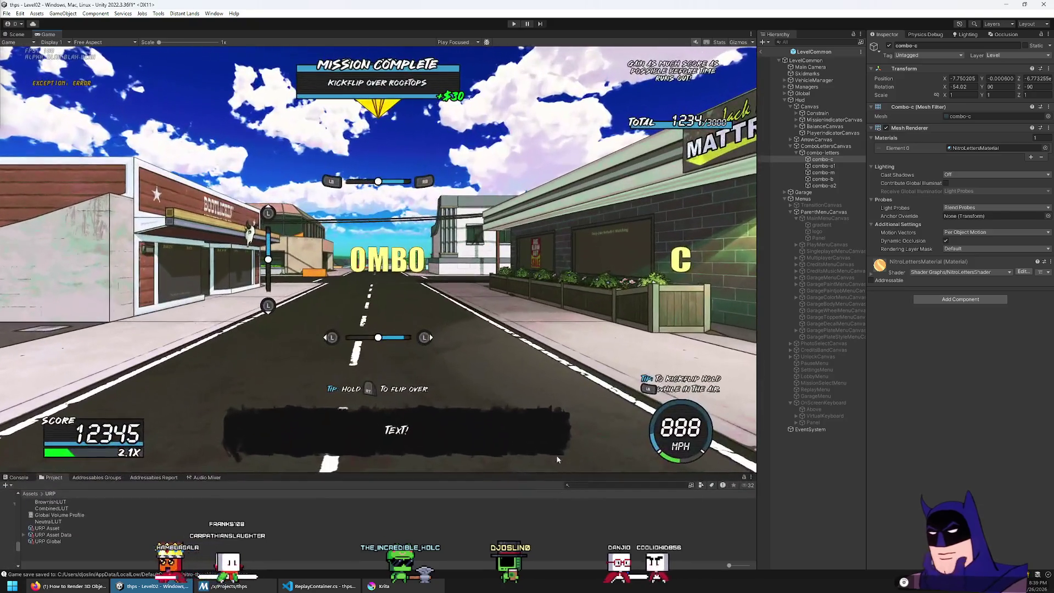
{"action": "left_click", "coordinate": [514, 24]}
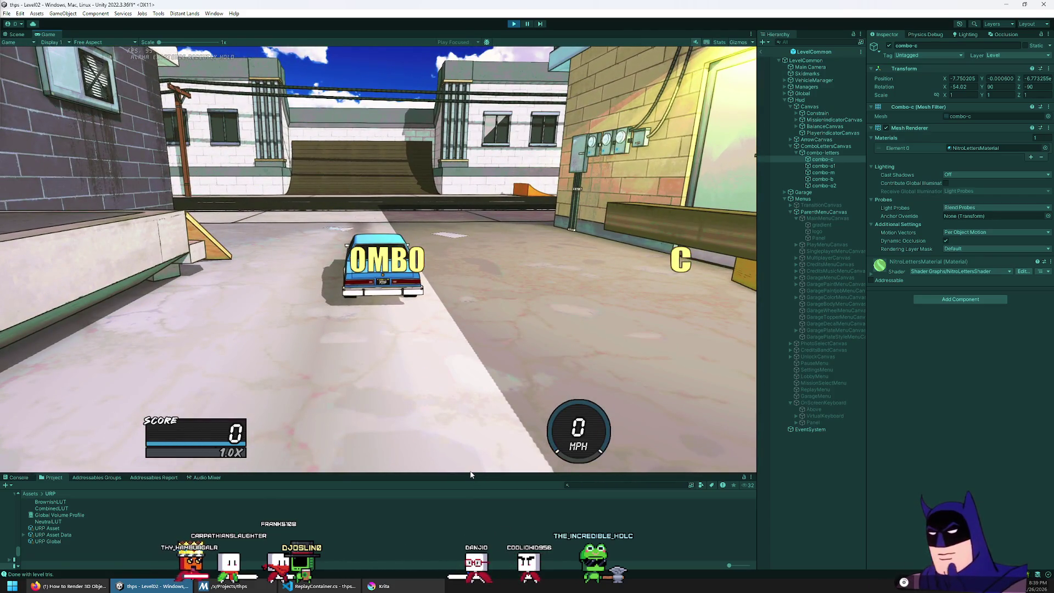
{"action": "mouse_move", "coordinate": [471, 475]}
{"action": "left_mouse_down"}
{"action": "mouse_move", "coordinate": [494, 118]}
{"action": "mouse_move", "coordinate": [506, 499]}
{"action": "mouse_move", "coordinate": [516, 417]}
{"action": "left_mouse_up"}
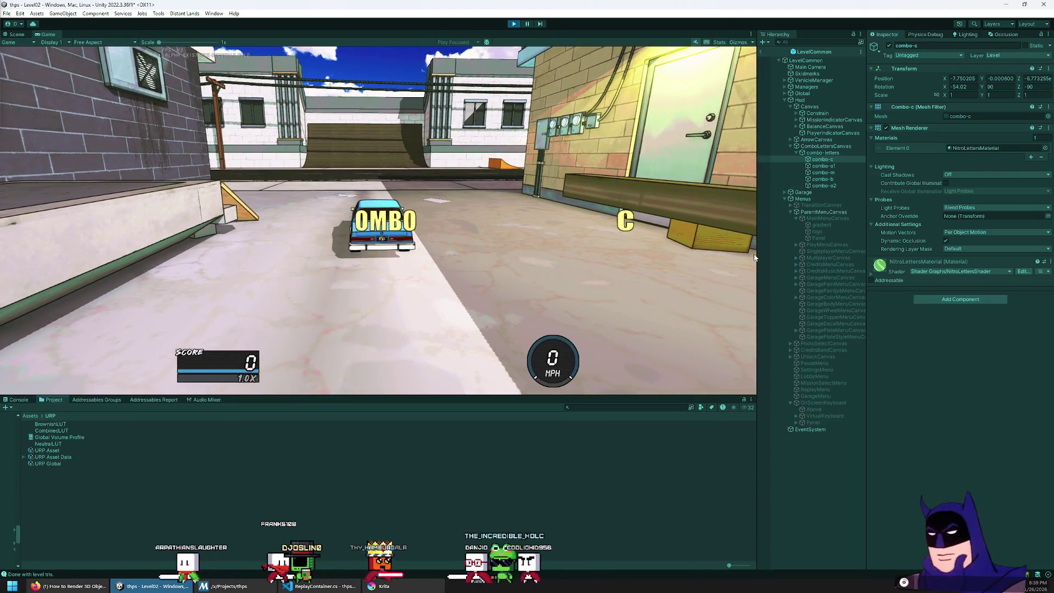
{"action": "mouse_move", "coordinate": [754, 257]}
{"action": "left_mouse_down"}
{"action": "mouse_move", "coordinate": [877, 269]}
{"action": "mouse_move", "coordinate": [271, 281]}
{"action": "mouse_move", "coordinate": [788, 292]}
{"action": "mouse_move", "coordinate": [510, 298]}
{"action": "mouse_move", "coordinate": [754, 304]}
{"action": "mouse_move", "coordinate": [655, 299]}
{"action": "left_mouse_up"}
{"action": "mouse_move", "coordinate": [524, 396]}
{"action": "left_mouse_down"}
{"action": "mouse_move", "coordinate": [542, 182]}
{"action": "mouse_move", "coordinate": [555, 463]}
{"action": "left_mouse_up"}
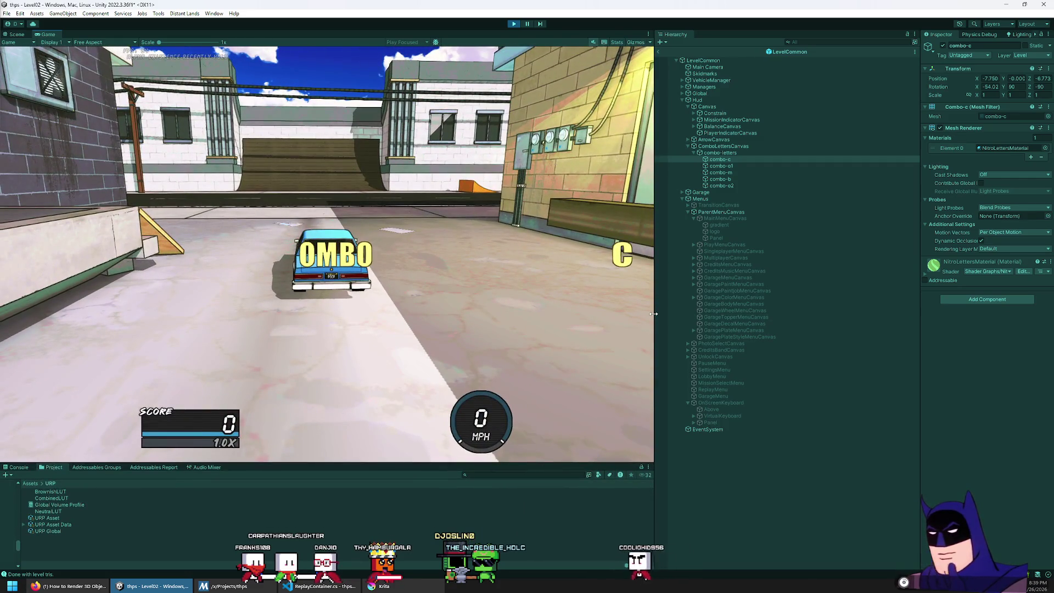
{"action": "mouse_move", "coordinate": [654, 313]}
{"action": "left_mouse_down"}
{"action": "mouse_move", "coordinate": [800, 320]}
{"action": "mouse_move", "coordinate": [454, 326]}
{"action": "mouse_move", "coordinate": [730, 332]}
{"action": "mouse_move", "coordinate": [520, 340]}
{"action": "mouse_move", "coordinate": [1015, 349]}
{"action": "left_mouse_up"}
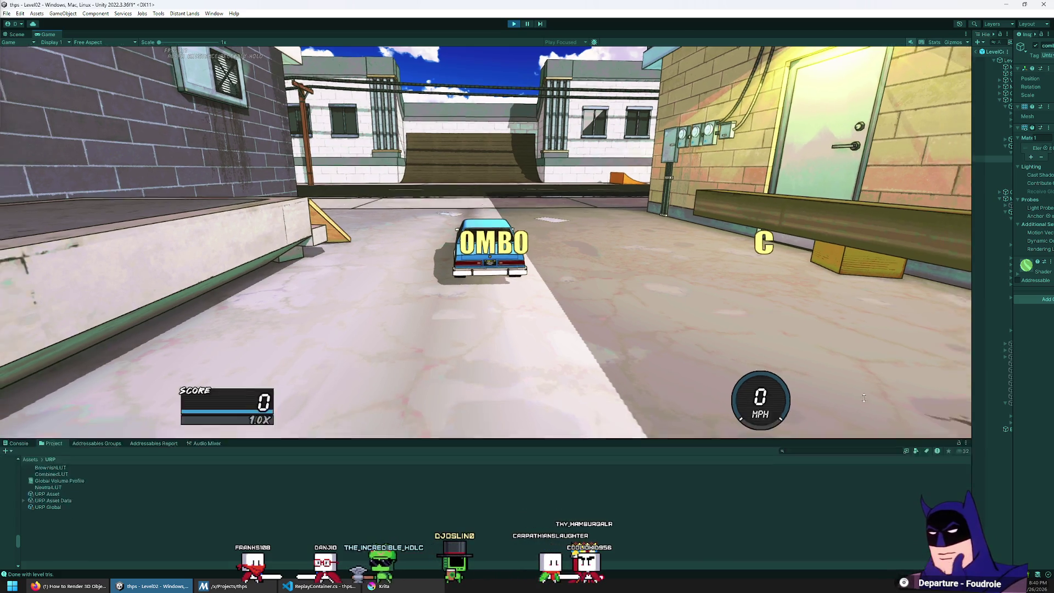
{"action": "mouse_move", "coordinate": [864, 397]}
{"action": "left_mouse_down"}
{"action": "mouse_move", "coordinate": [841, 118]}
{"action": "mouse_move", "coordinate": [834, 443]}
{"action": "left_mouse_up"}
{"action": "left_click_drag", "start_coordinate": [972, 321], "coordinate": [632, 324]}
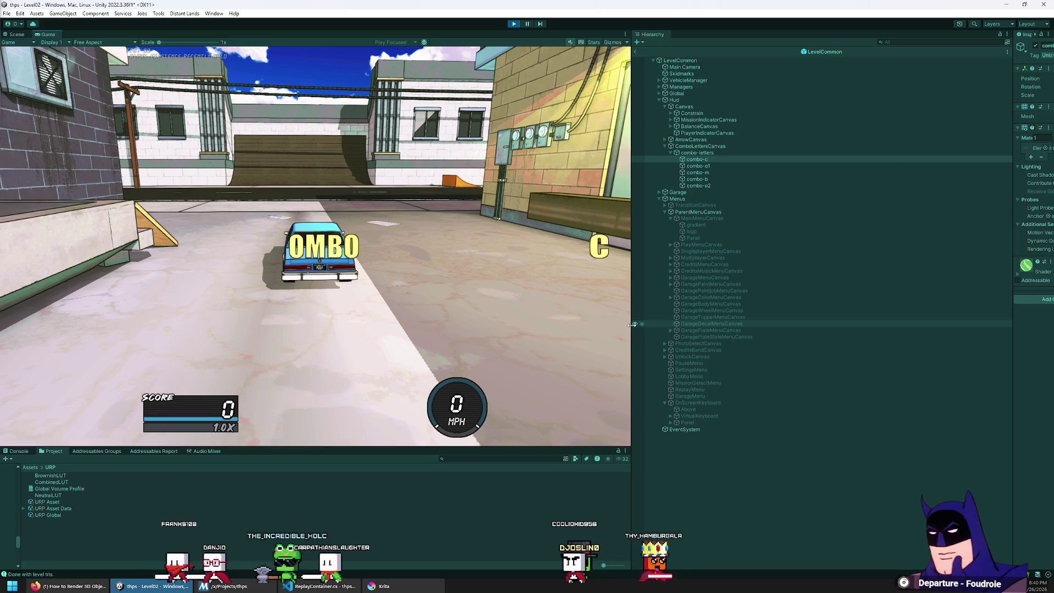
Exit prefab mode, widen the Inspector and select ComboLettersCanvas to view its canvas settings
{"action": "left_click", "coordinate": [635, 52]}
{"action": "left_click", "coordinate": [698, 129]}
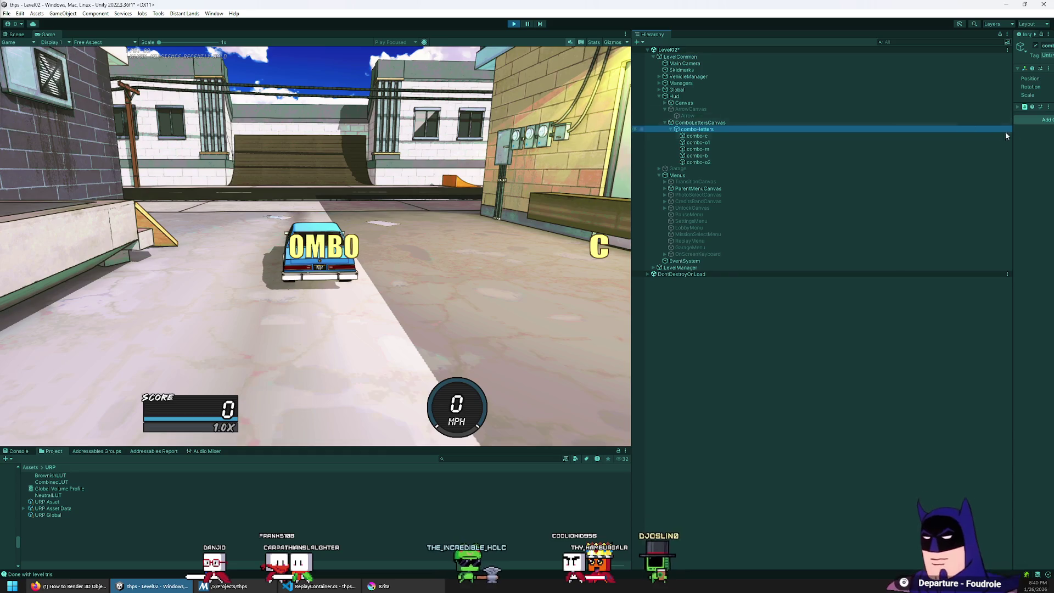
{"action": "left_click_drag", "start_coordinate": [1012, 137], "coordinate": [789, 136]}
{"action": "left_click", "coordinate": [739, 122]}
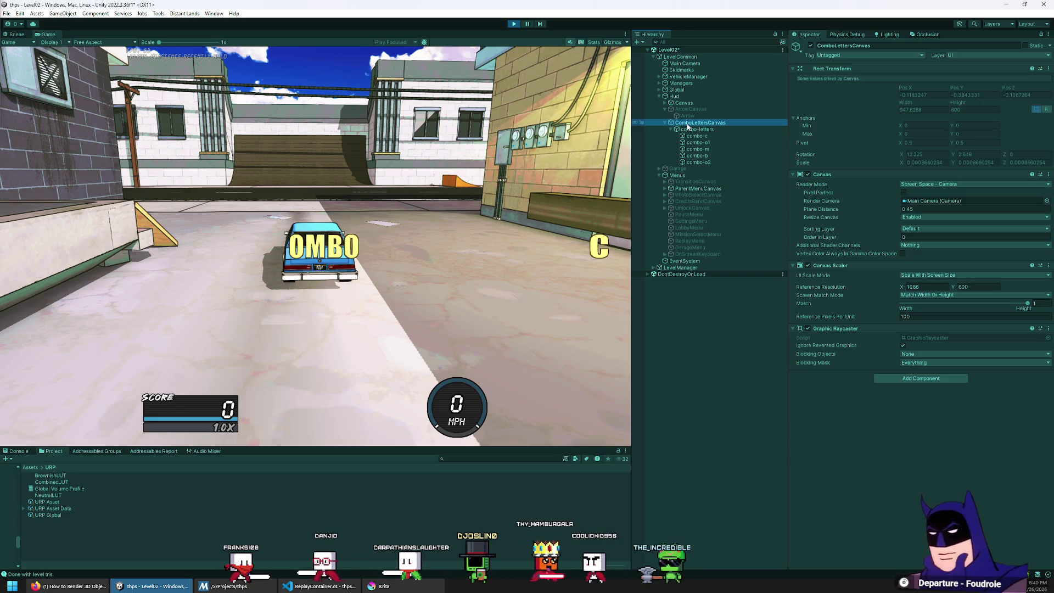
{"action": "right_click", "coordinate": [688, 125]}
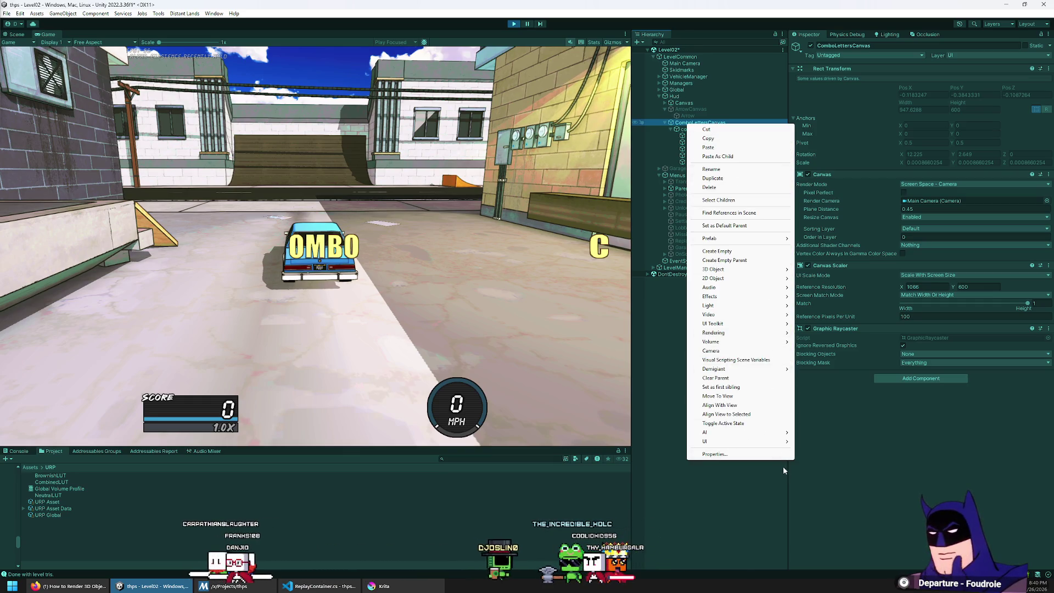
Add a middle-centre anchored 400 × 400 Canvas under ComboLettersCanvas and move combo-letters into it
{"action": "mouse_move", "coordinate": [774, 442]}
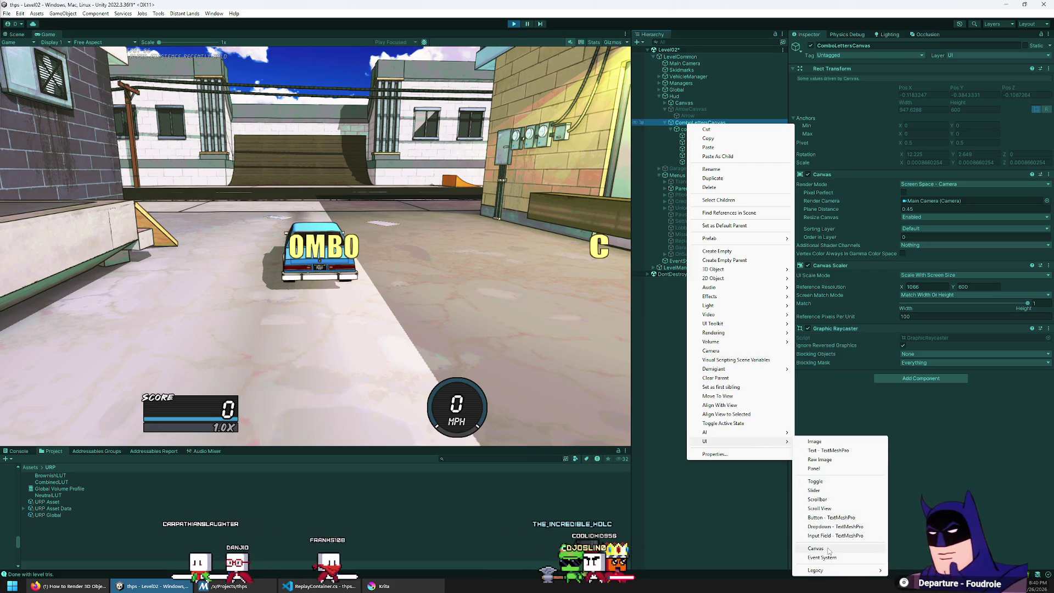
{"action": "left_click", "coordinate": [816, 549]}
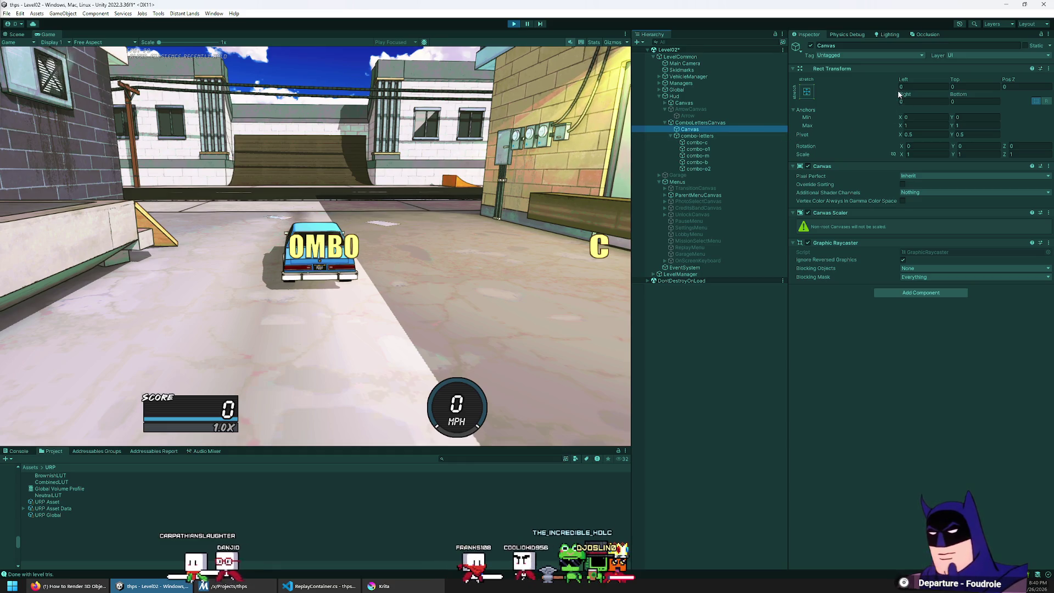
{"action": "left_click", "coordinate": [806, 92]}
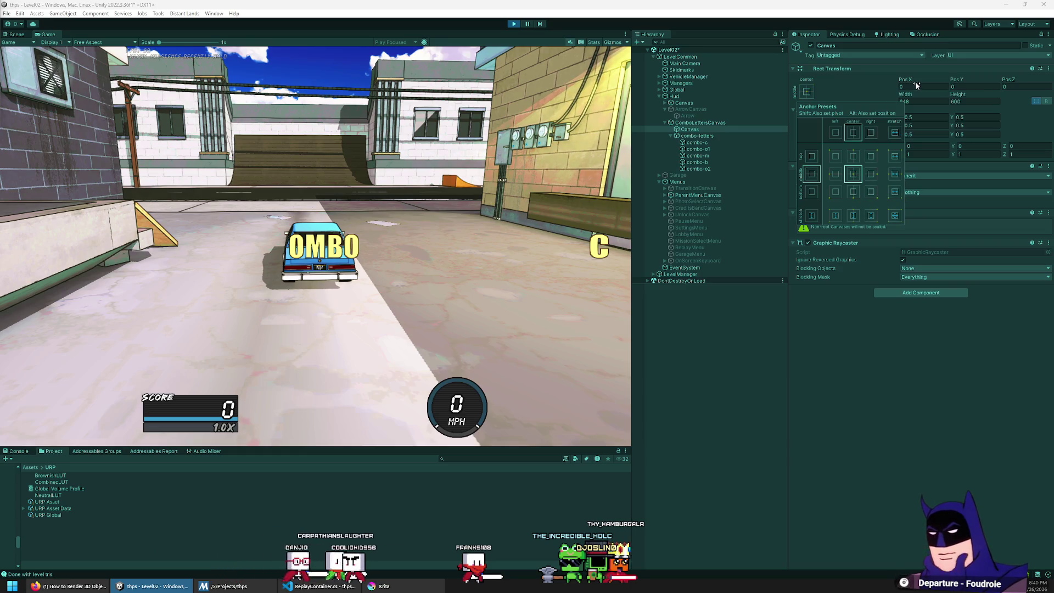
{"action": "left_click", "coordinate": [853, 174]}
{"action": "left_click", "coordinate": [916, 86]}
{"action": "type", "text": "400"}
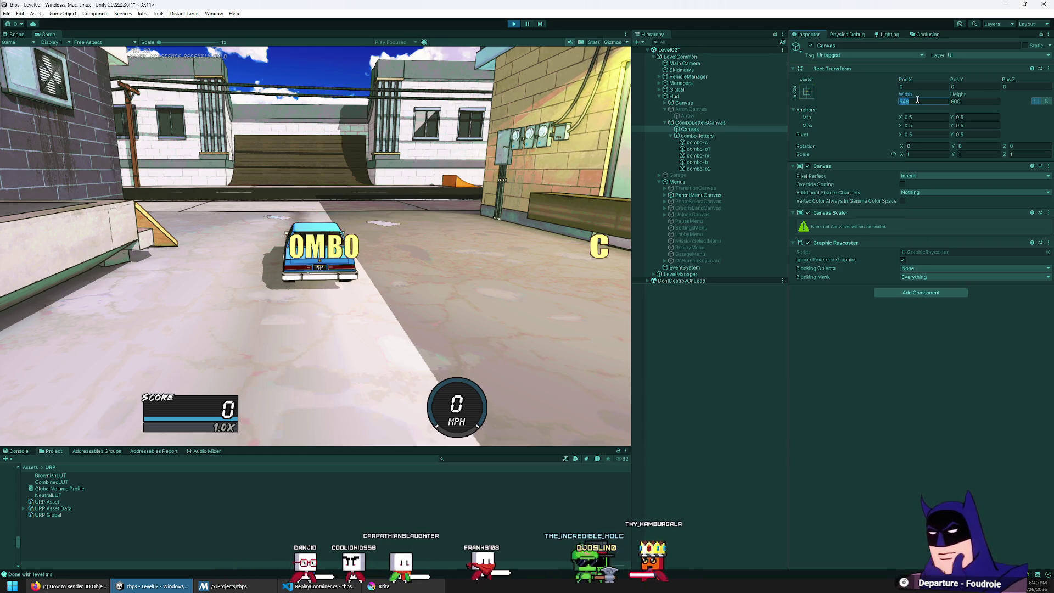
{"action": "key", "text": "Tab"}
{"action": "type", "text": "400"}
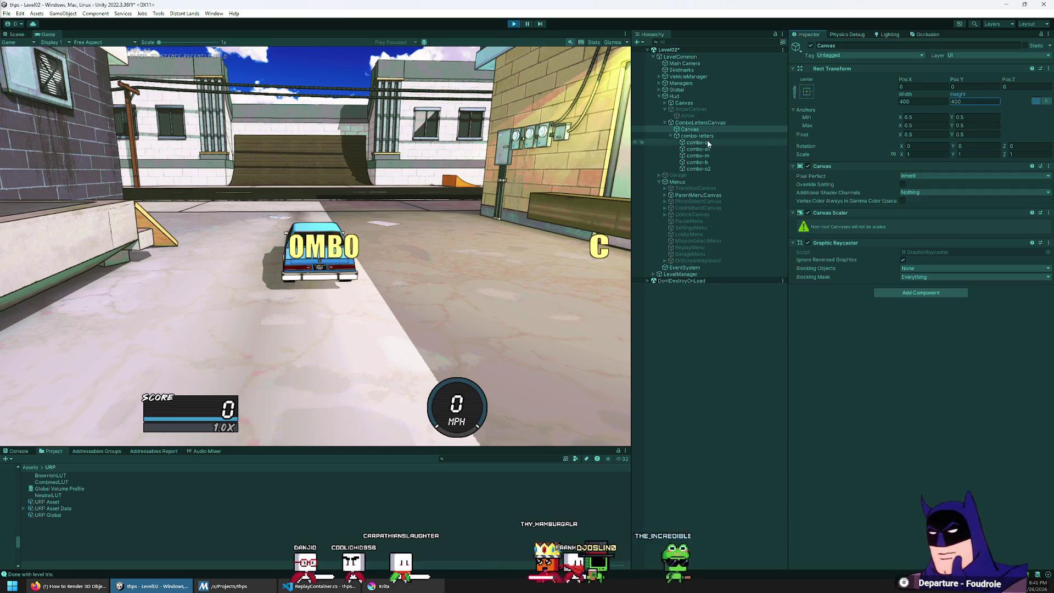
{"action": "left_click", "coordinate": [709, 135]}
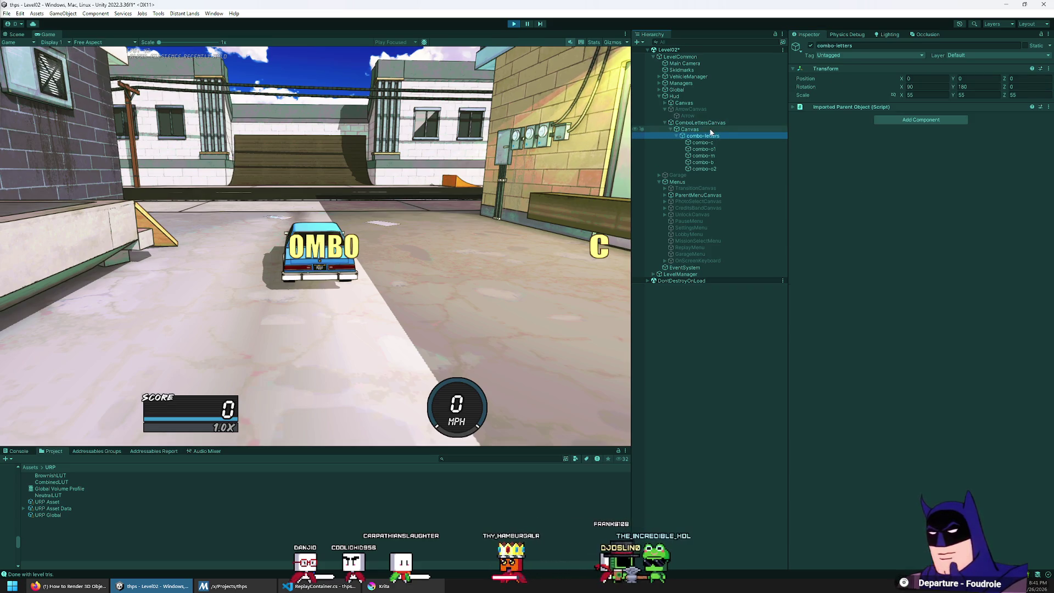
{"action": "left_click", "coordinate": [708, 130]}
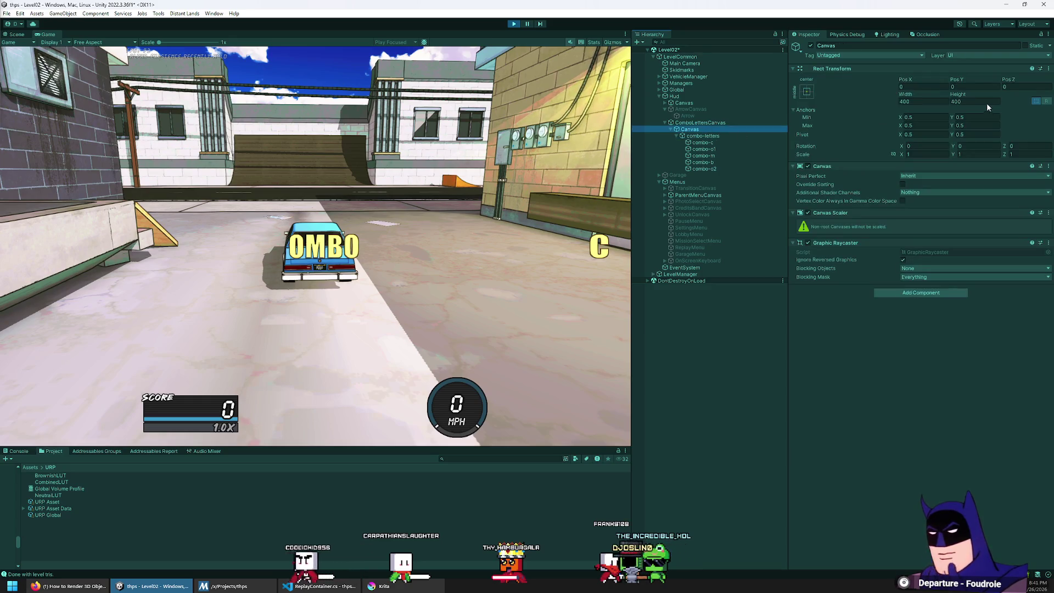
Slide the new Canvas's Pos X from 0 through 127.3 to 220.24, placing OMBO beside the car
{"action": "mouse_move", "coordinate": [913, 79]}
{"action": "left_mouse_down"}
{"action": "mouse_move", "coordinate": [934, 80]}
{"action": "mouse_move", "coordinate": [440, 179]}
{"action": "mouse_move", "coordinate": [461, 334]}
{"action": "mouse_move", "coordinate": [379, 472]}
{"action": "mouse_move", "coordinate": [637, 517]}
{"action": "mouse_move", "coordinate": [568, 540]}
{"action": "mouse_move", "coordinate": [398, 500]}
{"action": "mouse_move", "coordinate": [742, 391]}
{"action": "mouse_move", "coordinate": [980, 380]}
{"action": "mouse_move", "coordinate": [640, 357]}
{"action": "mouse_move", "coordinate": [522, 330]}
{"action": "left_mouse_up"}
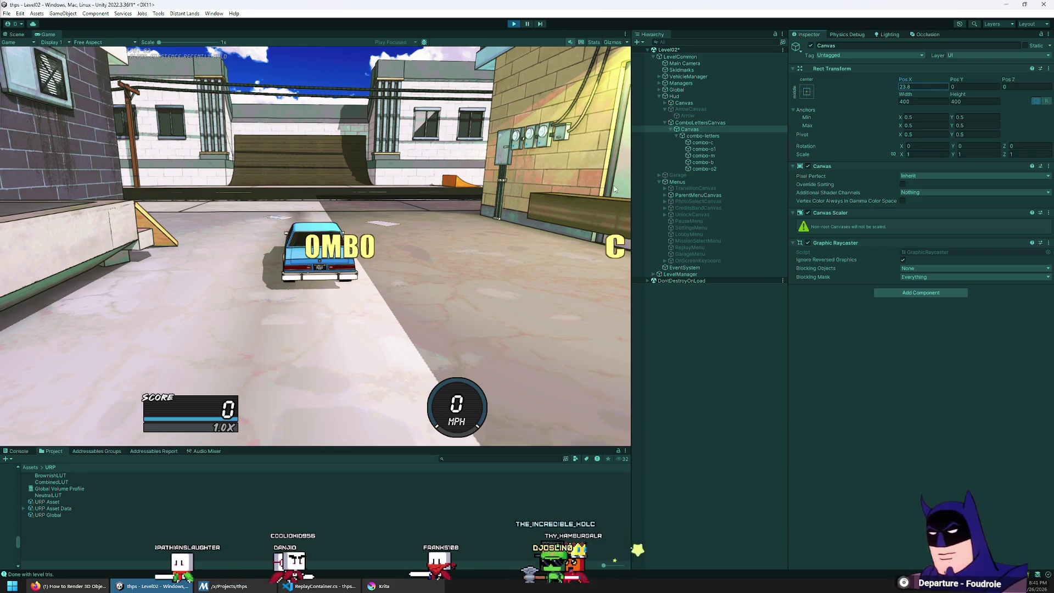
{"action": "left_click", "coordinate": [922, 86]}
{"action": "type", "text": "0"}
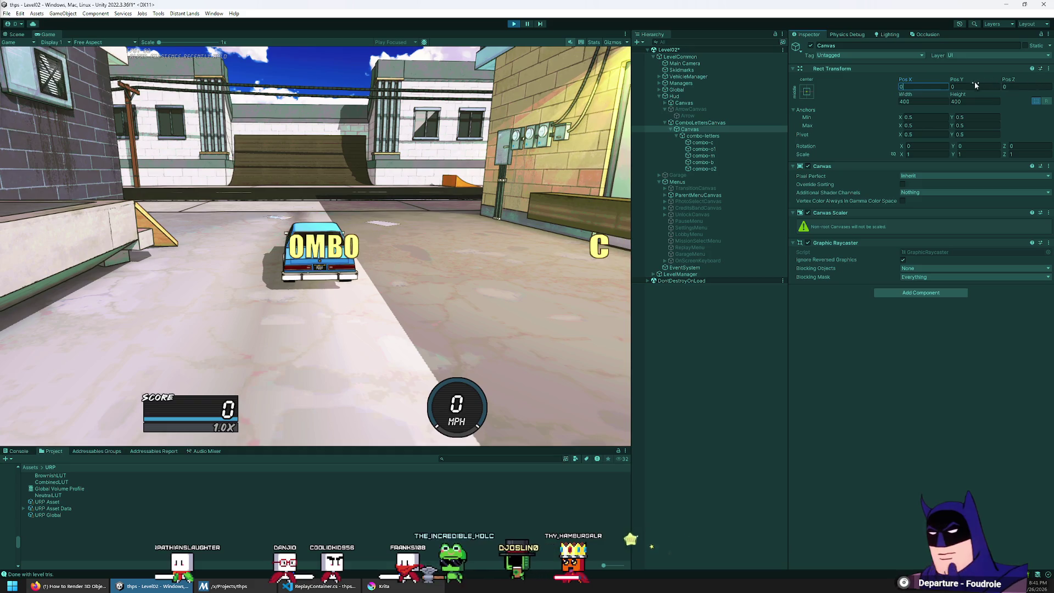
{"action": "left_click", "coordinate": [908, 101]}
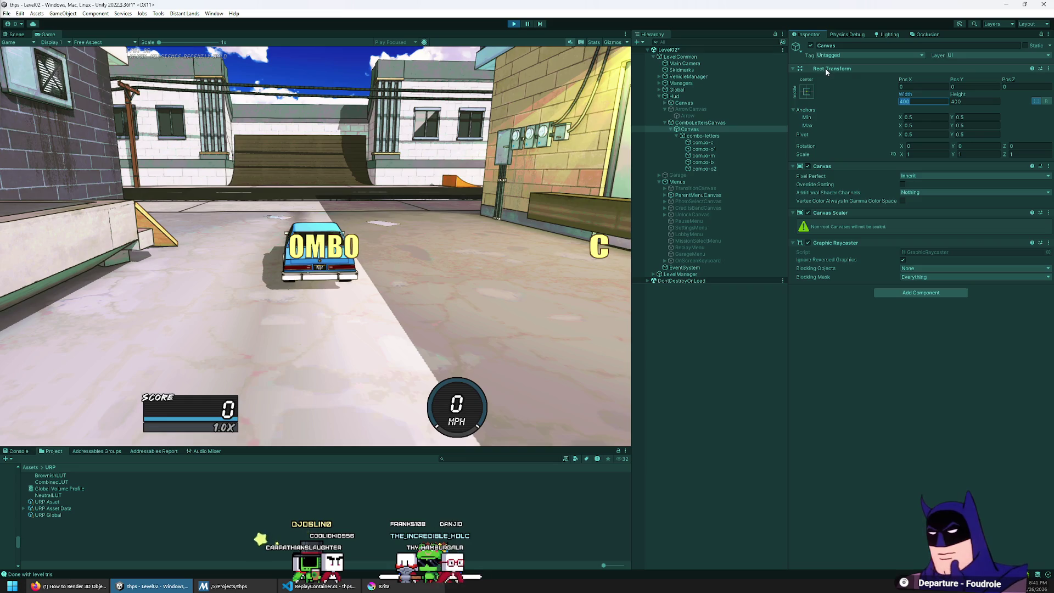
{"action": "mouse_move", "coordinate": [903, 79]}
{"action": "left_mouse_down"}
{"action": "mouse_move", "coordinate": [938, 84]}
{"action": "mouse_move", "coordinate": [898, 248]}
{"action": "mouse_move", "coordinate": [716, 291]}
{"action": "mouse_move", "coordinate": [792, 293]}
{"action": "mouse_move", "coordinate": [855, 345]}
{"action": "mouse_move", "coordinate": [52, 312]}
{"action": "mouse_move", "coordinate": [928, 281]}
{"action": "mouse_move", "coordinate": [385, 255]}
{"action": "mouse_move", "coordinate": [807, 87]}
{"action": "left_mouse_up"}
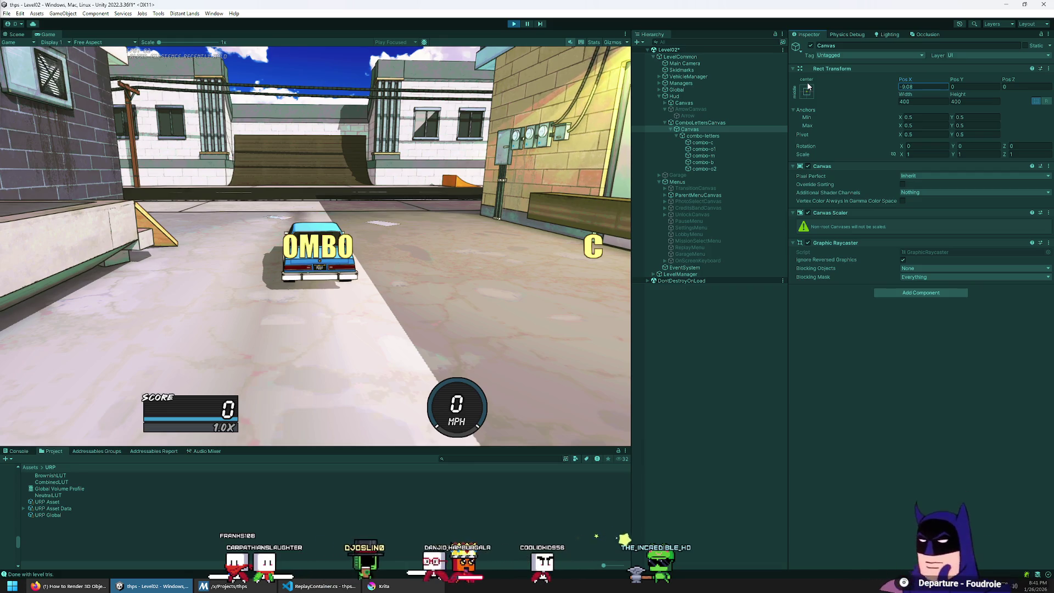
{"action": "mouse_move", "coordinate": [905, 79]}
{"action": "left_mouse_down"}
{"action": "mouse_move", "coordinate": [1043, 220]}
{"action": "mouse_move", "coordinate": [357, 340]}
{"action": "mouse_move", "coordinate": [436, 338]}
{"action": "mouse_move", "coordinate": [330, 328]}
{"action": "mouse_move", "coordinate": [719, 260]}
{"action": "mouse_move", "coordinate": [329, 269]}
{"action": "mouse_move", "coordinate": [297, 302]}
{"action": "mouse_move", "coordinate": [434, 406]}
{"action": "left_mouse_up"}
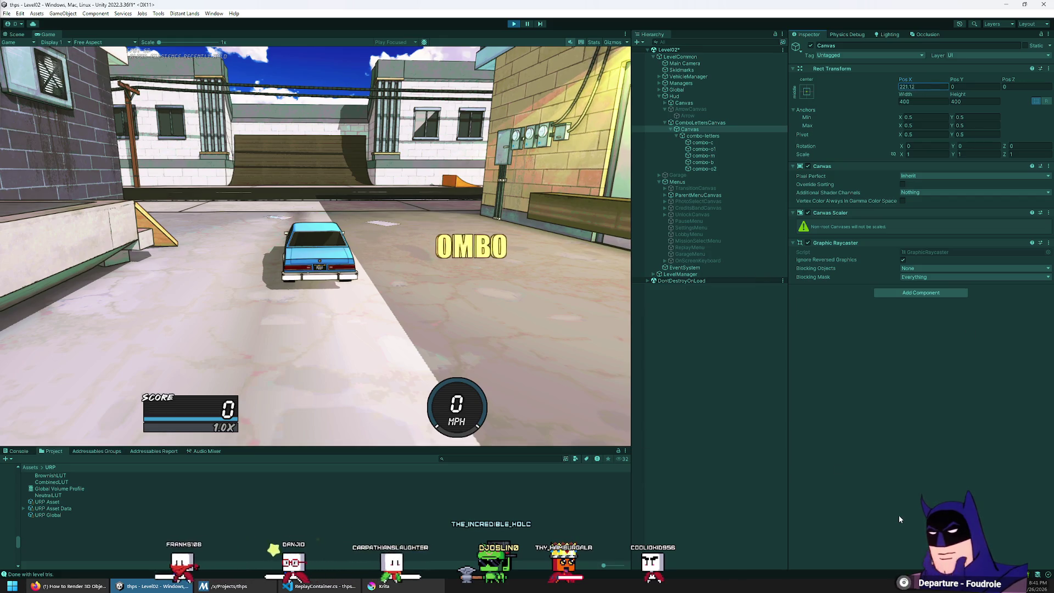
{"action": "mouse_move", "coordinate": [545, 448]}
{"action": "left_mouse_down"}
{"action": "mouse_move", "coordinate": [538, 125]}
{"action": "mouse_move", "coordinate": [556, 400]}
{"action": "left_mouse_up"}
{"action": "mouse_move", "coordinate": [631, 362]}
{"action": "left_mouse_down"}
{"action": "mouse_move", "coordinate": [901, 366]}
{"action": "mouse_move", "coordinate": [464, 369]}
{"action": "mouse_move", "coordinate": [867, 368]}
{"action": "mouse_move", "coordinate": [742, 409]}
{"action": "mouse_move", "coordinate": [862, 379]}
{"action": "mouse_move", "coordinate": [262, 374]}
{"action": "mouse_move", "coordinate": [391, 379]}
{"action": "mouse_move", "coordinate": [787, 429]}
{"action": "mouse_move", "coordinate": [173, 437]}
{"action": "mouse_move", "coordinate": [702, 438]}
{"action": "left_mouse_up"}
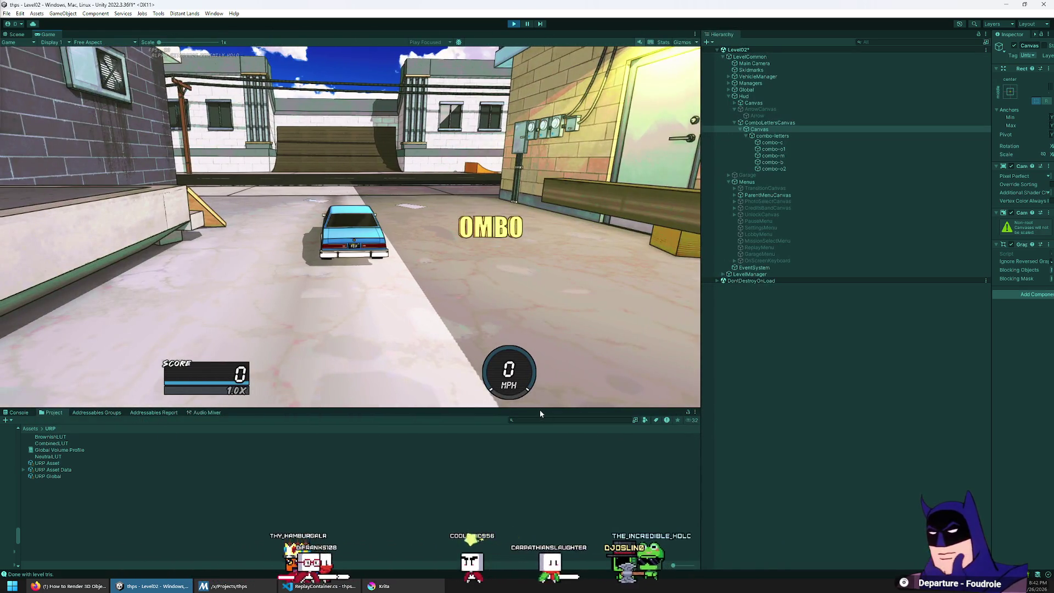
Resize the Game, Hierarchy and Inspector panels so the Canvas's full Rect Transform fields show
{"action": "mouse_move", "coordinate": [539, 409]}
{"action": "left_mouse_down"}
{"action": "mouse_move", "coordinate": [562, 388]}
{"action": "mouse_move", "coordinate": [560, 447]}
{"action": "left_mouse_up"}
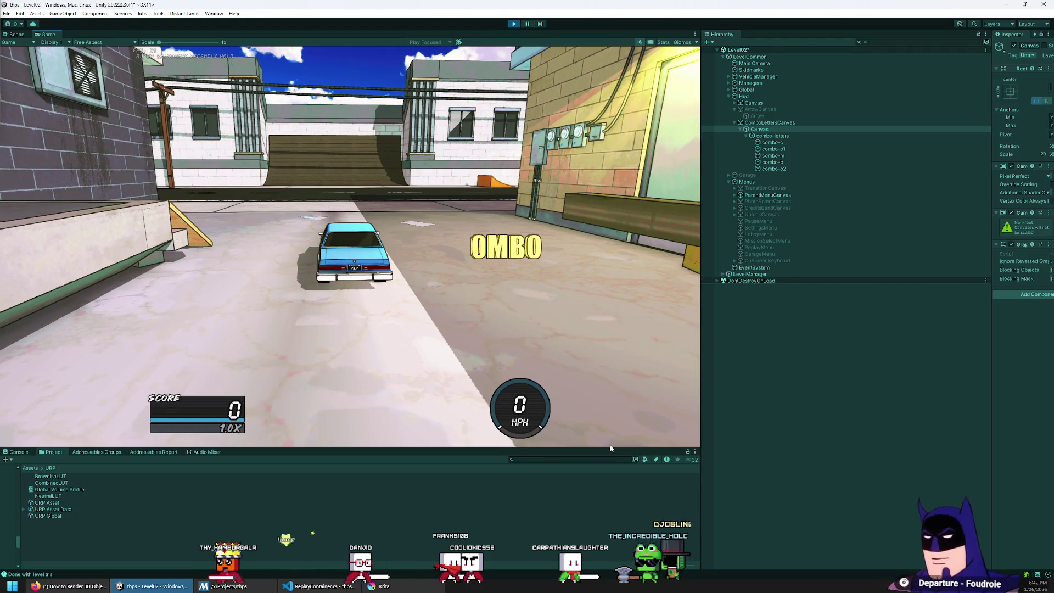
{"action": "mouse_move", "coordinate": [698, 381]}
{"action": "left_mouse_down"}
{"action": "mouse_move", "coordinate": [624, 401]}
{"action": "mouse_move", "coordinate": [471, 413]}
{"action": "mouse_move", "coordinate": [889, 431]}
{"action": "mouse_move", "coordinate": [823, 434]}
{"action": "left_mouse_up"}
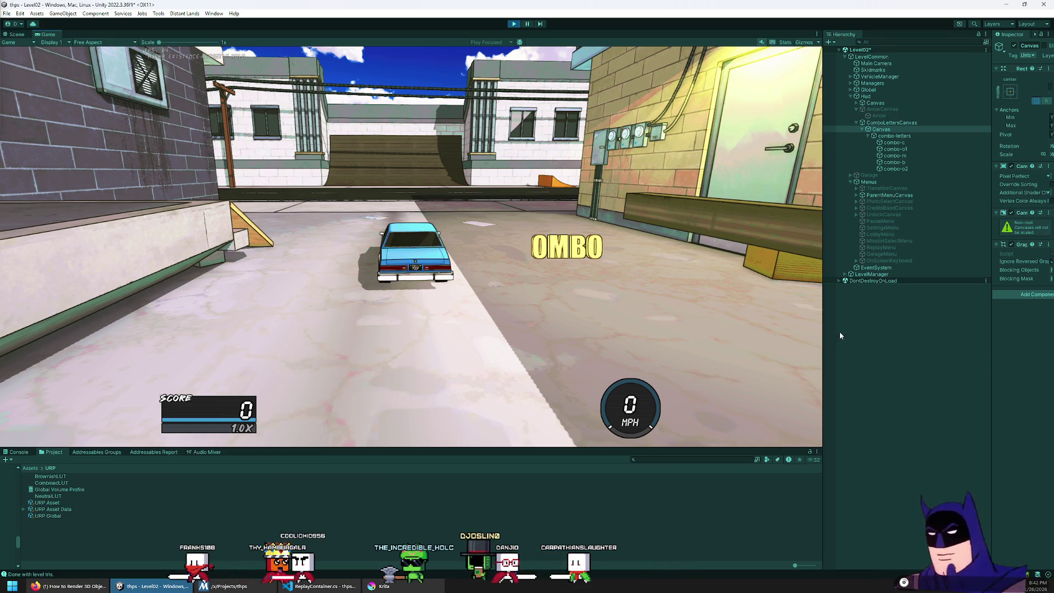
{"action": "left_click_drag", "start_coordinate": [824, 332], "coordinate": [693, 329]}
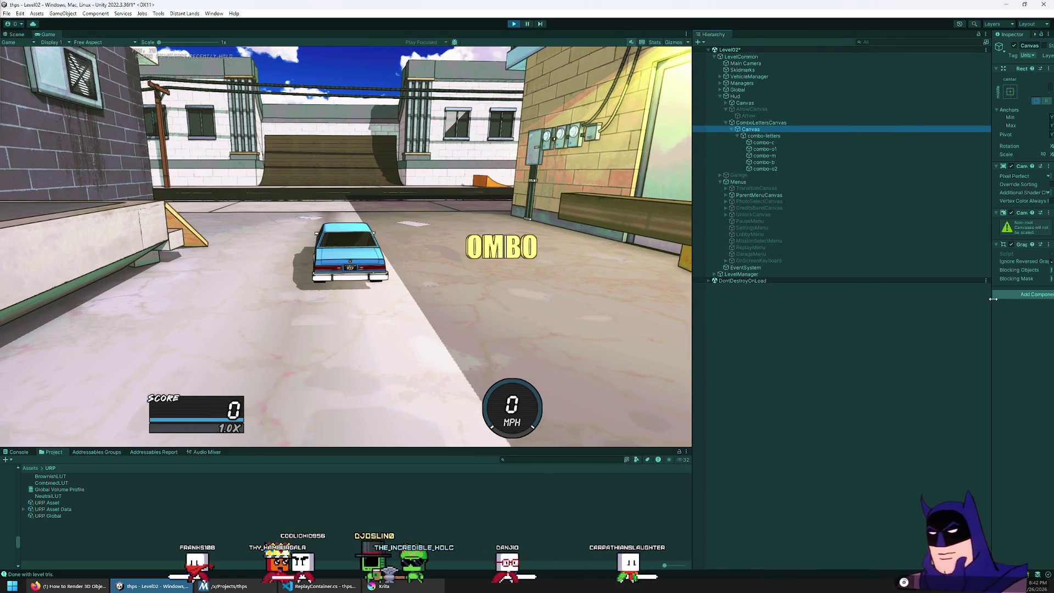
{"action": "left_click_drag", "start_coordinate": [992, 297], "coordinate": [909, 295]}
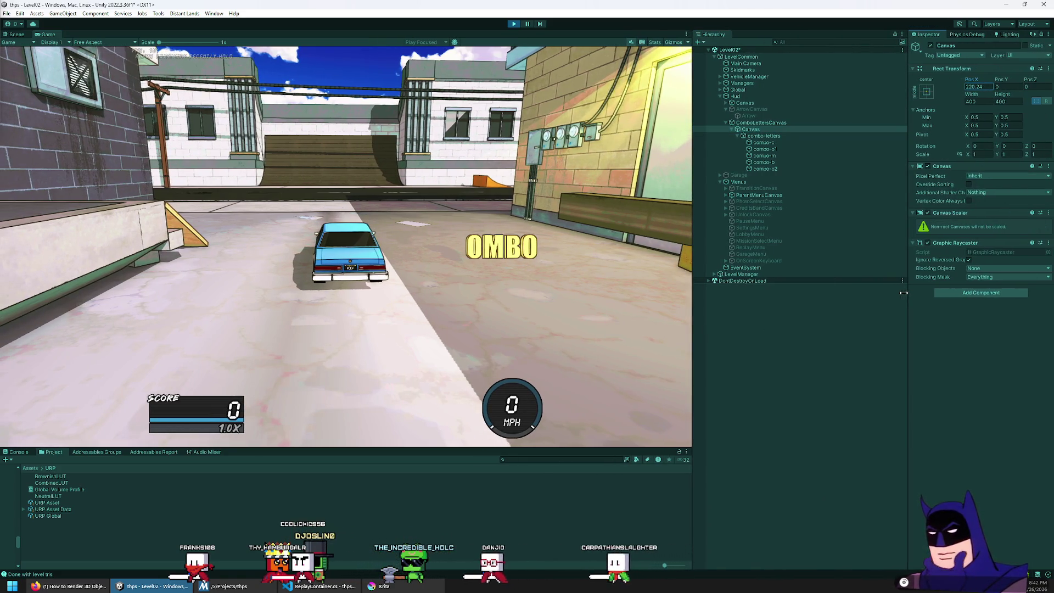
Expand the Hud Canvas to read Constrain's 1291.2 width, then reselect the combo-letters Canvas
{"action": "left_click", "coordinate": [747, 104]}
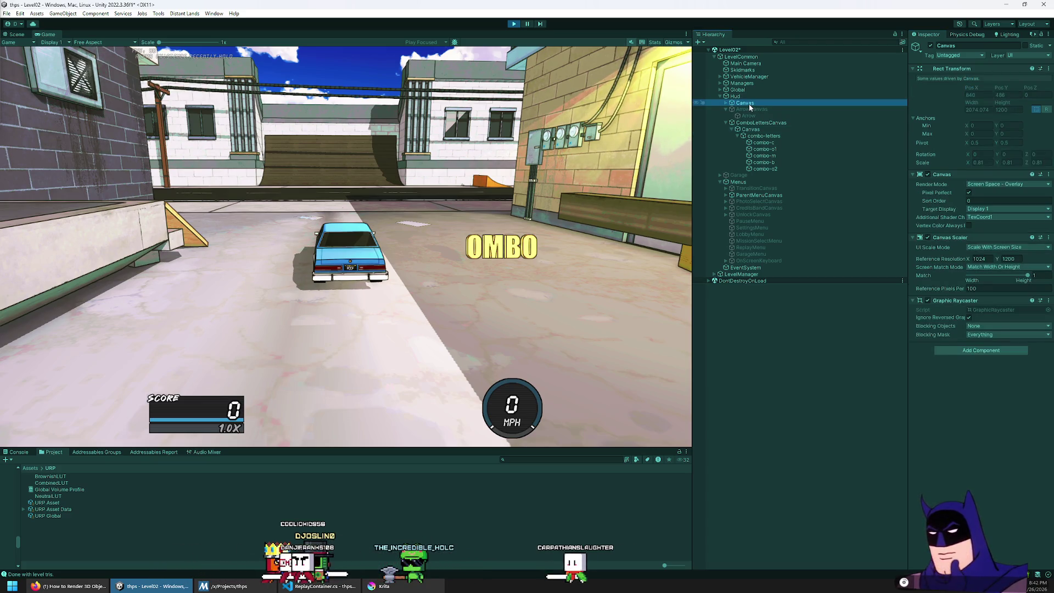
{"action": "key", "text": "Right"}
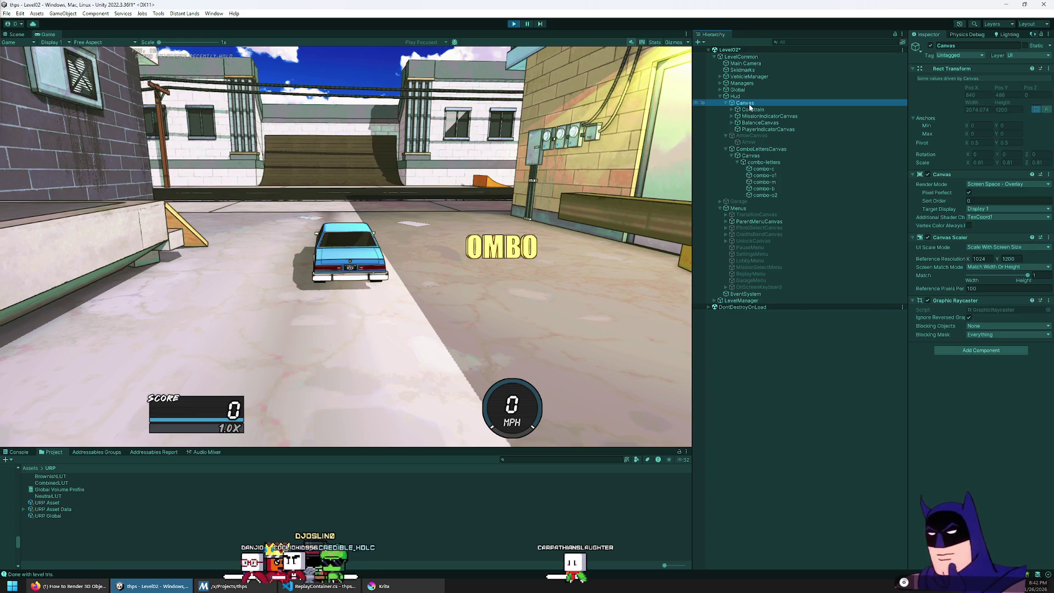
{"action": "left_click", "coordinate": [749, 110]}
{"action": "key", "text": "Right"}
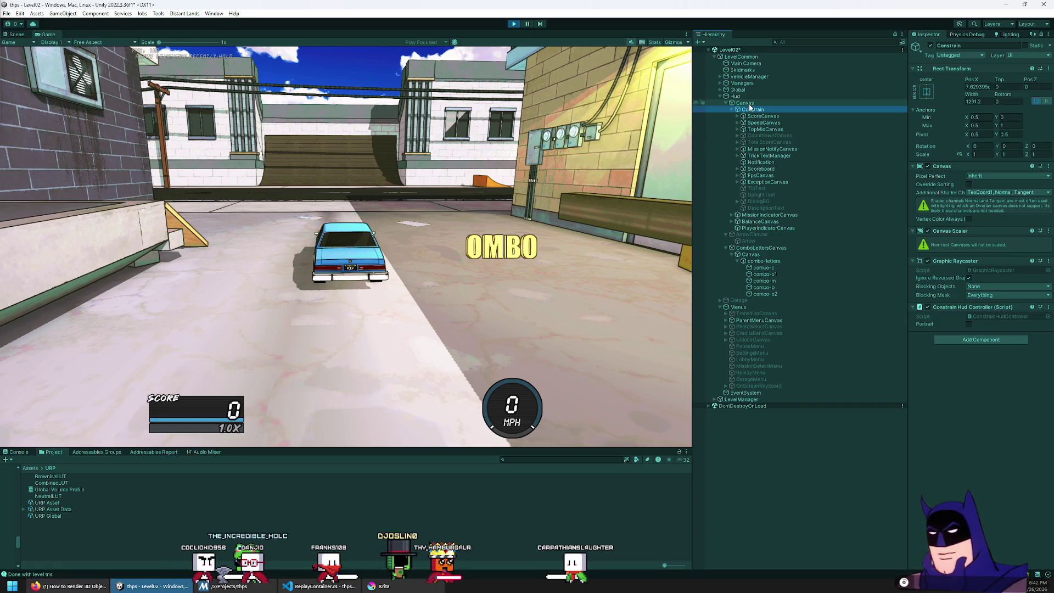
{"action": "right_click", "coordinate": [751, 110]}
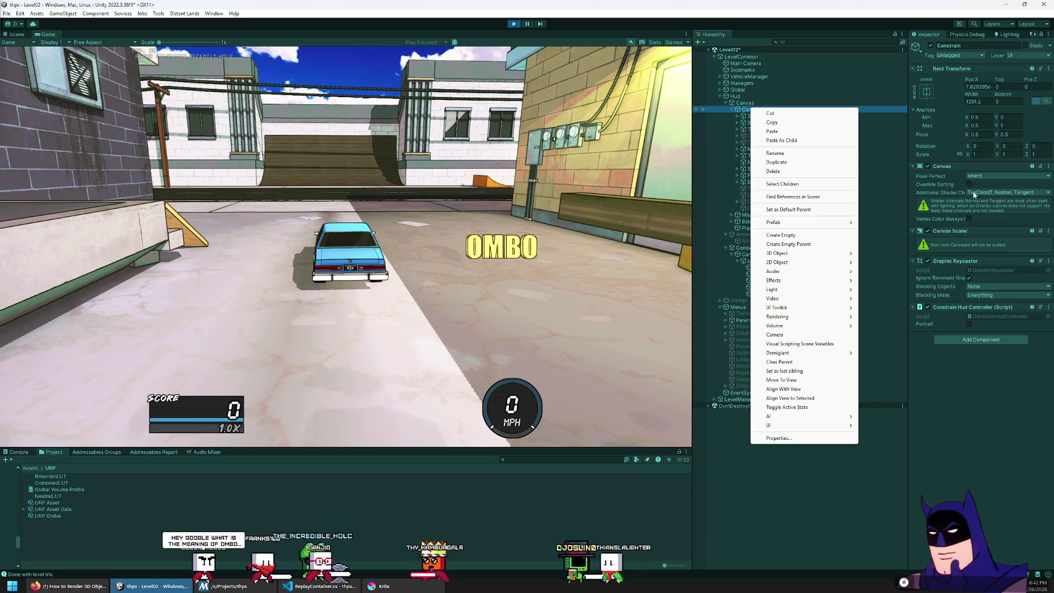
{"action": "left_click", "coordinate": [763, 252]}
{"action": "left_click", "coordinate": [763, 254]}
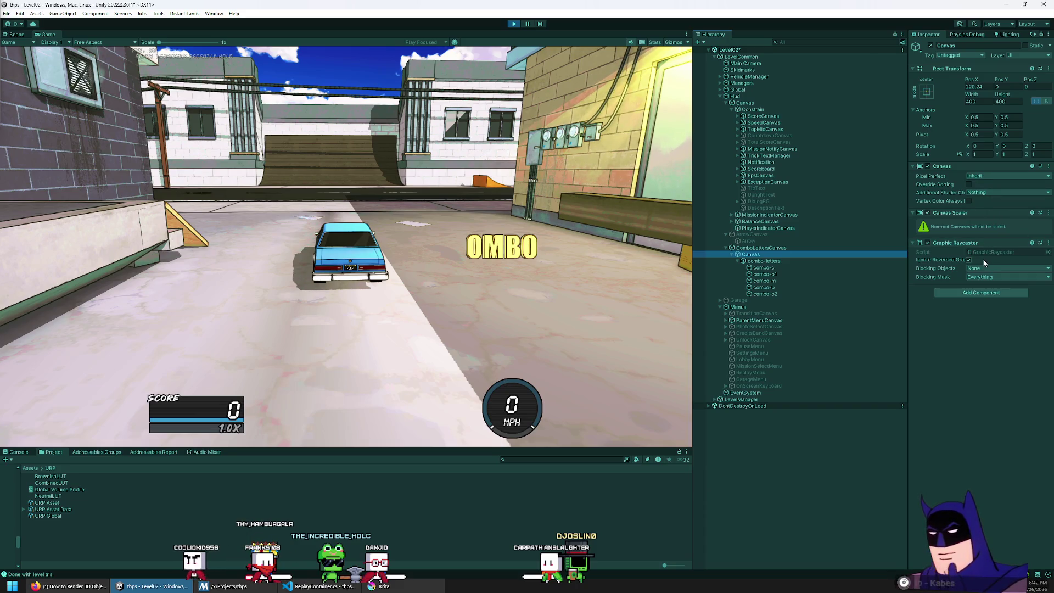
Compare ComboLettersCanvas's Screen Space - Camera mode and 1066 × 600 scaler reference against Hud
{"action": "left_click", "coordinate": [785, 249]}
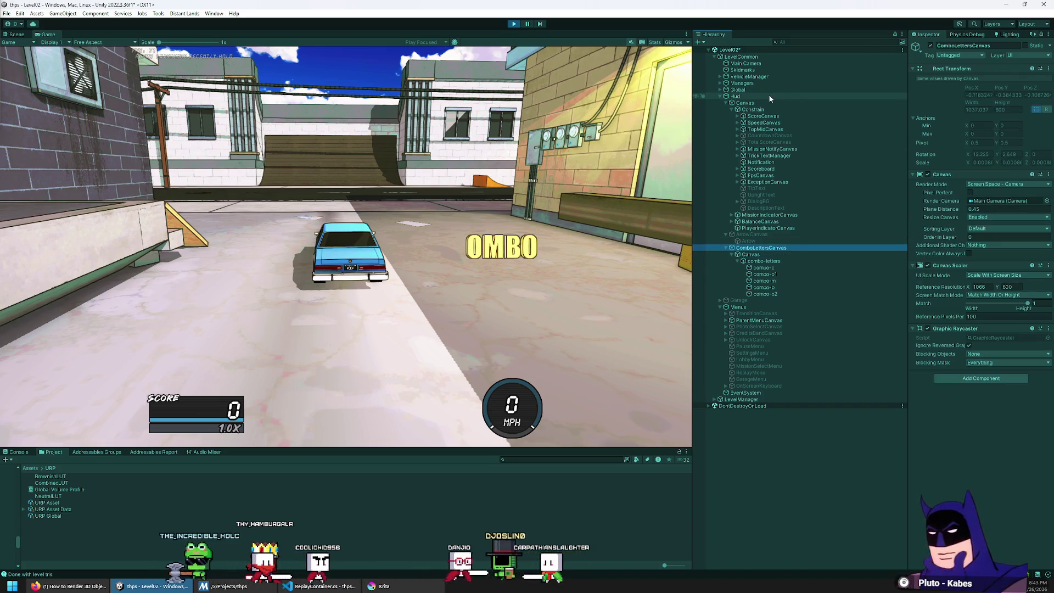
{"action": "left_click", "coordinate": [736, 96]}
{"action": "left_click", "coordinate": [767, 248]}
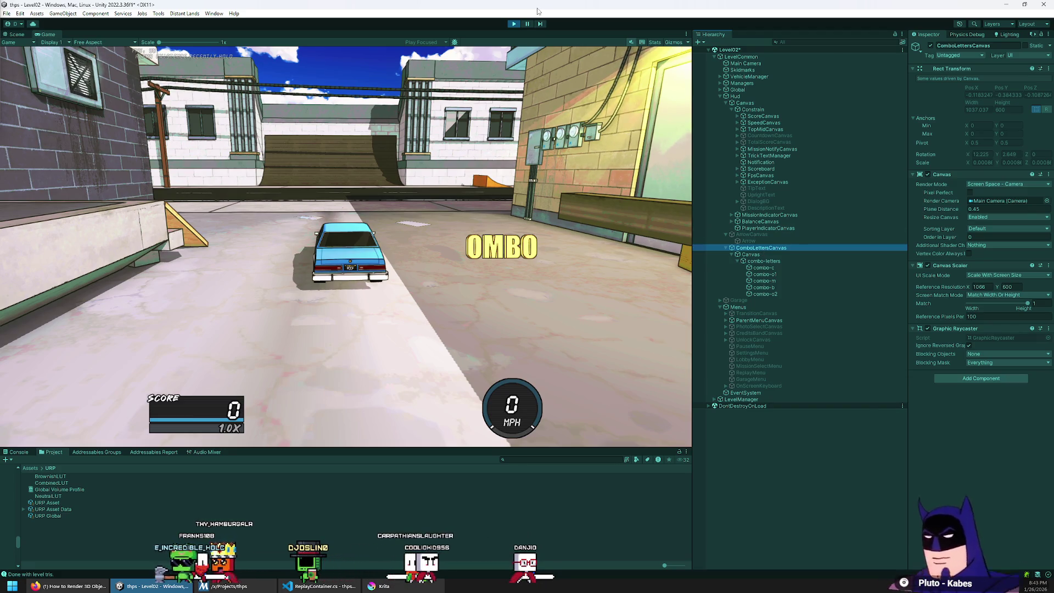
{"action": "left_click", "coordinate": [234, 162]}
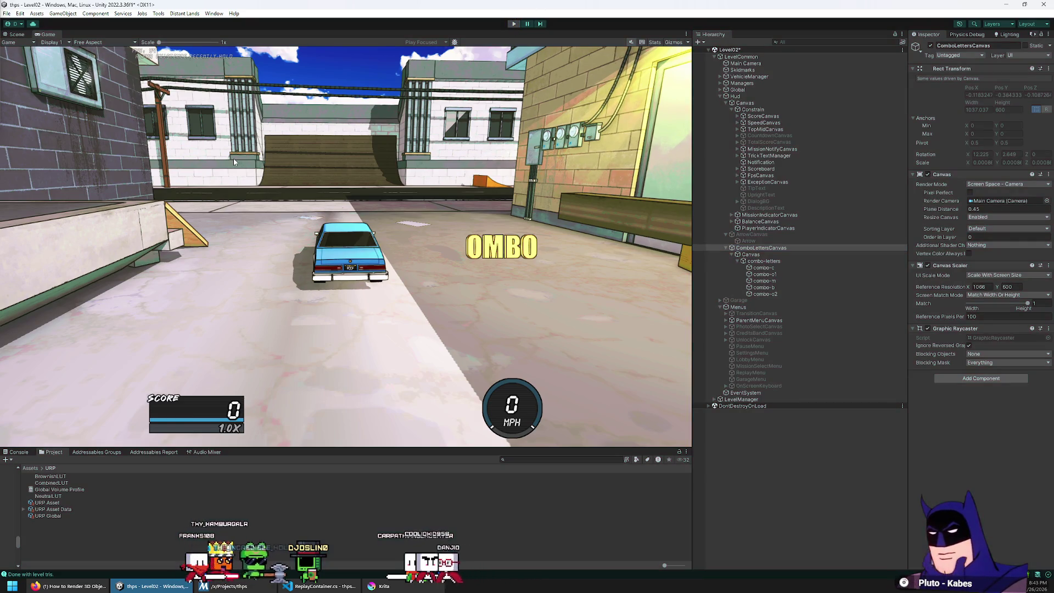
Stop play mode and open the LevelCommon prefab with combo-c selected
{"action": "key", "text": "ctrl+p"}
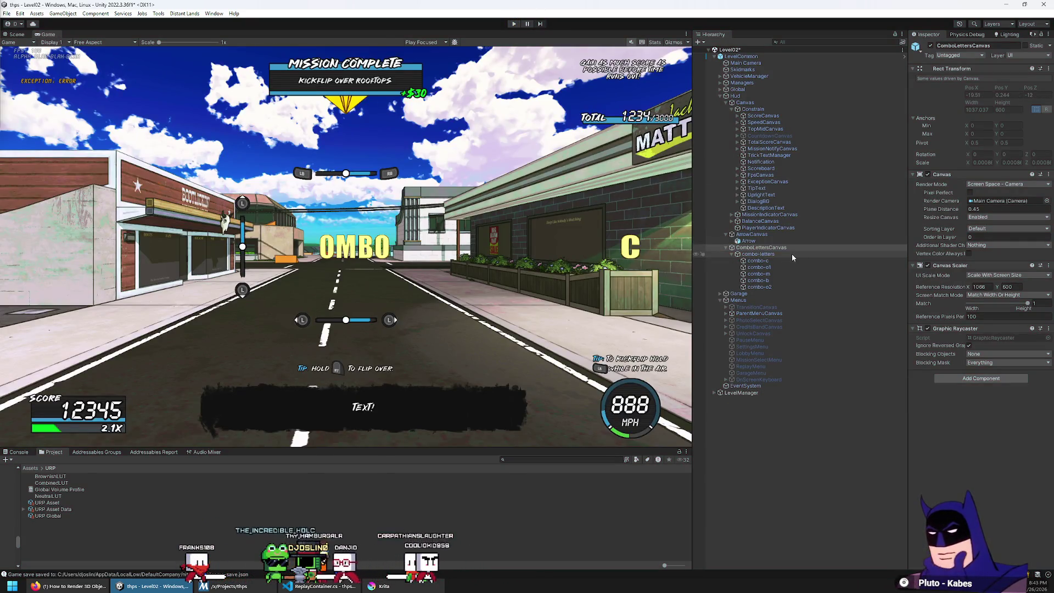
{"action": "left_click", "coordinate": [903, 56]}
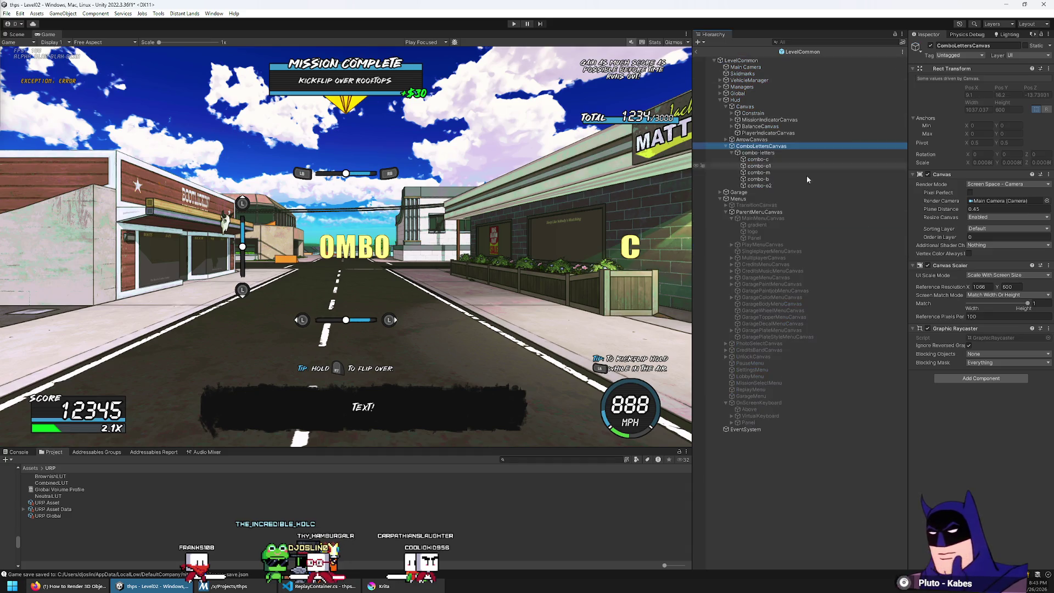
{"action": "left_click", "coordinate": [758, 159]}
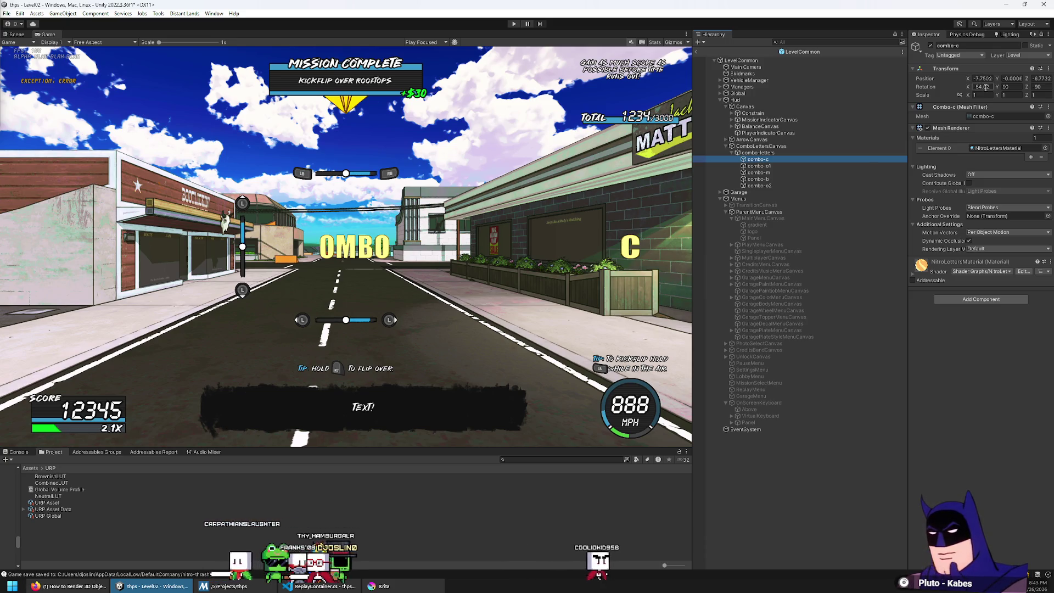
Set the selected combo letters' rotation to -90, 0, 0
{"action": "left_click", "coordinate": [784, 166]}
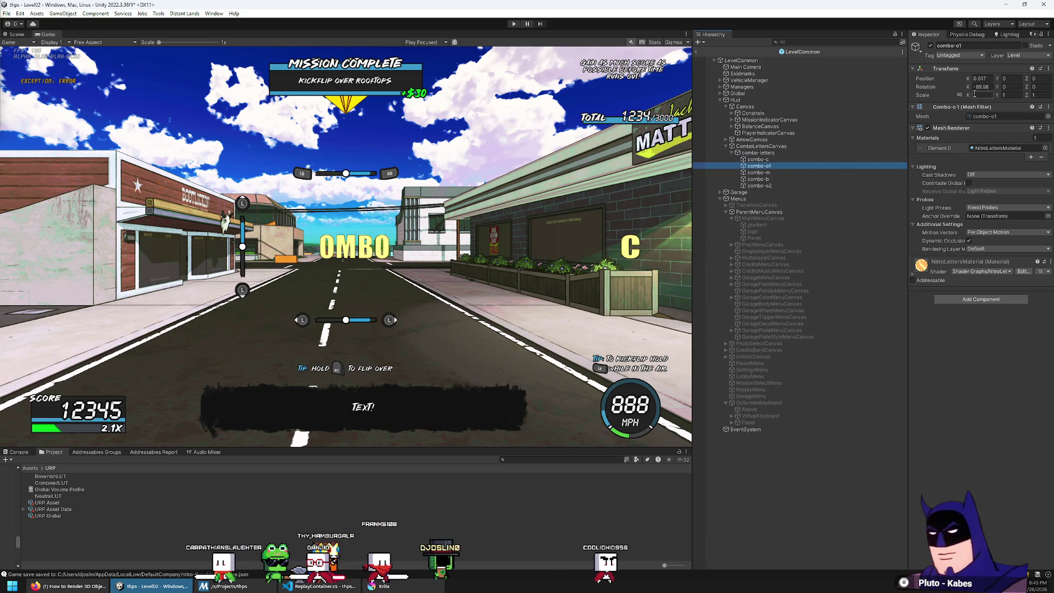
{"action": "left_click", "coordinate": [764, 186], "text": "shift"}
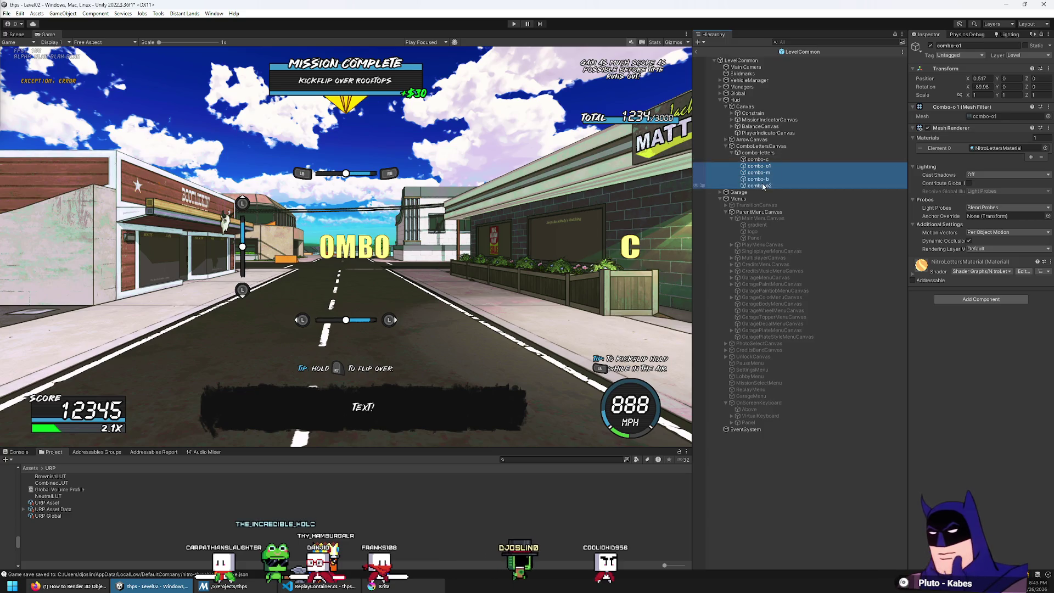
{"action": "double_click", "coordinate": [991, 89]}
{"action": "type", "text": "-90"}
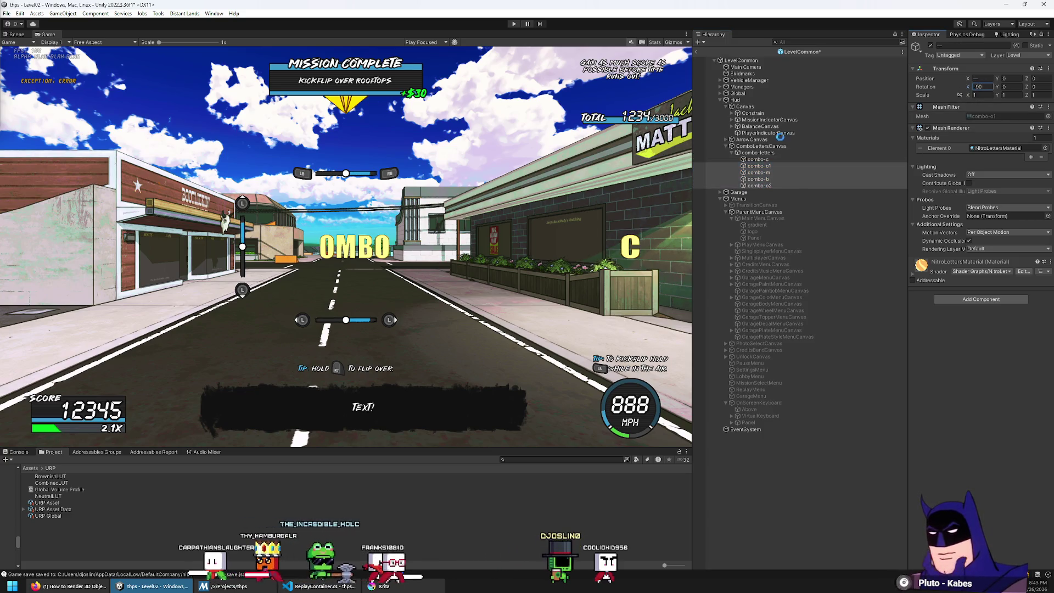
{"action": "key", "text": "ctrl+z"}
{"action": "key", "text": "ctrl+z"}
{"action": "key", "text": "ctrl+z"}
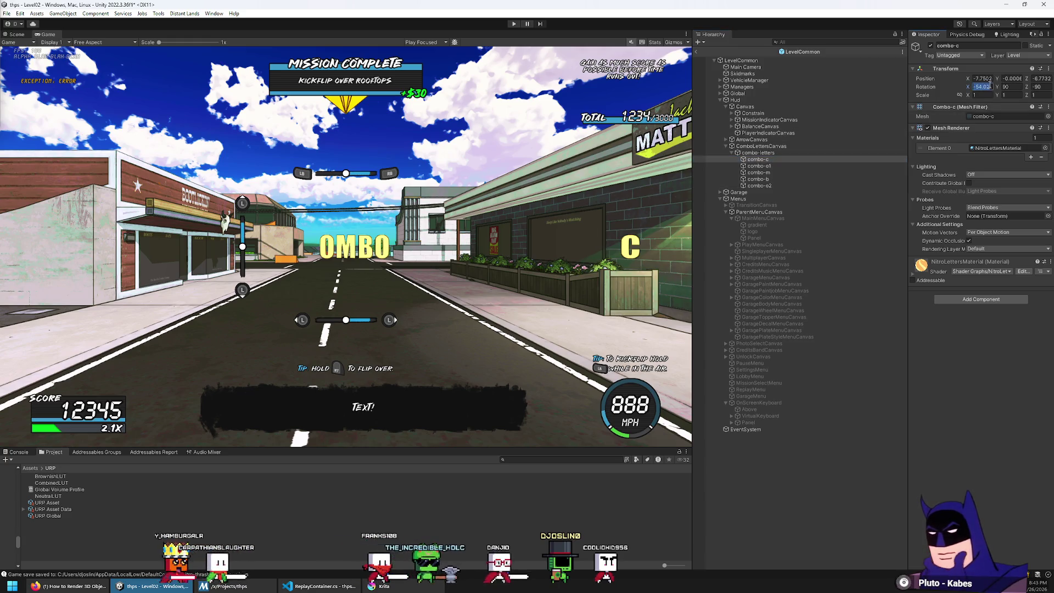
{"action": "type", "text": "-90"}
{"action": "key", "text": "Tab"}
{"action": "type", "text": "0"}
{"action": "key", "text": "Tab"}
{"action": "type", "text": "0"}
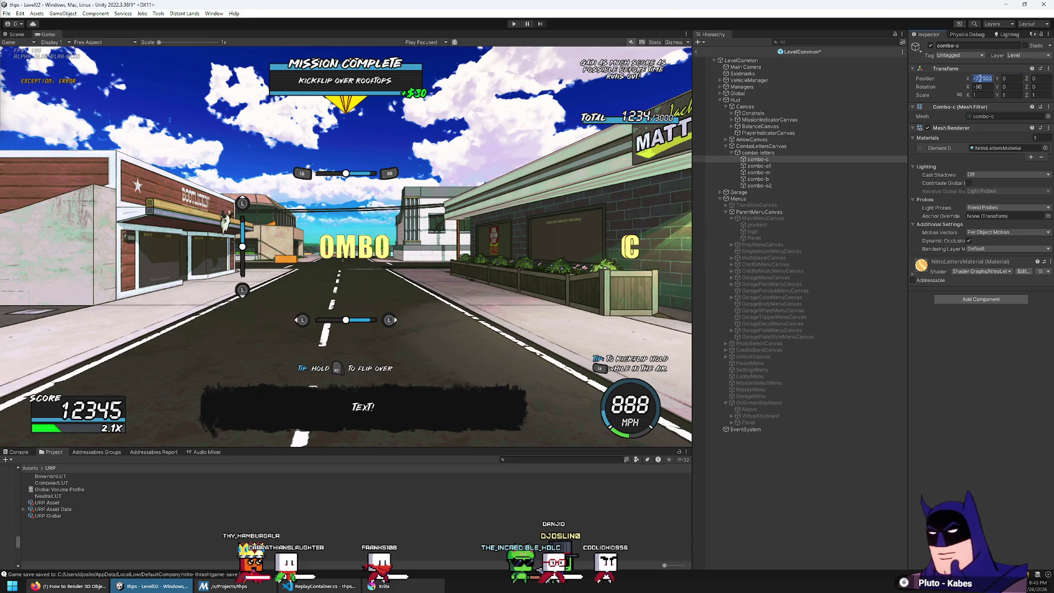
Adjust combo-c's Position X against combo-o1's, ending at 0.91 so C sits beside OMBO
{"action": "left_click", "coordinate": [769, 166]}
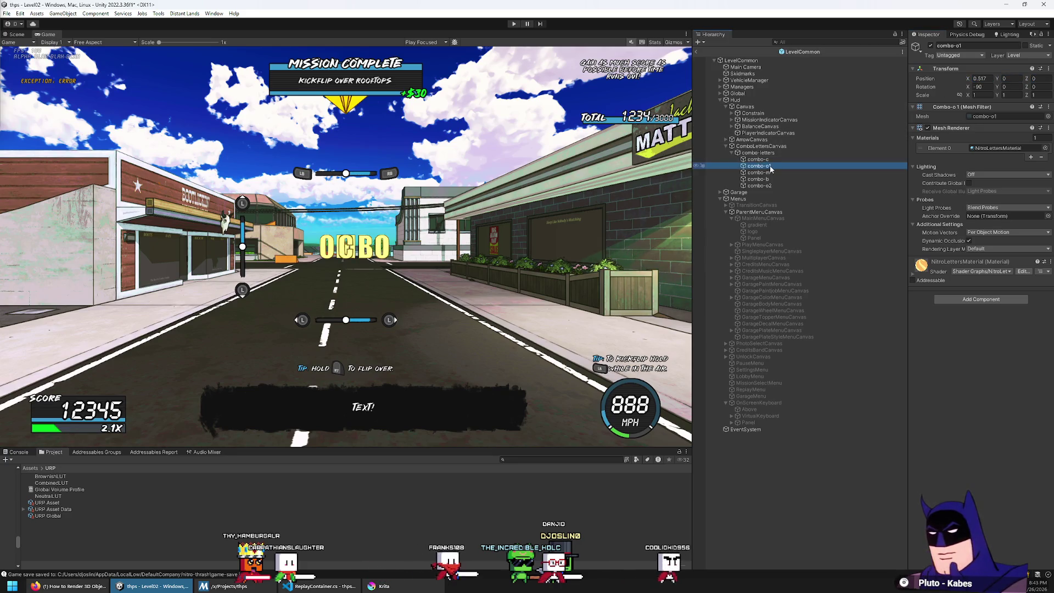
{"action": "left_click", "coordinate": [811, 159]}
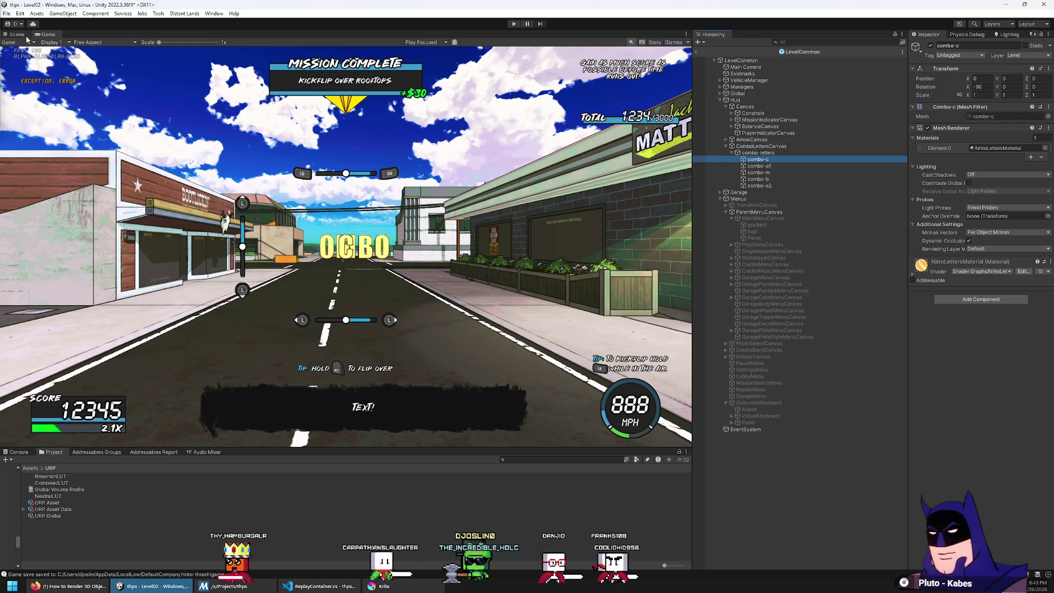
{"action": "left_click_drag", "start_coordinate": [968, 78], "coordinate": [927, 88]}
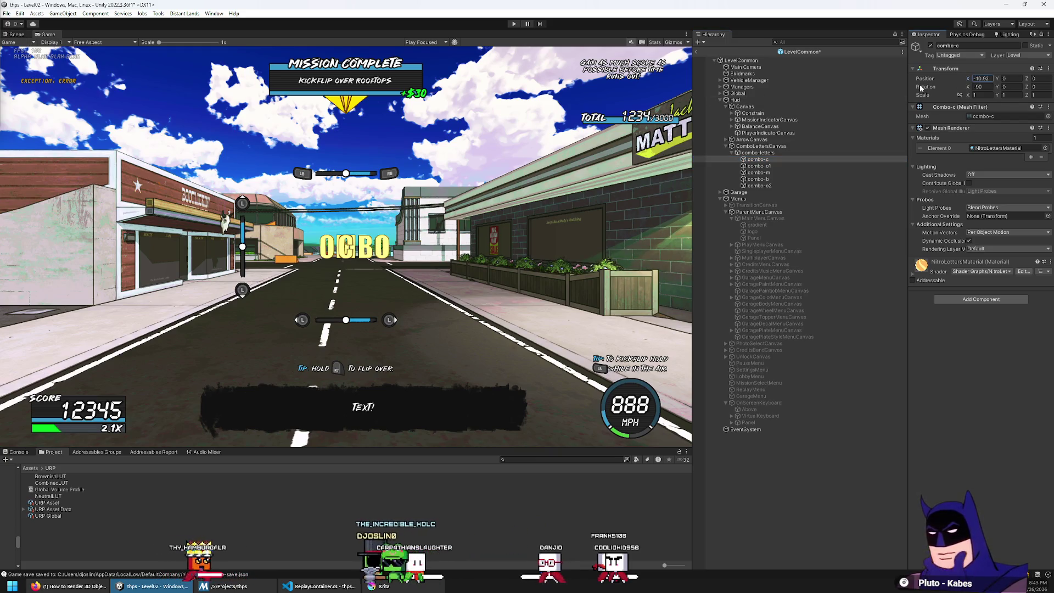
{"action": "left_click", "coordinate": [770, 166]}
{"action": "key", "text": "Up"}
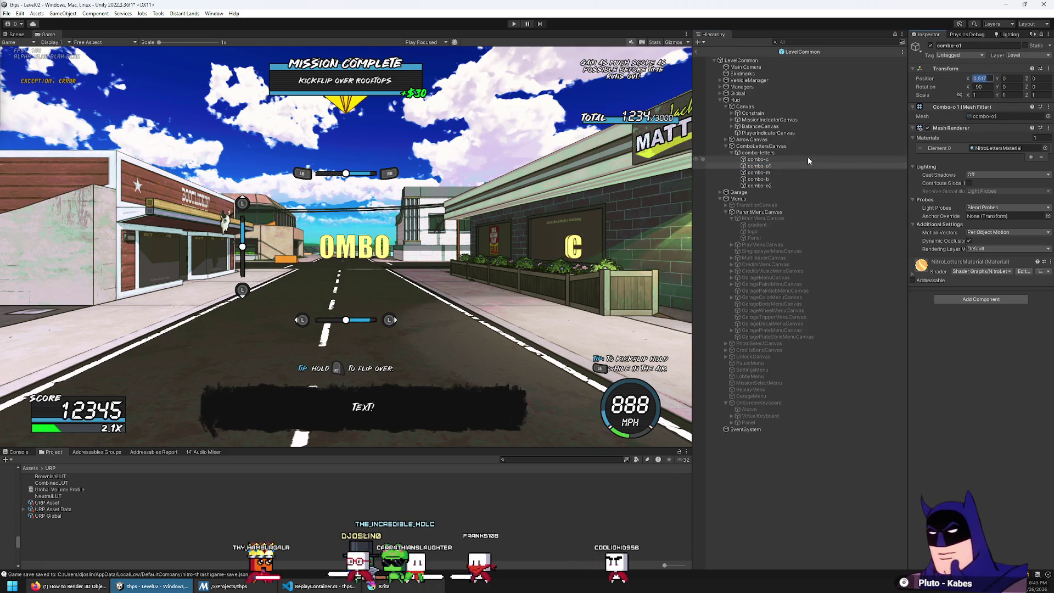
{"action": "left_click", "coordinate": [980, 79]}
{"action": "key", "text": "ctrl+v"}
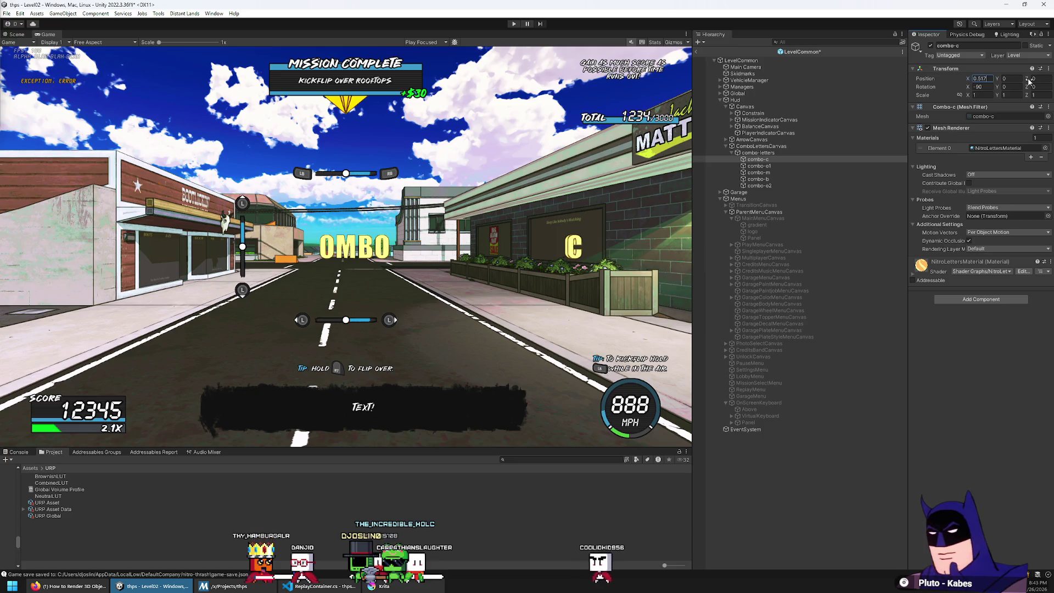
{"action": "type", "text": "0.6"}
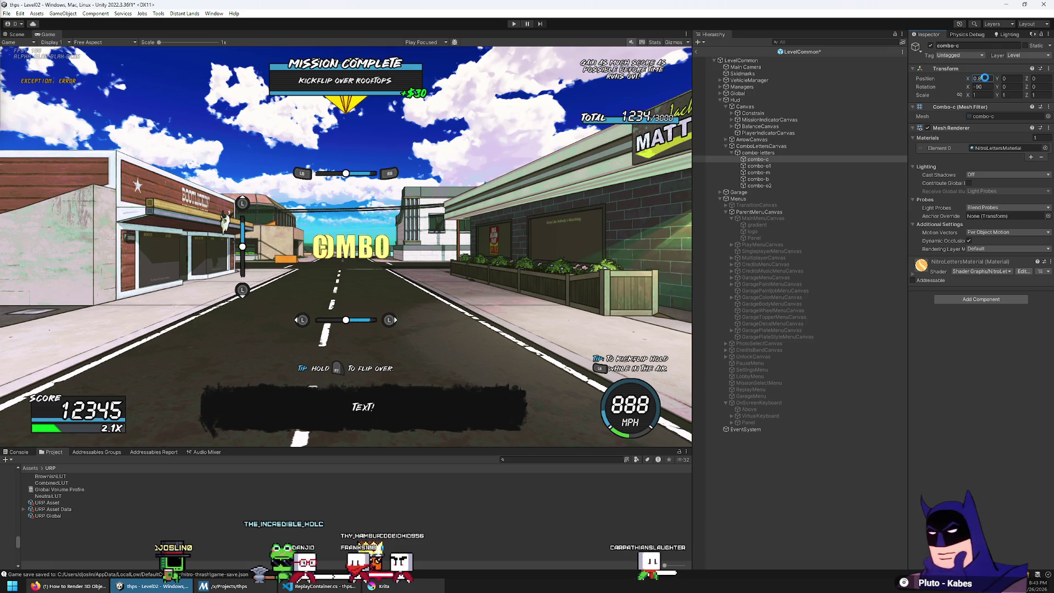
{"action": "key", "text": "Return"}
{"action": "type", "text": "0.9"}
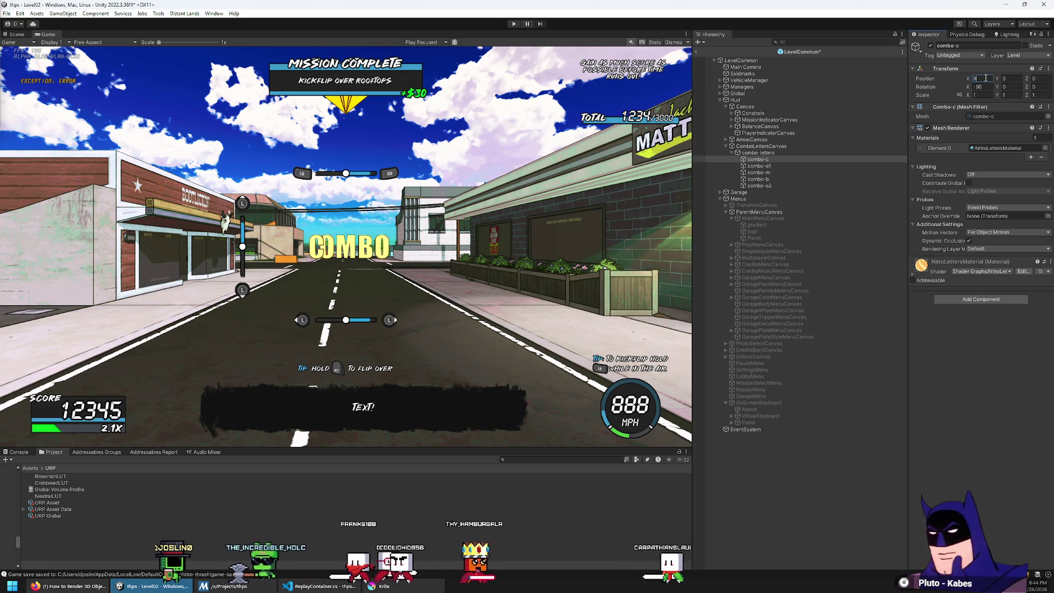
{"action": "type", "text": "1"}
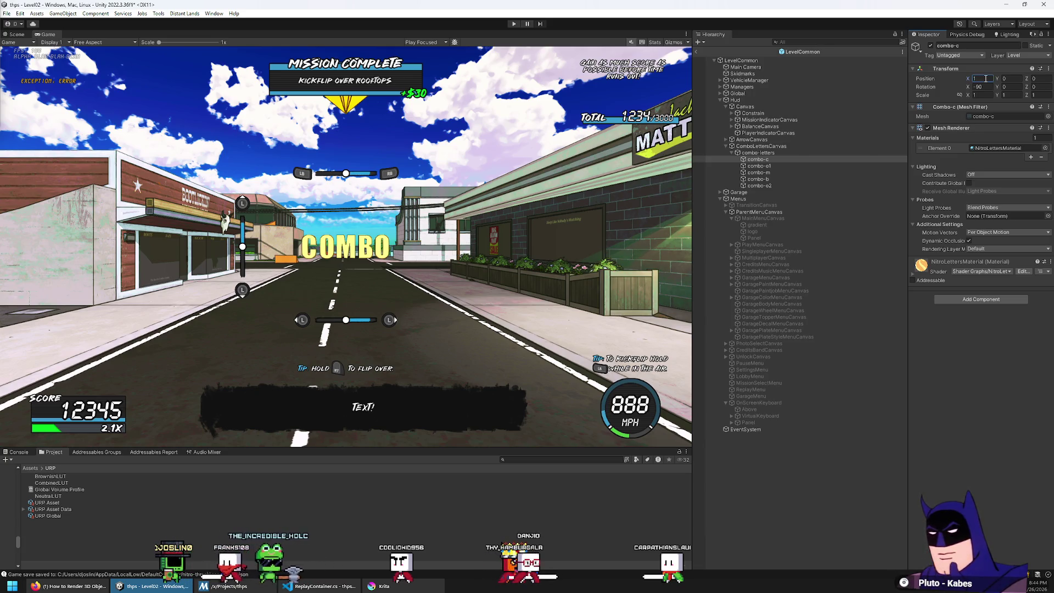
{"action": "key", "text": "Return"}
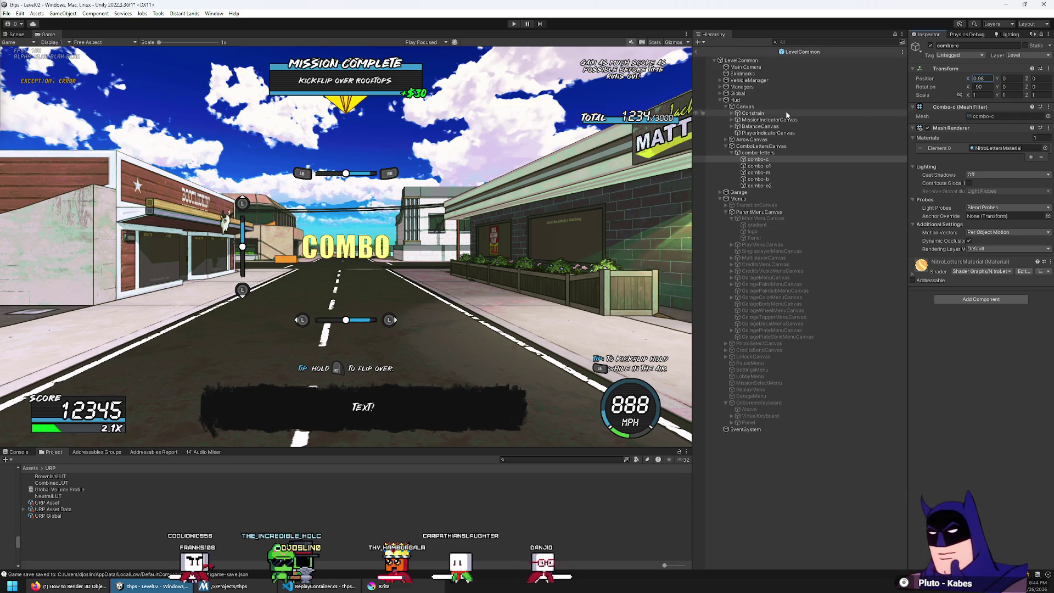
Set the combo-letters group to Position X 21.1, then open Constrain's ConstrainHudController script
{"action": "left_click", "coordinate": [796, 153]}
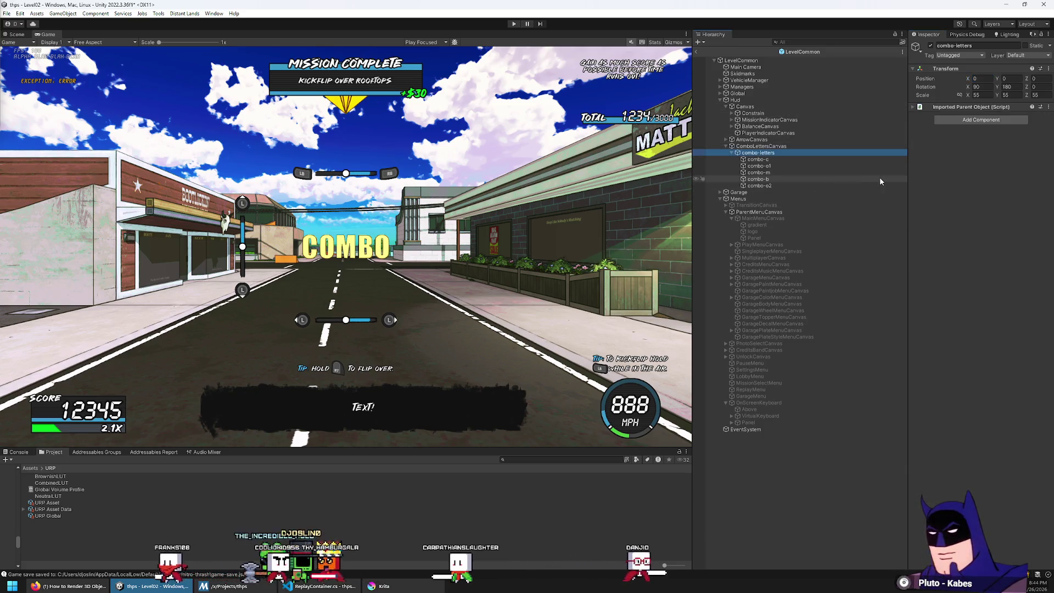
{"action": "left_click", "coordinate": [981, 88]}
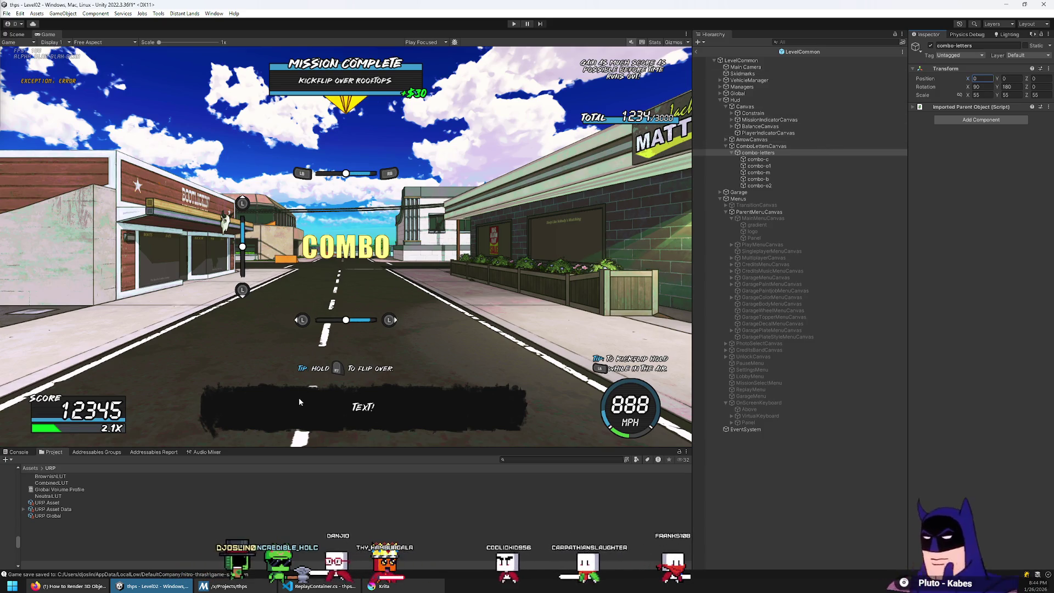
{"action": "type", "text": "21.1"}
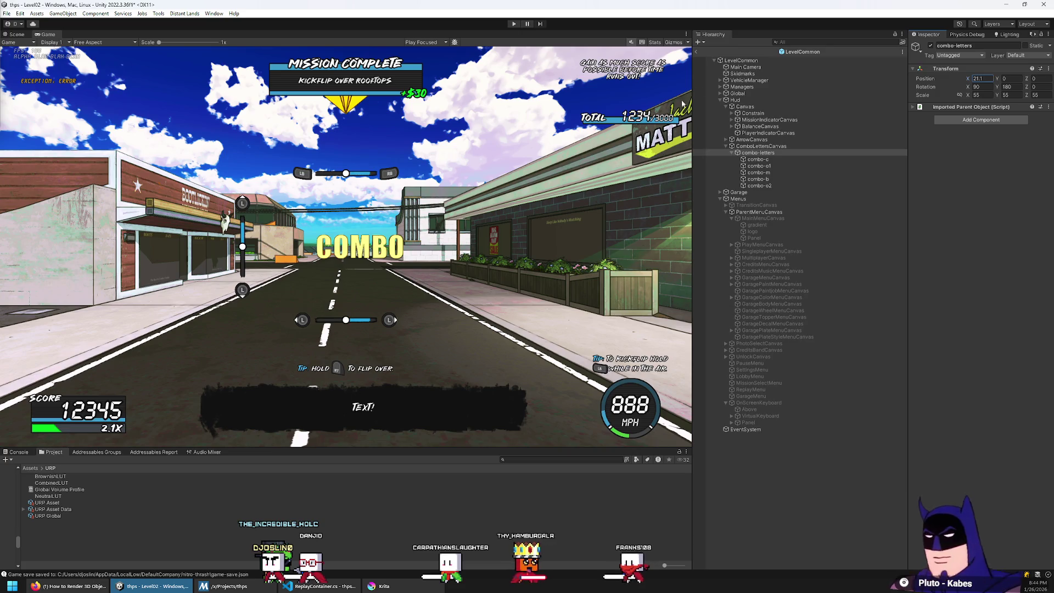
{"action": "left_click", "coordinate": [754, 114]}
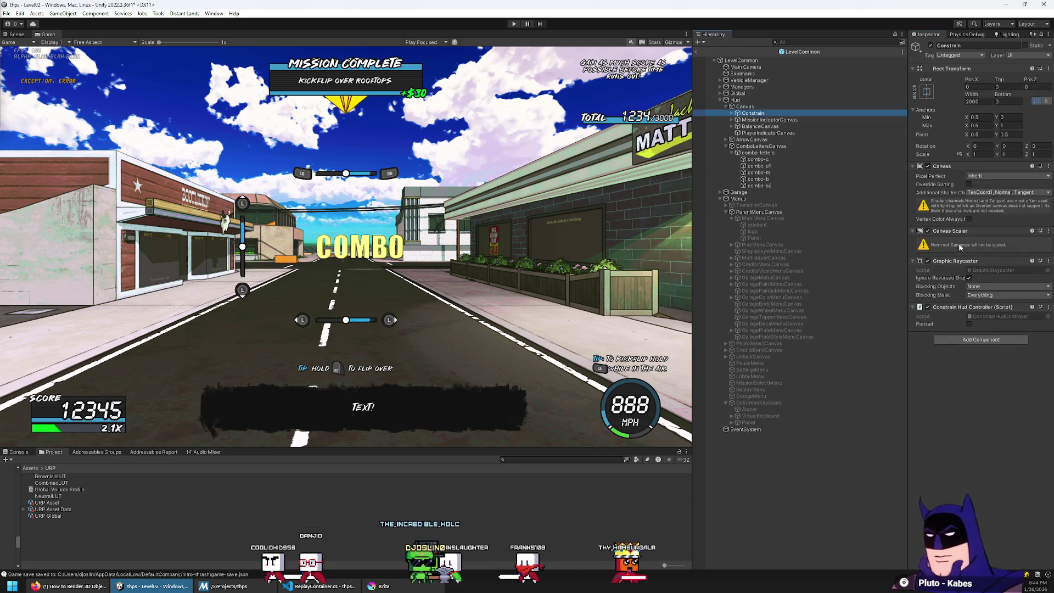
{"action": "double_click", "coordinate": [997, 317]}
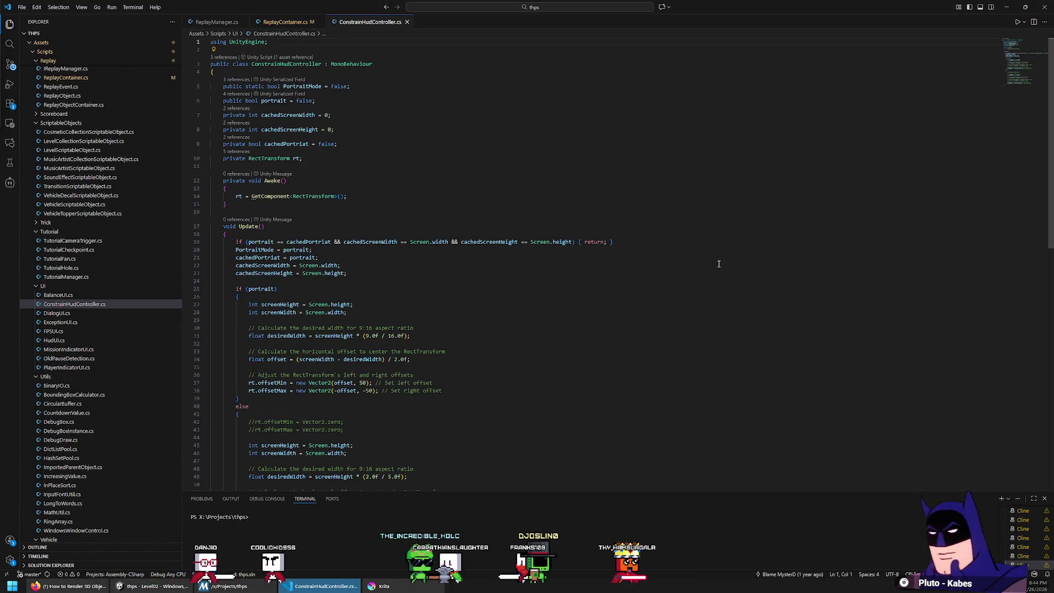
Scroll through ConstrainHudController.cs's Update() width and offset logic, then return to Unity
{"action": "scroll", "coordinate": [624, 207], "scroll_direction": "down", "scroll_amount": 5}
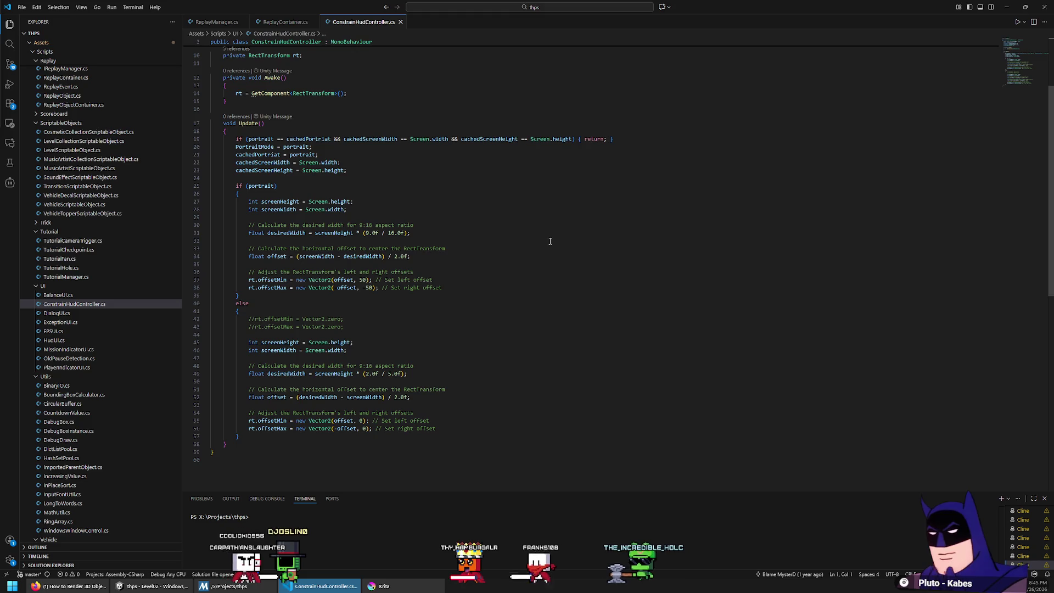
{"action": "key", "text": "alt+Tab"}
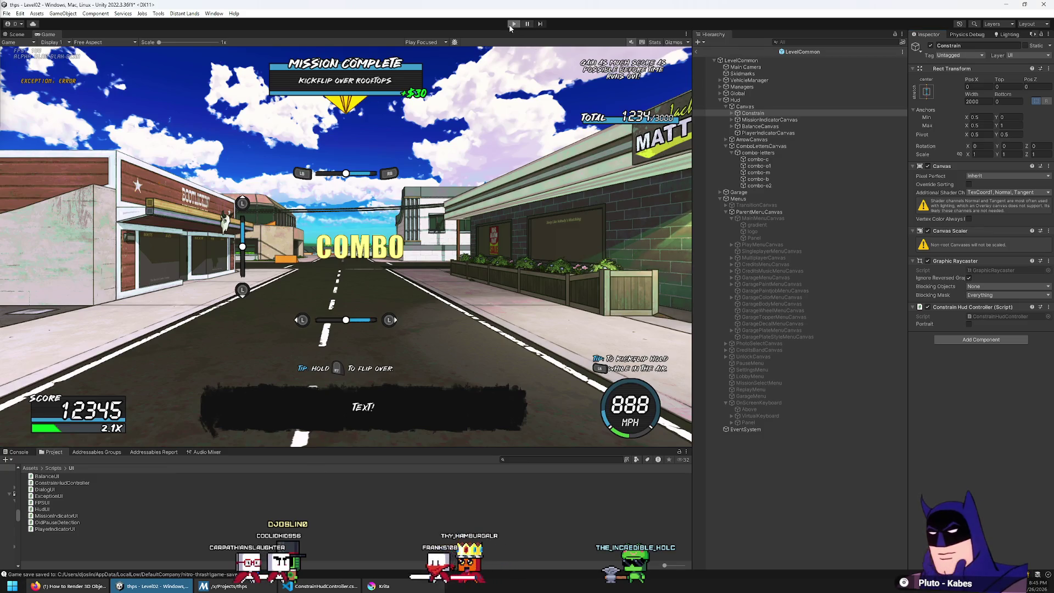
Enter play mode in Level02 and resize the panels until Constrain reads 1183.2 wide
{"action": "left_click", "coordinate": [513, 25]}
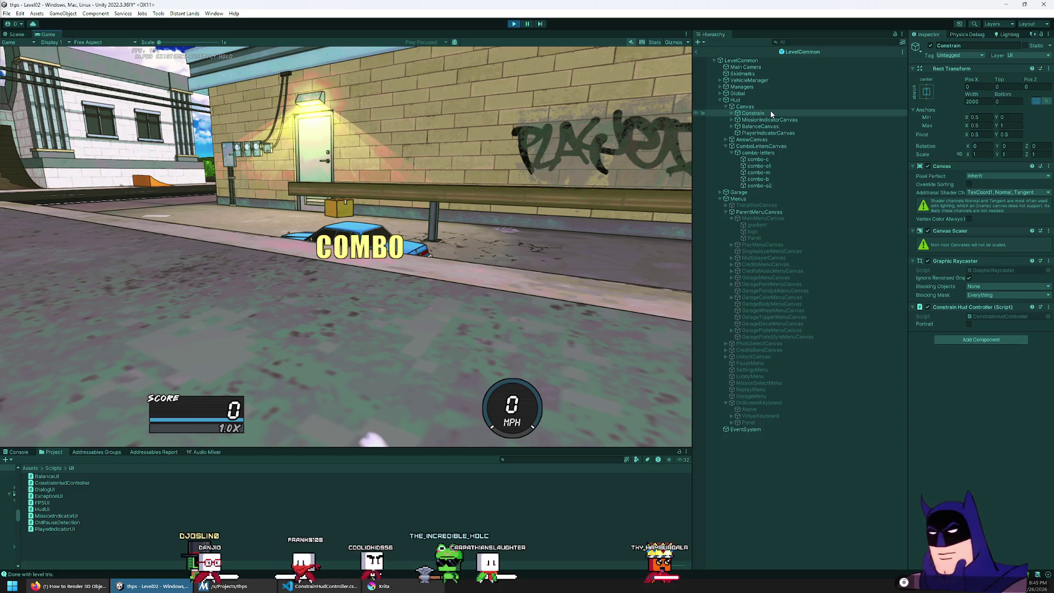
{"action": "mouse_move", "coordinate": [693, 280]}
{"action": "left_mouse_down"}
{"action": "mouse_move", "coordinate": [451, 284]}
{"action": "mouse_move", "coordinate": [382, 275]}
{"action": "mouse_move", "coordinate": [381, 263]}
{"action": "mouse_move", "coordinate": [577, 137]}
{"action": "mouse_move", "coordinate": [676, 42]}
{"action": "left_mouse_up"}
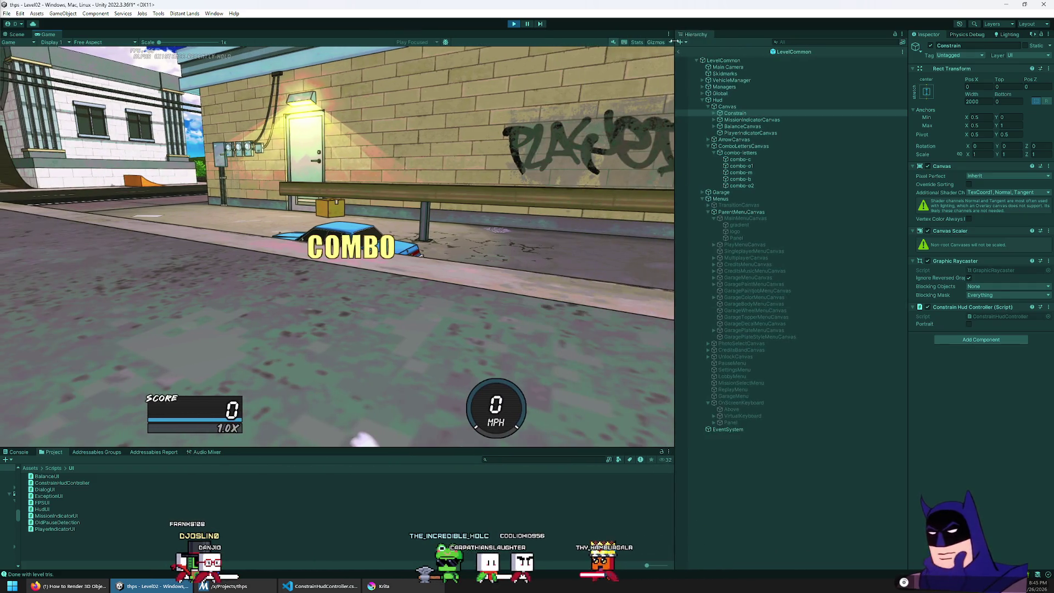
{"action": "left_click", "coordinate": [678, 52]}
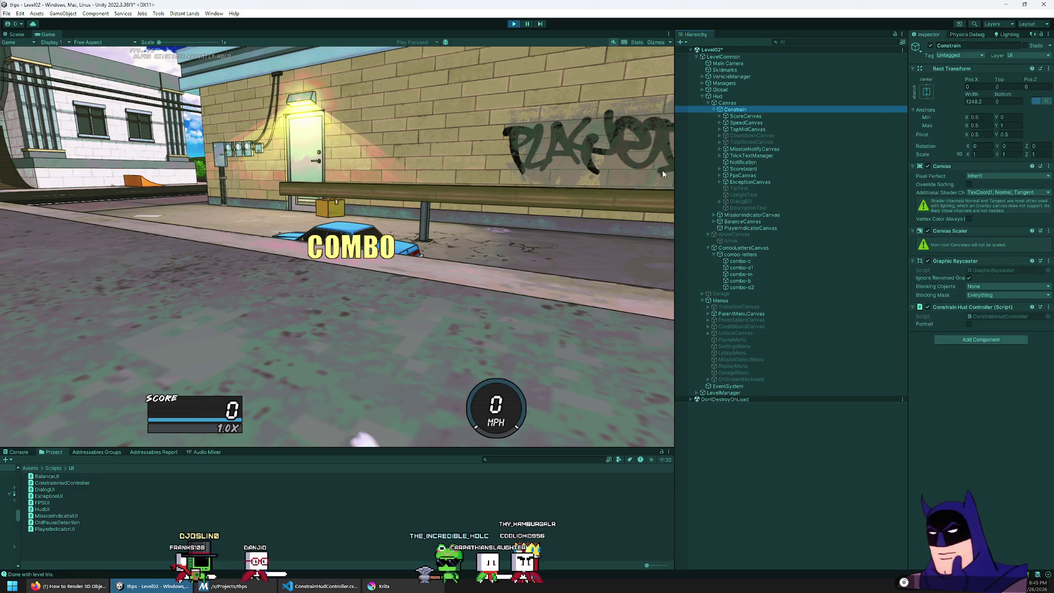
{"action": "mouse_move", "coordinate": [674, 150]}
{"action": "left_mouse_down"}
{"action": "mouse_move", "coordinate": [624, 164]}
{"action": "mouse_move", "coordinate": [776, 170]}
{"action": "mouse_move", "coordinate": [364, 198]}
{"action": "mouse_move", "coordinate": [946, 230]}
{"action": "mouse_move", "coordinate": [501, 236]}
{"action": "mouse_move", "coordinate": [649, 240]}
{"action": "left_mouse_up"}
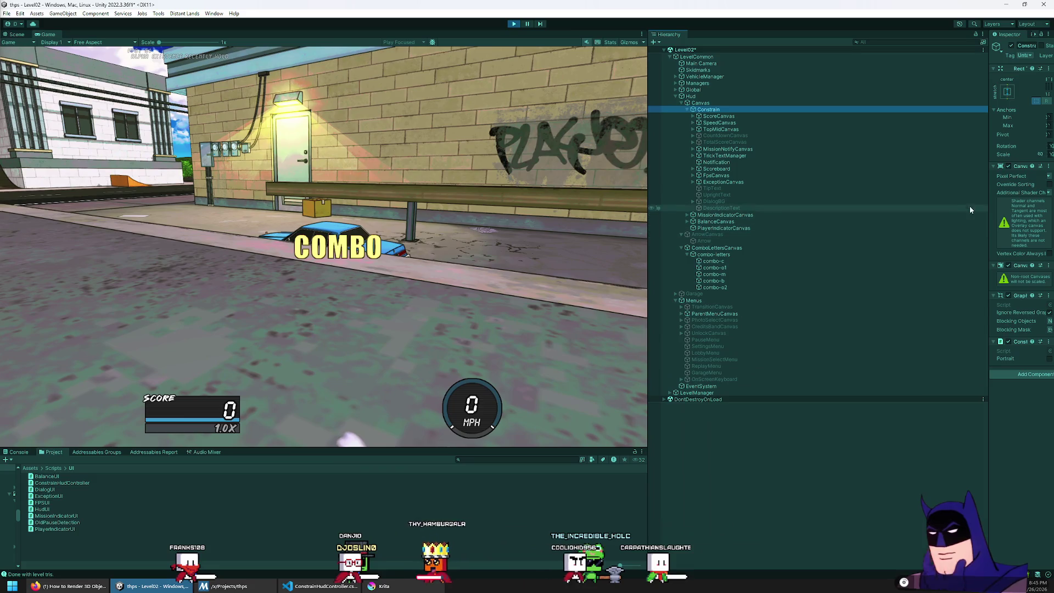
{"action": "left_click_drag", "start_coordinate": [988, 194], "coordinate": [871, 207]}
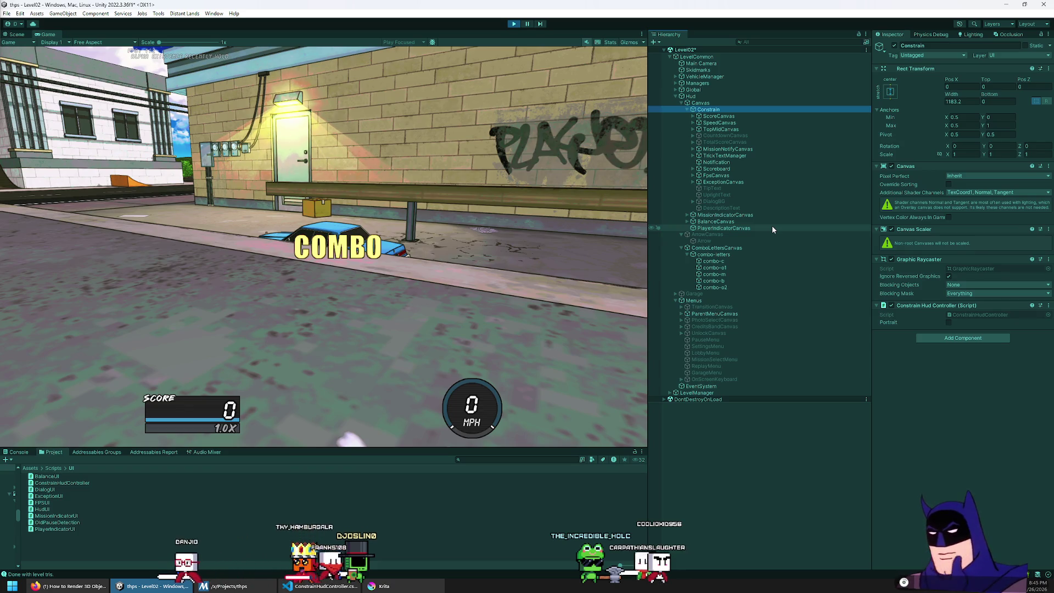
Set combo-letters Position X to 221 for the 1183.2-wide canvas, after trying 118 and 170.78
{"action": "left_click", "coordinate": [736, 255]}
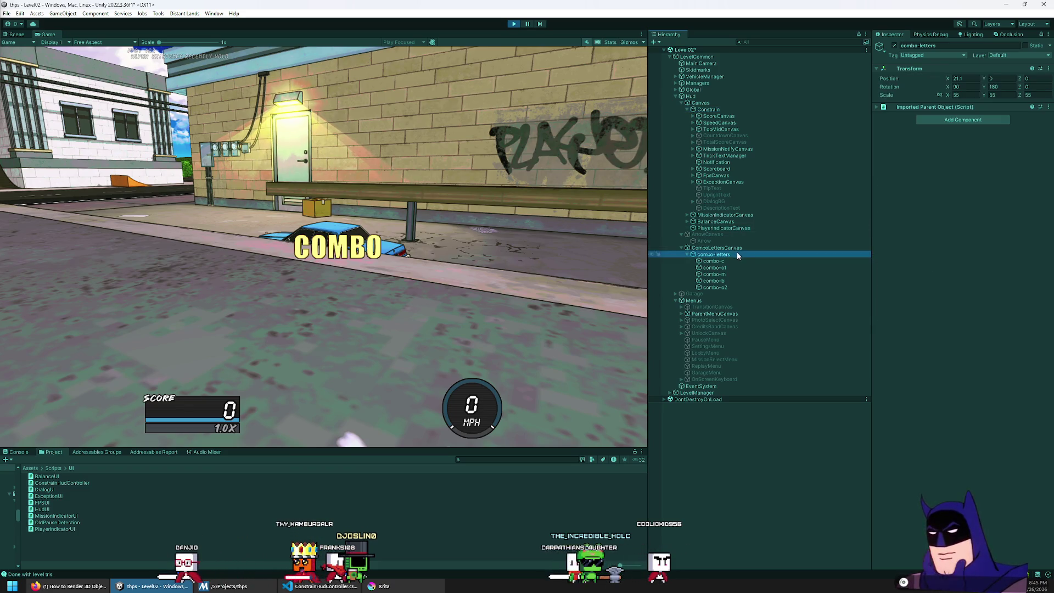
{"action": "left_click", "coordinate": [965, 80]}
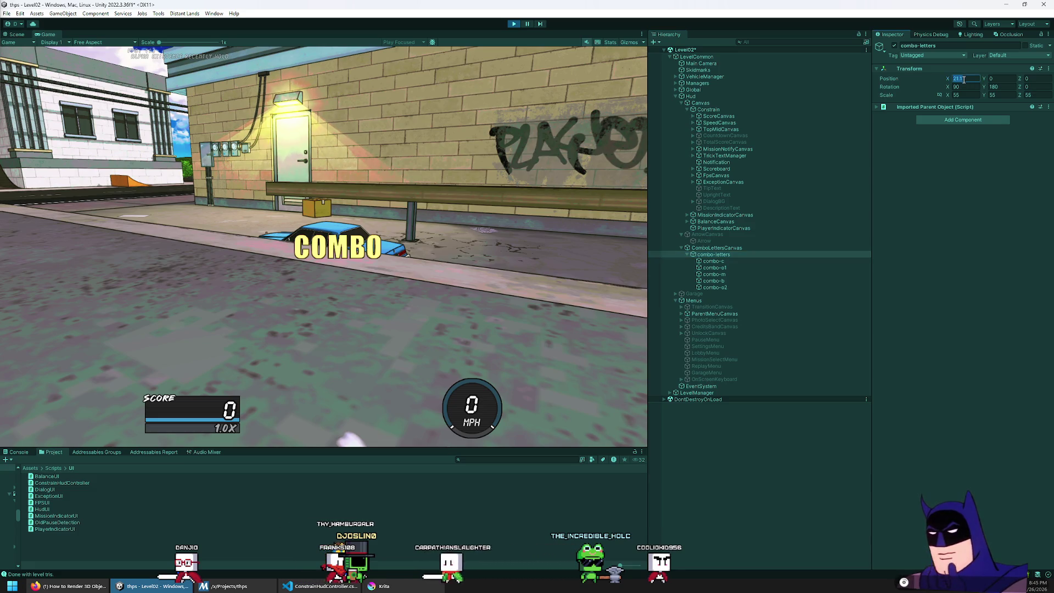
{"action": "type", "text": "1183"}
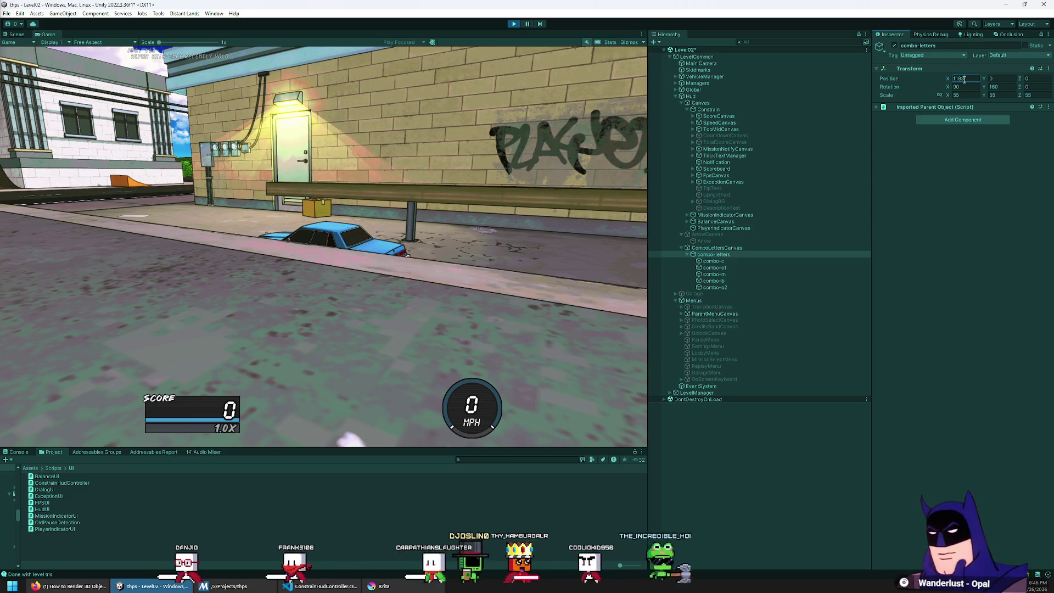
{"action": "key", "text": "BackSpace"}
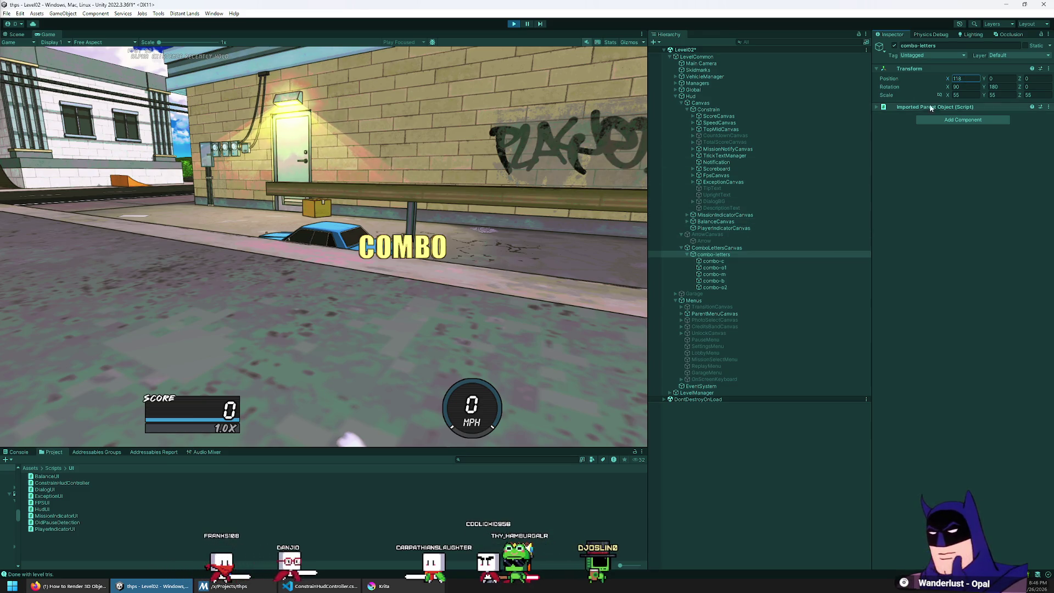
{"action": "left_click", "coordinate": [708, 109]}
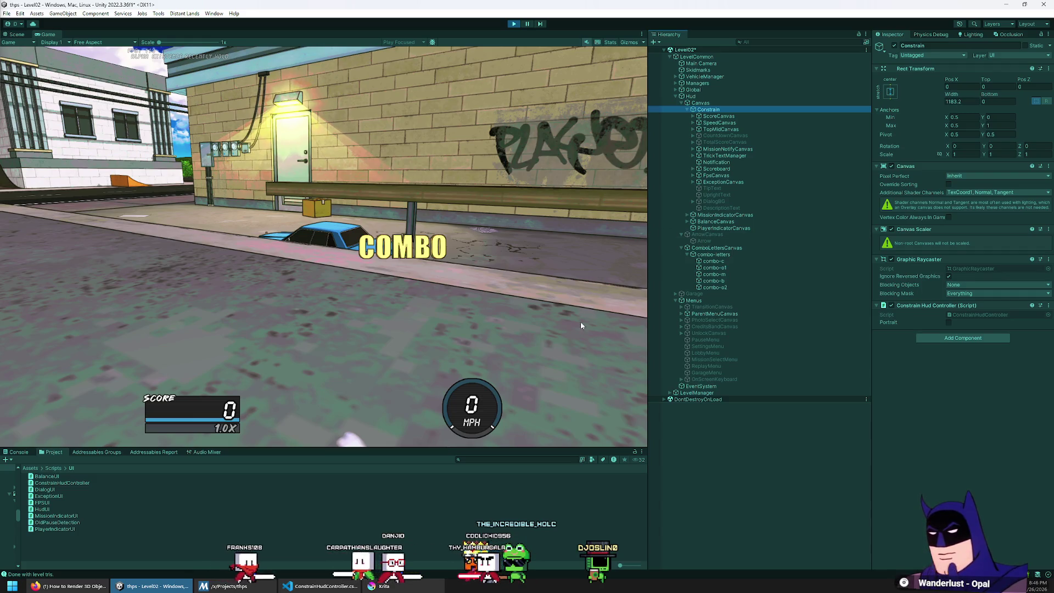
{"action": "left_click", "coordinate": [762, 256]}
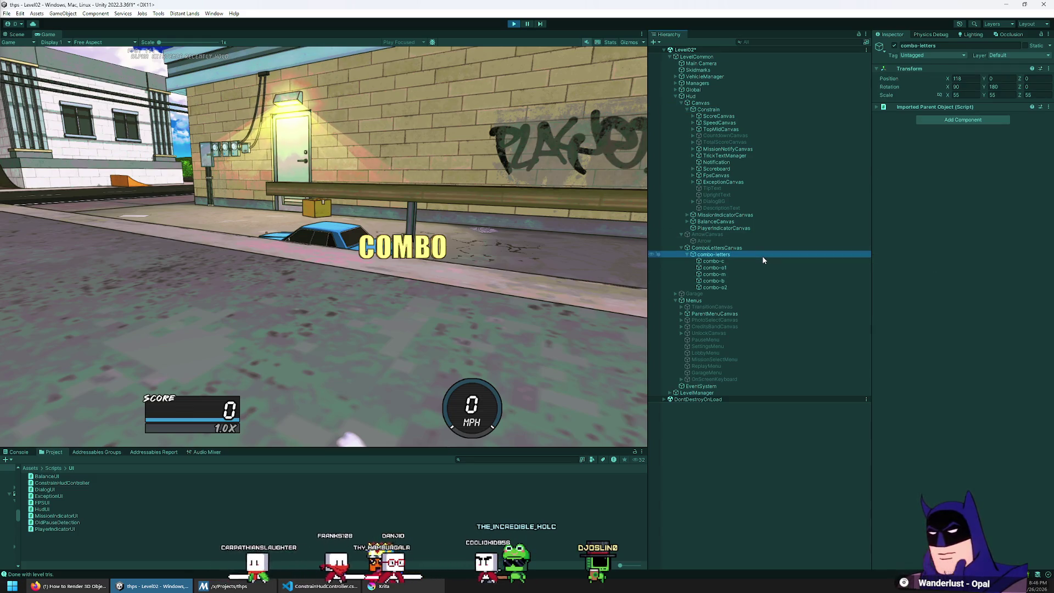
{"action": "left_click", "coordinate": [969, 78]}
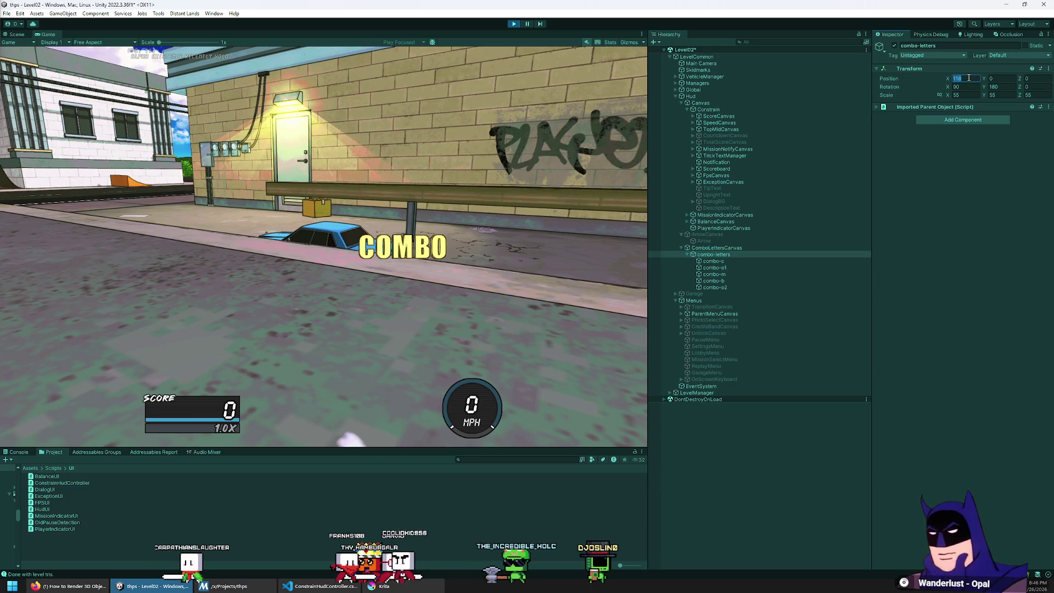
{"action": "type", "text": "170.78"}
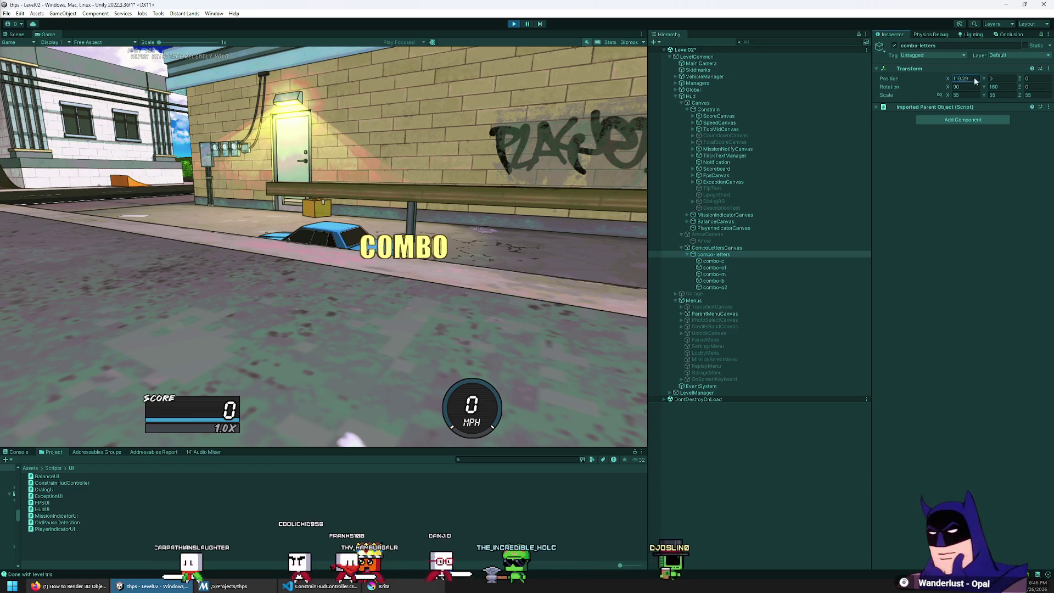
{"action": "key", "text": "Return"}
{"action": "left_click_drag", "start_coordinate": [646, 147], "coordinate": [273, 244]}
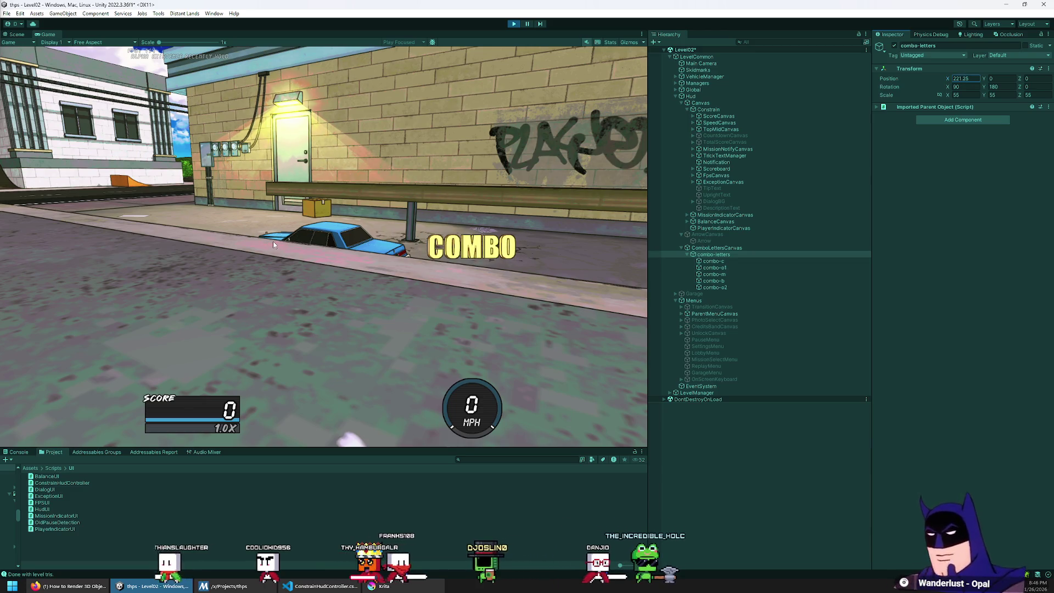
{"action": "type", "text": "221"}
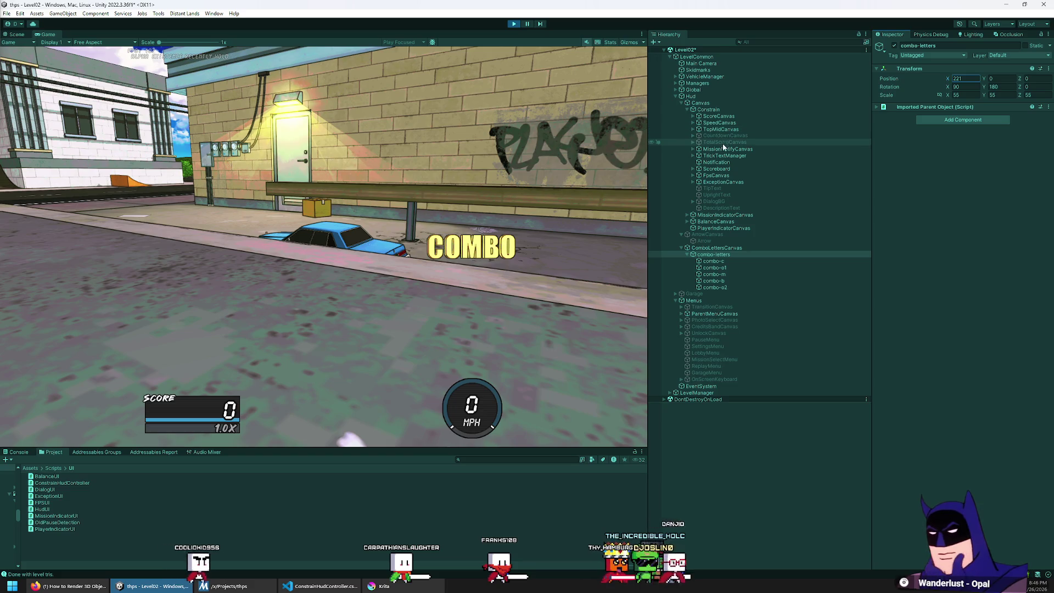
{"action": "left_click", "coordinate": [725, 110]}
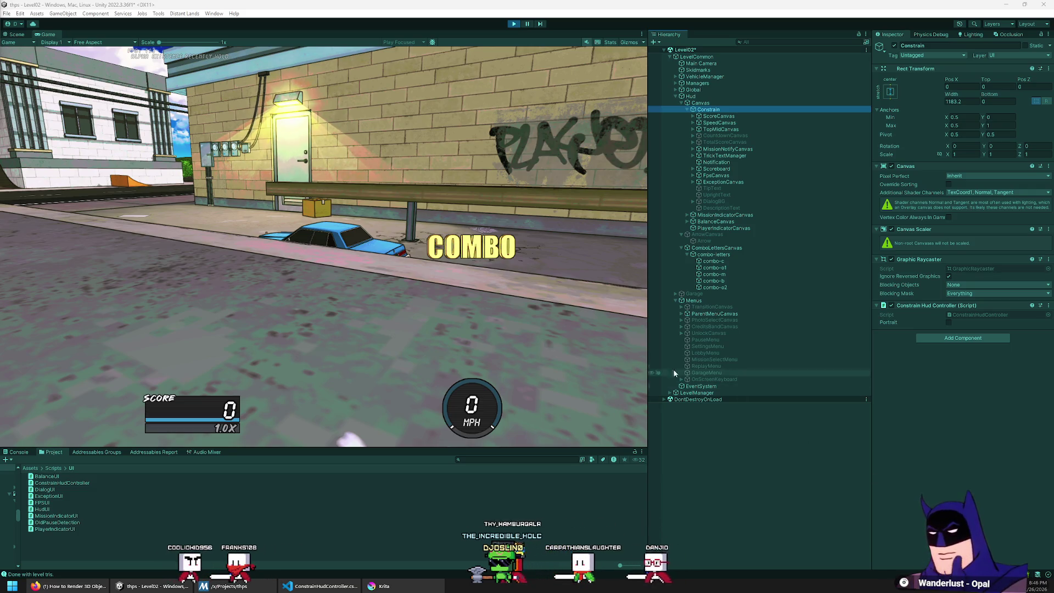
{"action": "left_click", "coordinate": [729, 253]}
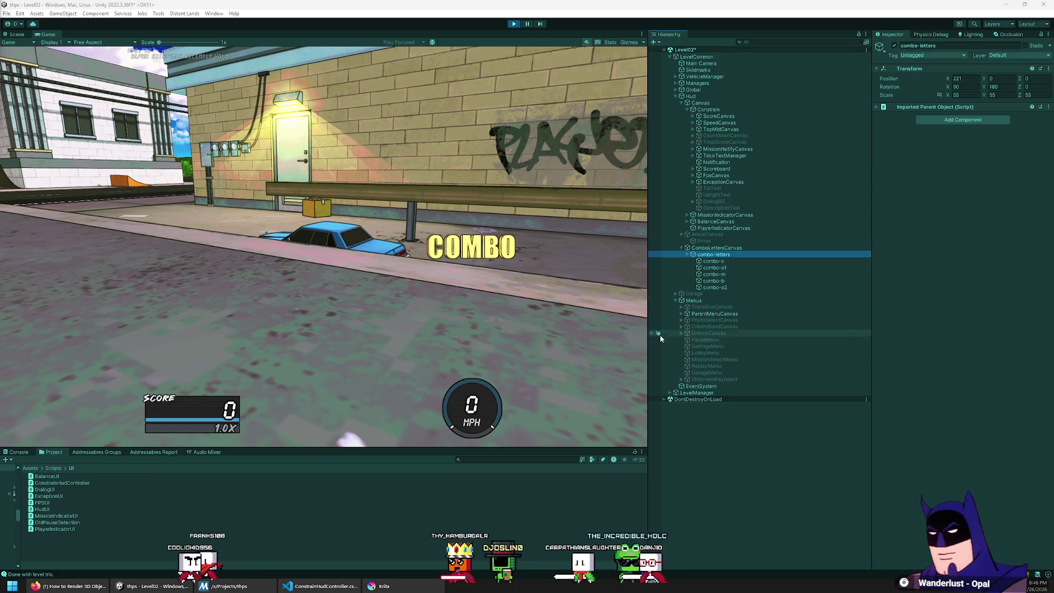
Narrow the Game view to a 603.2-wide Constrain canvas and drag combo-letters X to about 78
{"action": "left_click_drag", "start_coordinate": [648, 327], "coordinate": [407, 332]}
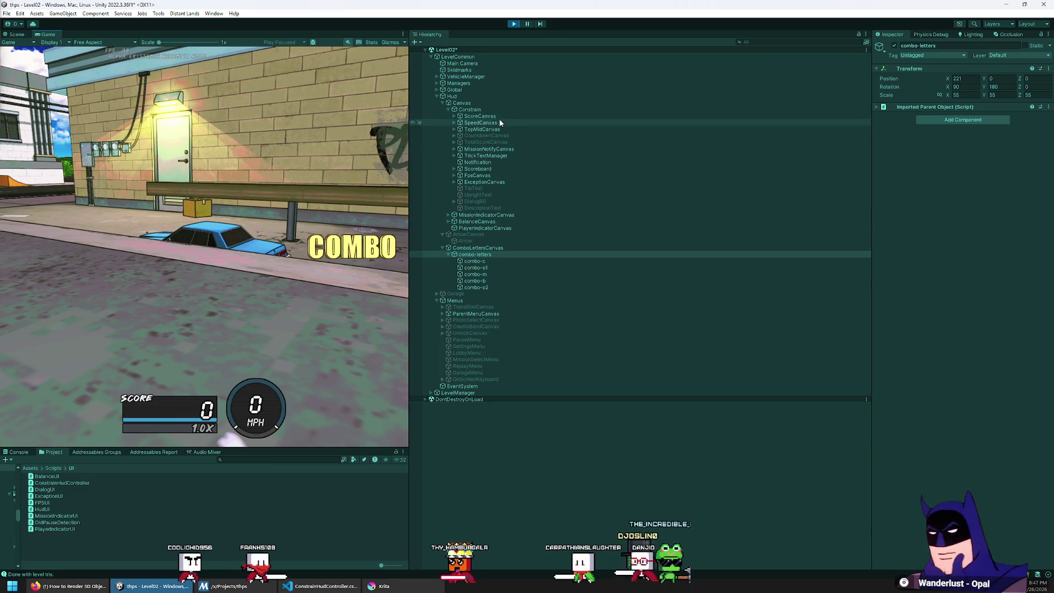
{"action": "left_click", "coordinate": [470, 109]}
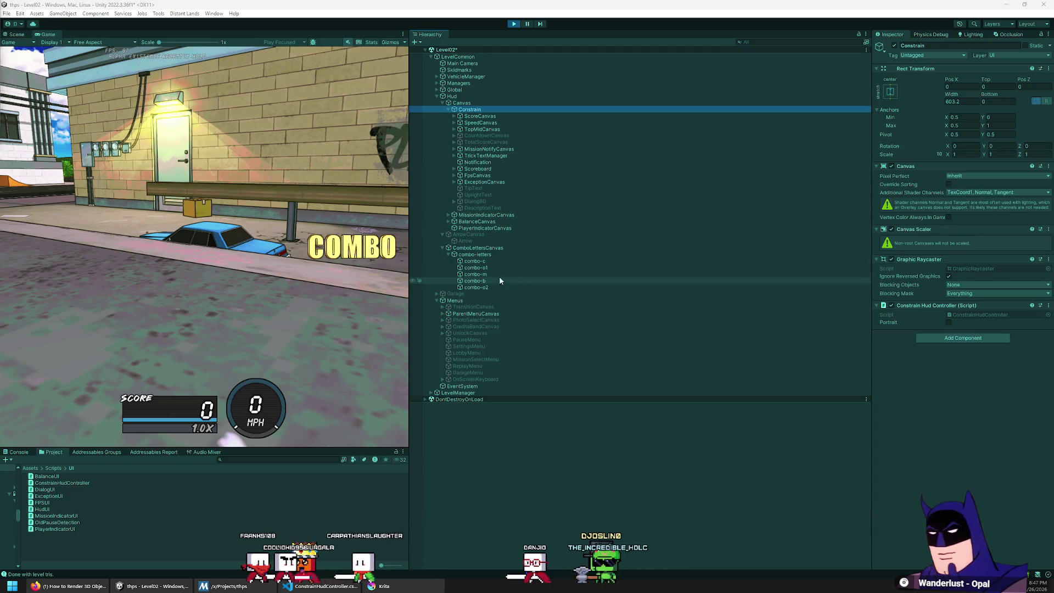
{"action": "left_click", "coordinate": [495, 255]}
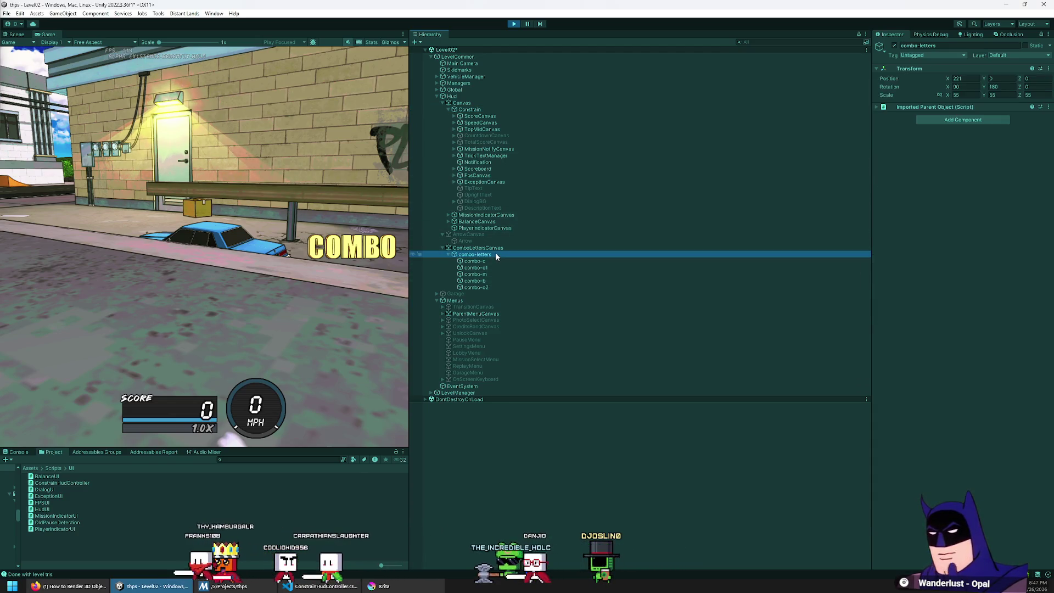
{"action": "left_click_drag", "start_coordinate": [948, 80], "coordinate": [769, 106]}
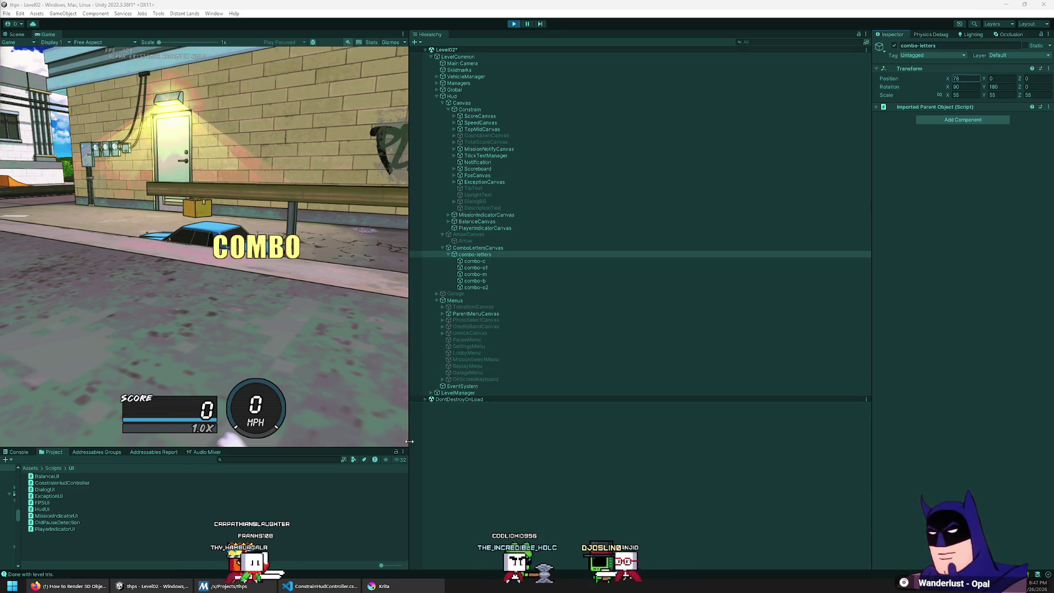
{"action": "left_click_drag", "start_coordinate": [410, 441], "coordinate": [918, 441]}
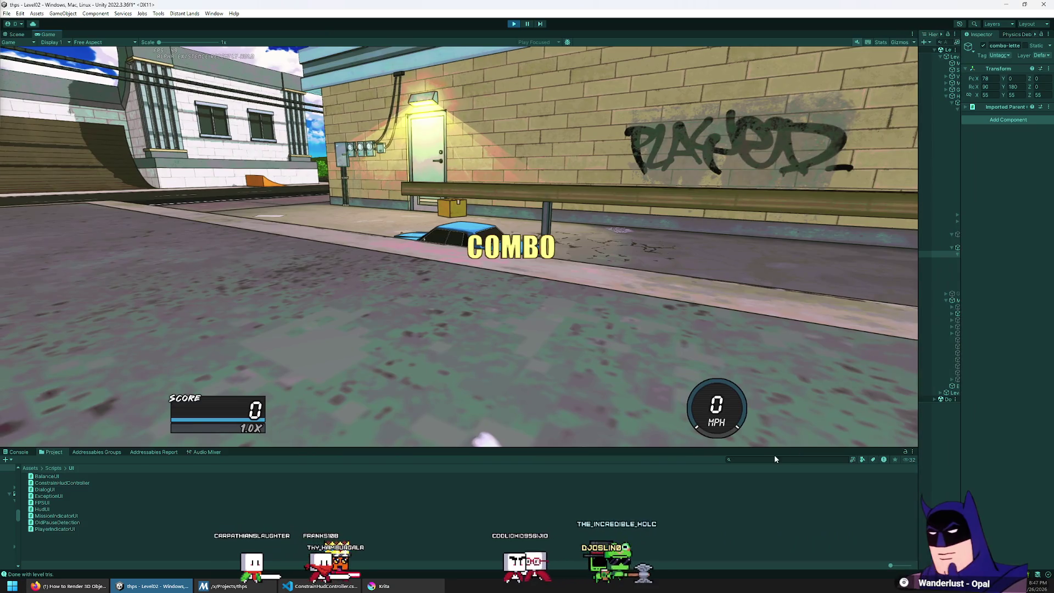
Resize the Game view until Constrain reads 1915.2 wide, then reselect combo-letters
{"action": "mouse_move", "coordinate": [777, 448]}
{"action": "left_mouse_down"}
{"action": "mouse_move", "coordinate": [790, 297]}
{"action": "mouse_move", "coordinate": [799, 323]}
{"action": "left_mouse_up"}
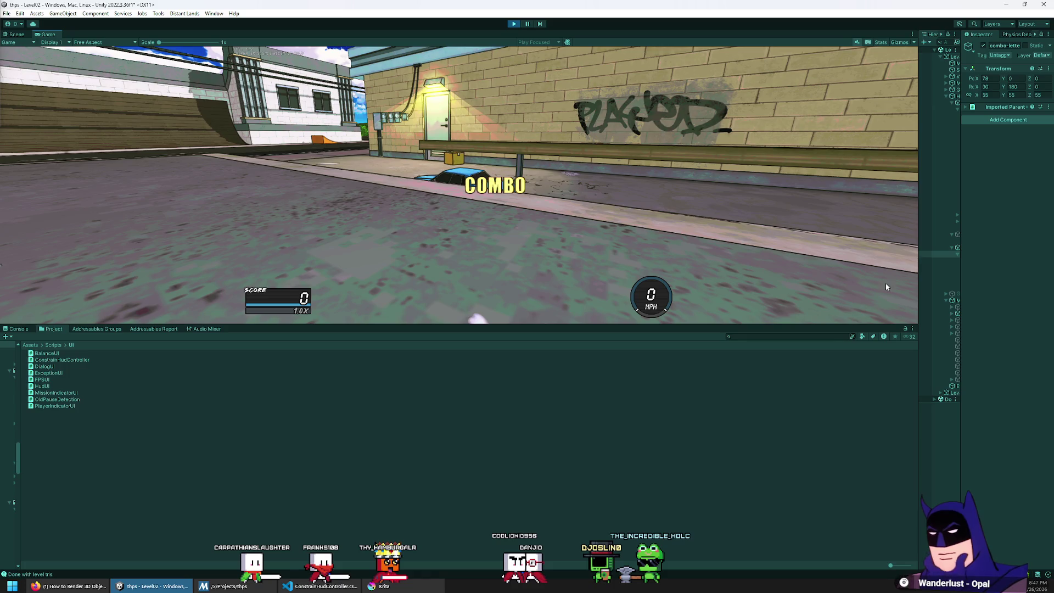
{"action": "mouse_move", "coordinate": [840, 324]}
{"action": "left_mouse_down"}
{"action": "mouse_move", "coordinate": [840, 273]}
{"action": "mouse_move", "coordinate": [840, 404]}
{"action": "mouse_move", "coordinate": [845, 311]}
{"action": "left_mouse_up"}
{"action": "mouse_move", "coordinate": [918, 277]}
{"action": "left_mouse_down"}
{"action": "mouse_move", "coordinate": [971, 278]}
{"action": "mouse_move", "coordinate": [894, 280]}
{"action": "left_mouse_up"}
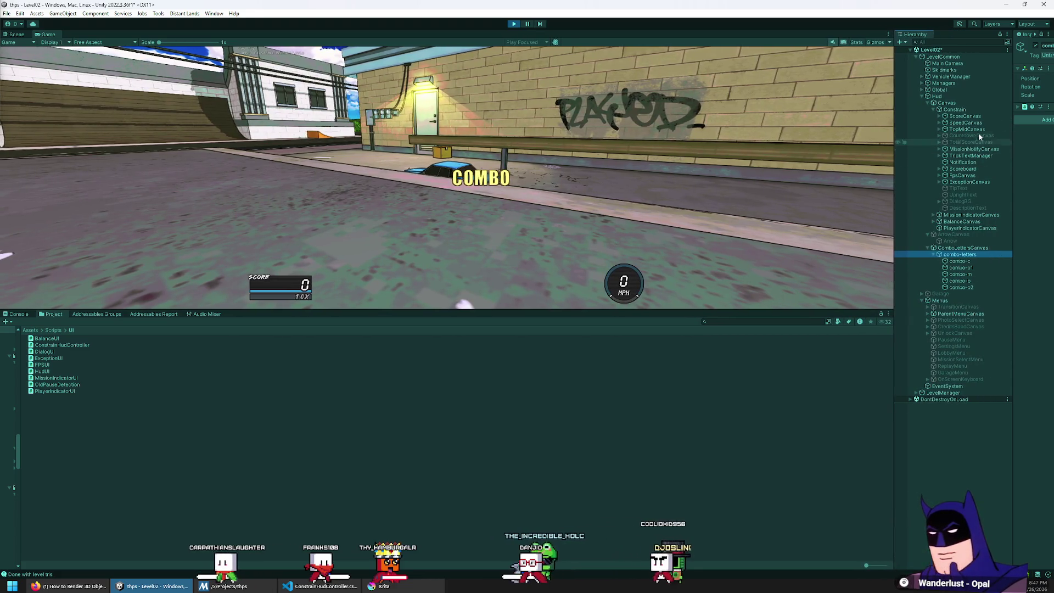
{"action": "left_click", "coordinate": [988, 109]}
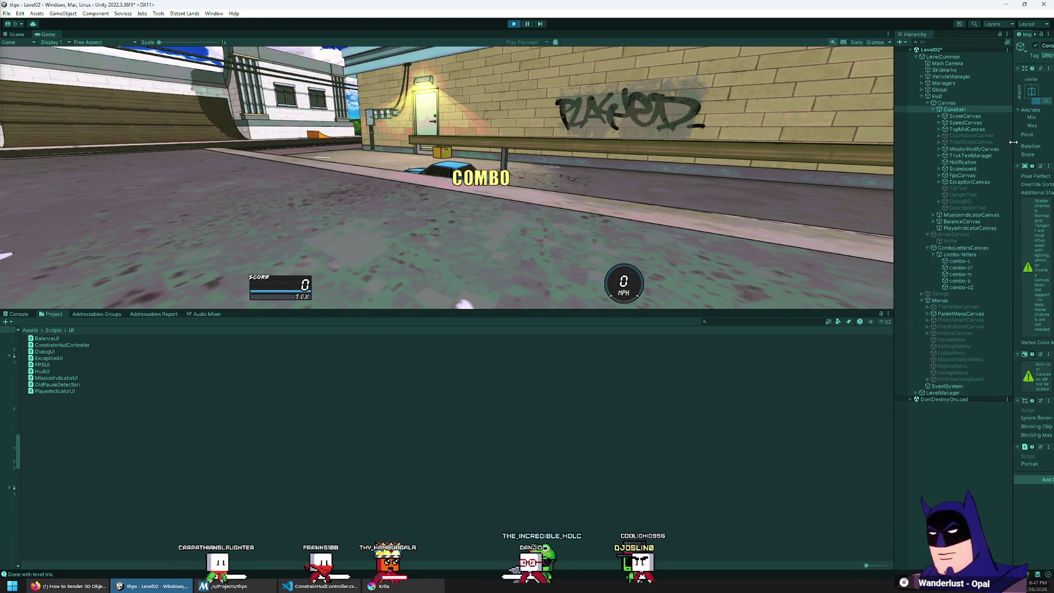
{"action": "left_click_drag", "start_coordinate": [1013, 143], "coordinate": [940, 157]}
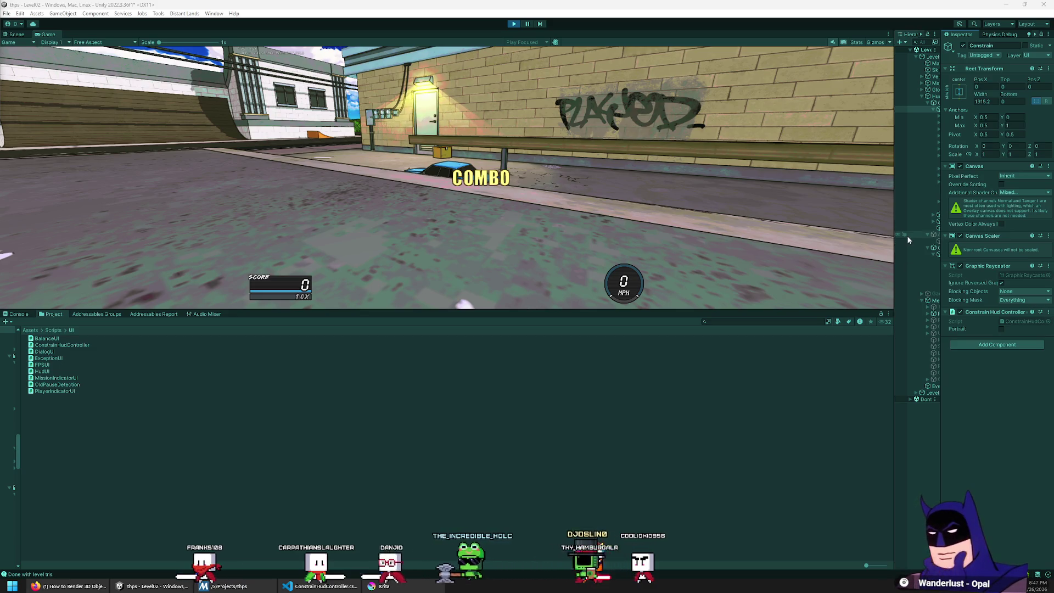
{"action": "mouse_move", "coordinate": [942, 241]}
{"action": "left_mouse_down"}
{"action": "mouse_move", "coordinate": [1010, 247]}
{"action": "mouse_move", "coordinate": [983, 221]}
{"action": "mouse_move", "coordinate": [937, 219]}
{"action": "left_mouse_up"}
{"action": "left_click", "coordinate": [972, 254]}
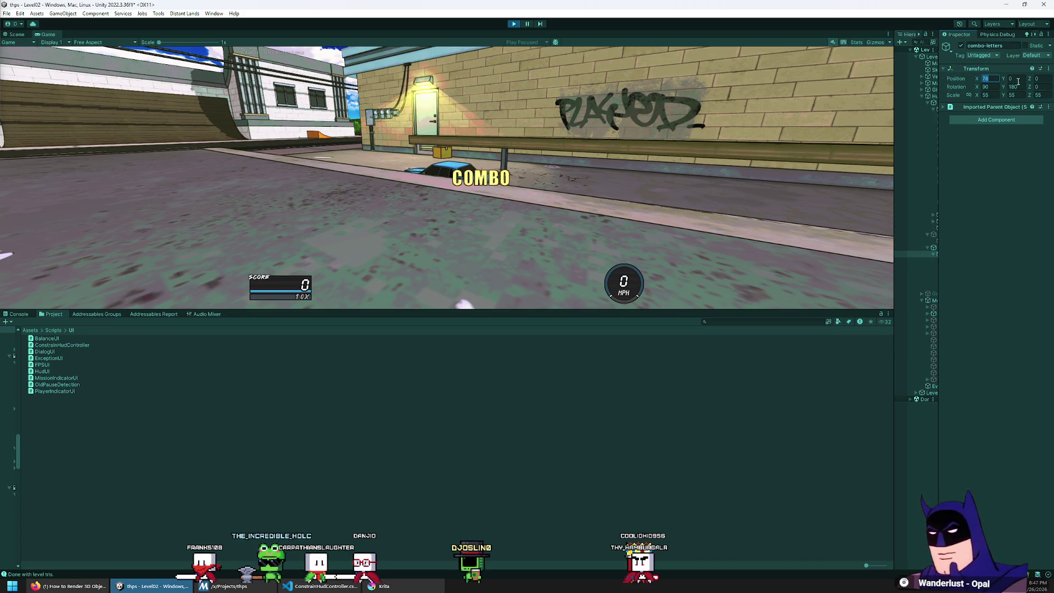
Try combo-letters X offsets of 300 and 400, settling on 400
{"action": "type", "text": "300"}
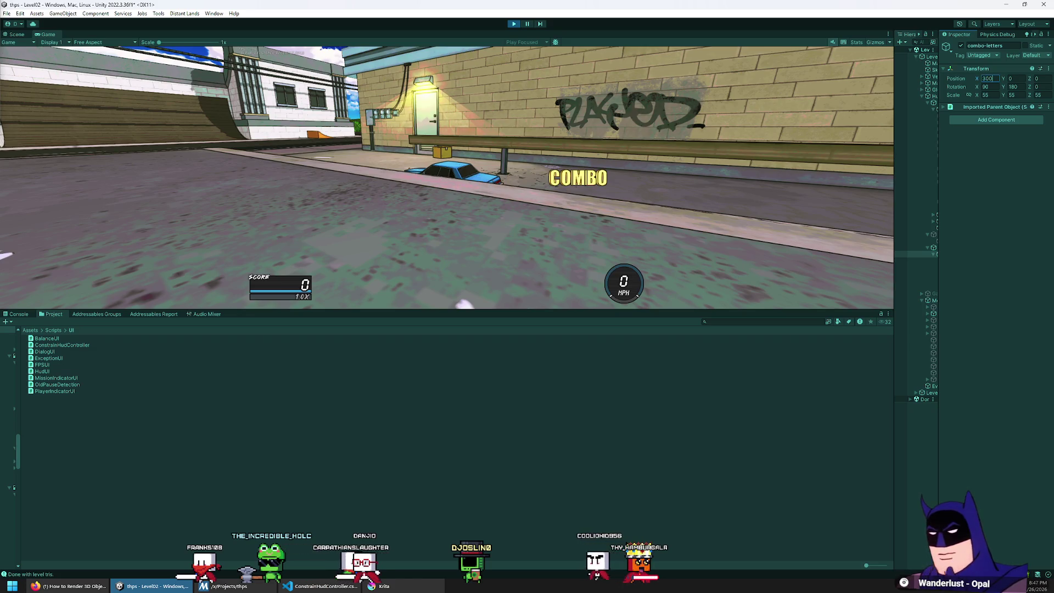
{"action": "type", "text": "400"}
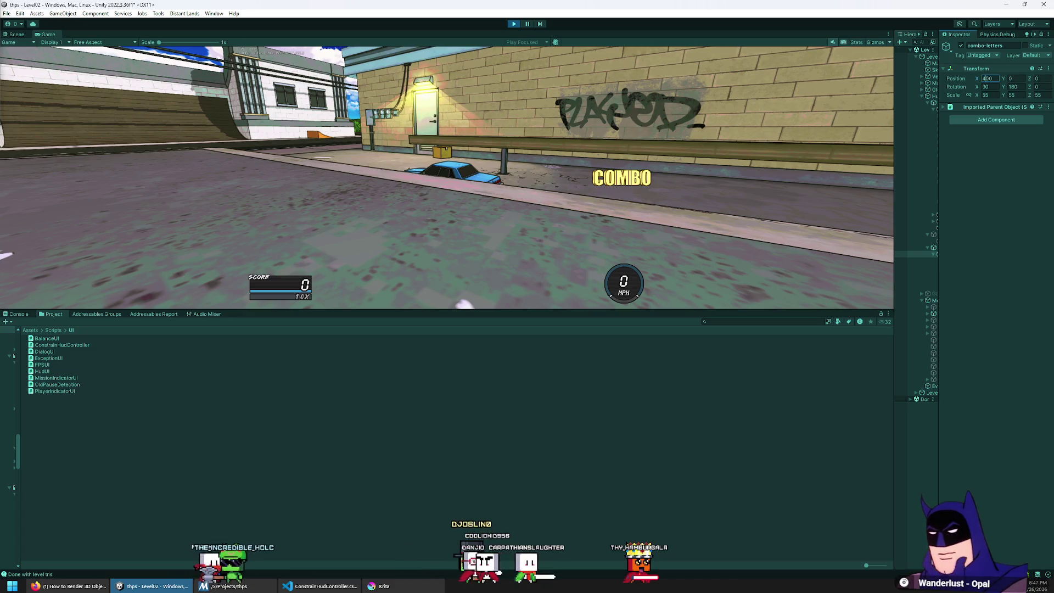
{"action": "type", "text": "300"}
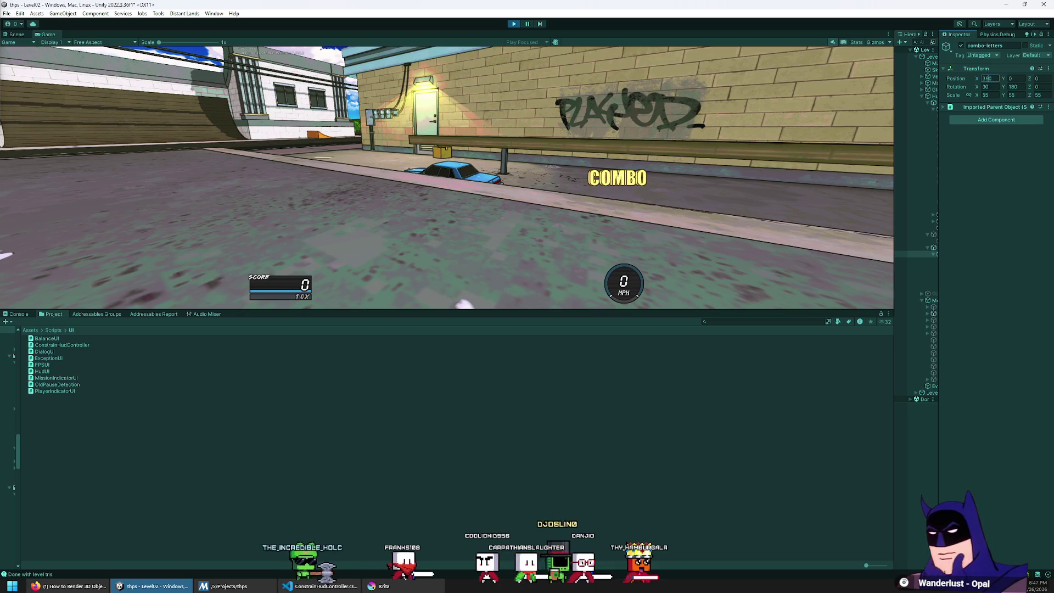
{"action": "key", "text": "BackSpace"}
{"action": "type", "text": "5"}
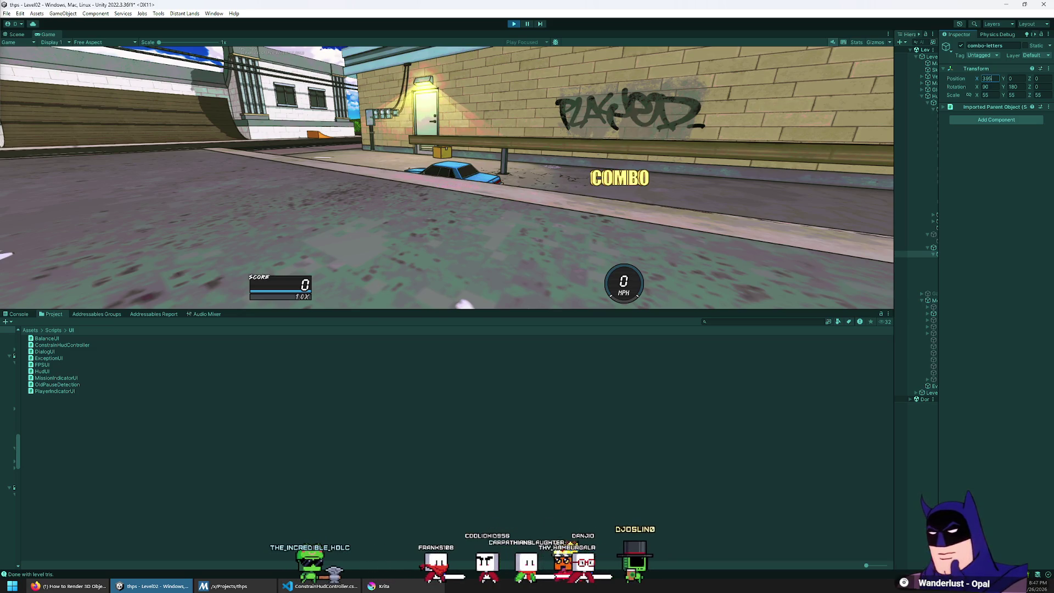
{"action": "key", "text": "BackSpace"}
{"action": "key", "text": "BackSpace"}
{"action": "type", "text": "400"}
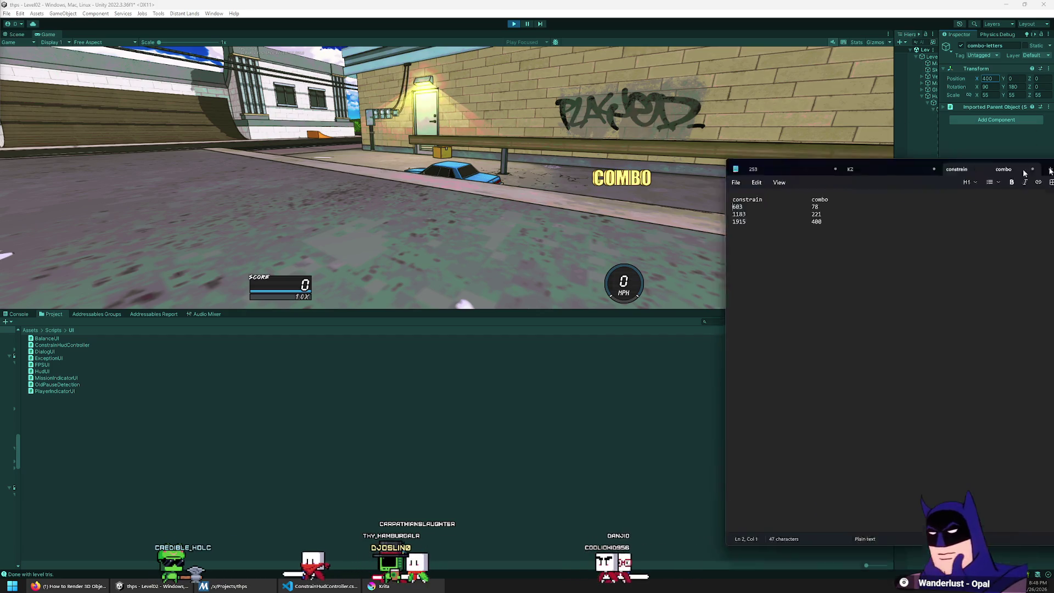
Launch Windows Calculator from the Win+R Run prompt
{"action": "key", "text": "super+r"}
{"action": "type", "text": "note"}
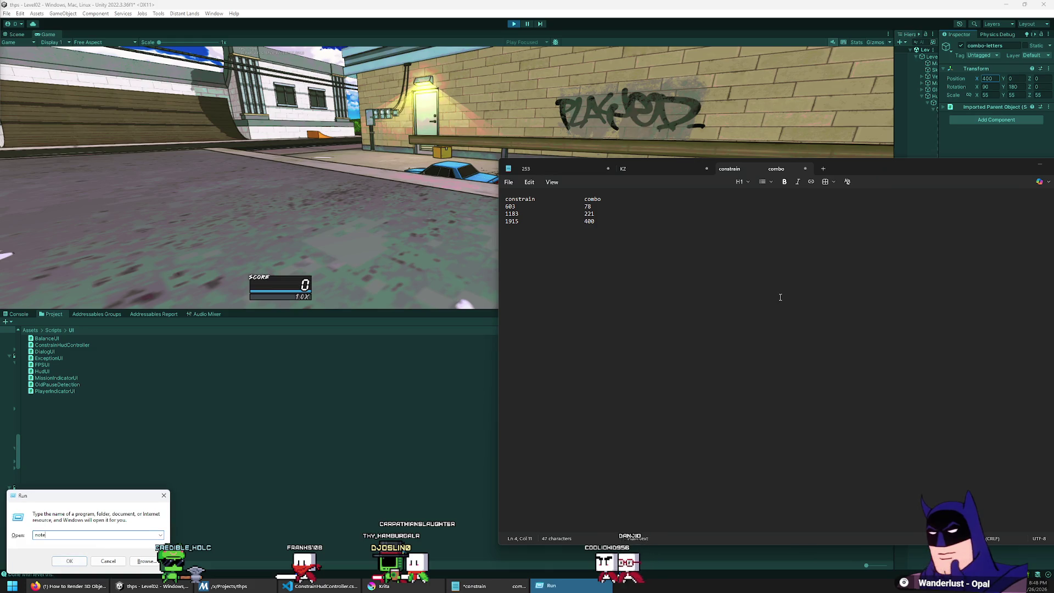
{"action": "type", "text": "lc"}
{"action": "key", "text": "Return"}
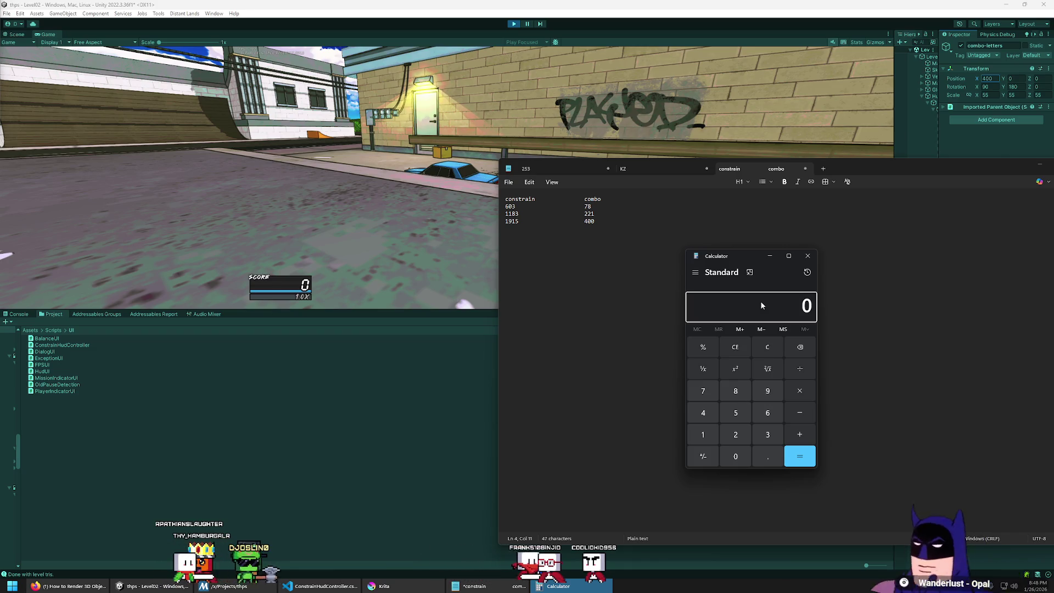
Compute 78 ÷ 603 in Calculator and paste the ratio 0.1293532338308458 after the 603 row
{"action": "type", "text": "603/6"}
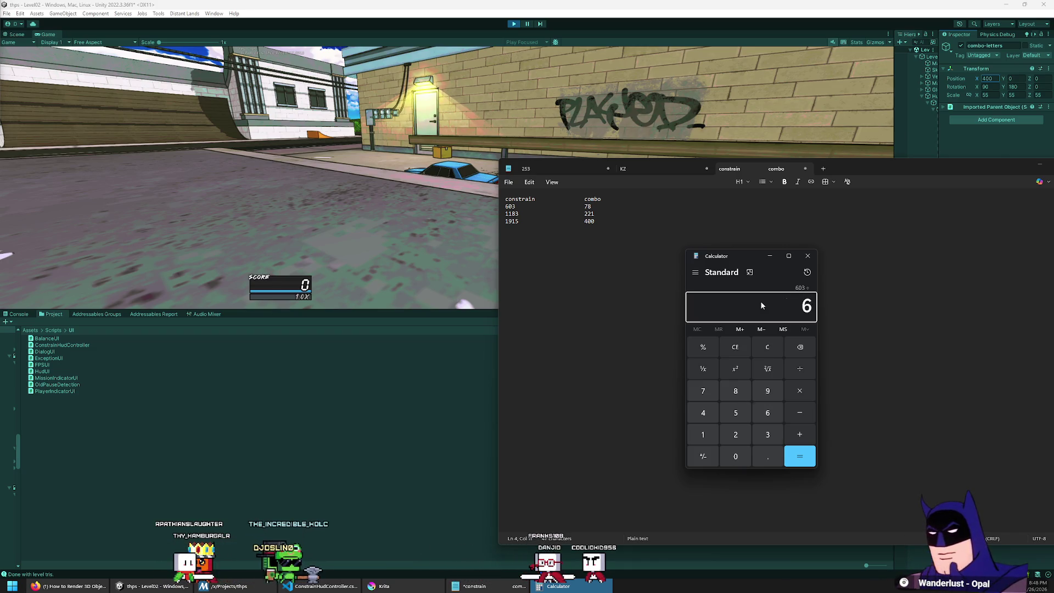
{"action": "type", "text": "8"}
{"action": "key", "text": "Return"}
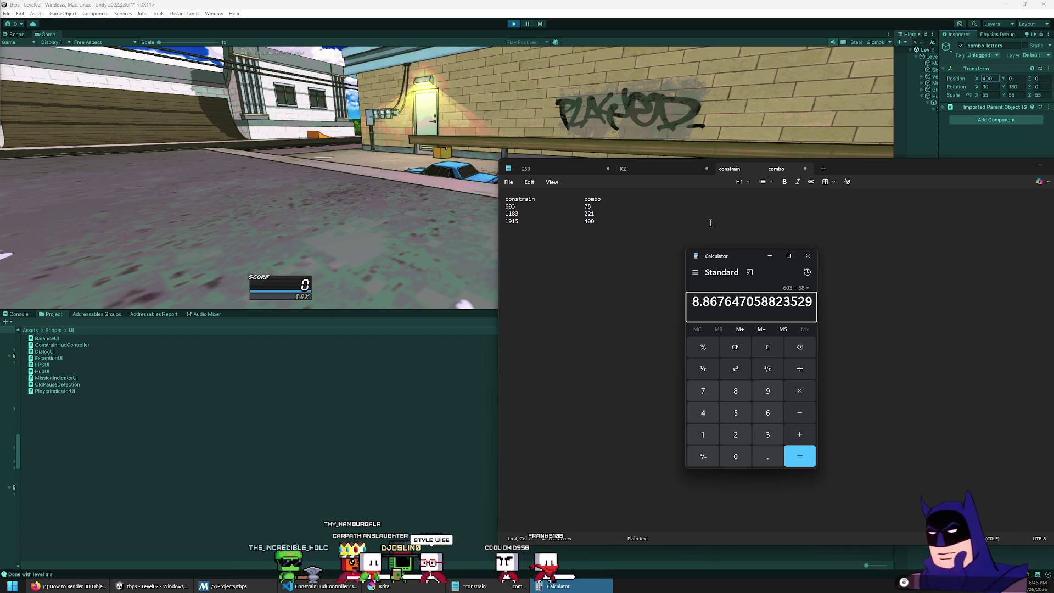
{"action": "type", "text": "78"}
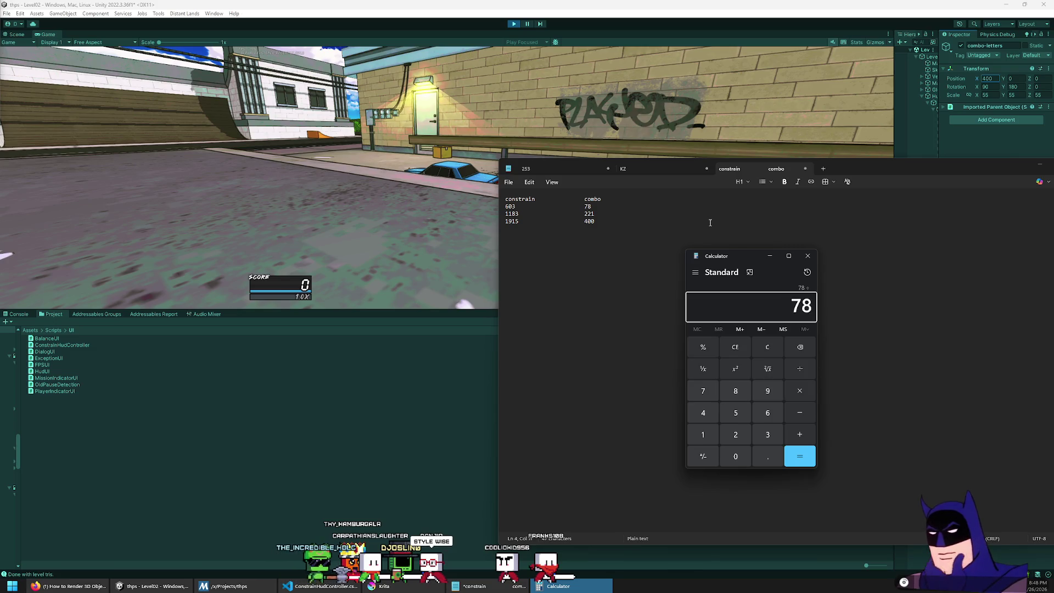
{"action": "type", "text": "93"}
{"action": "key", "text": "Return"}
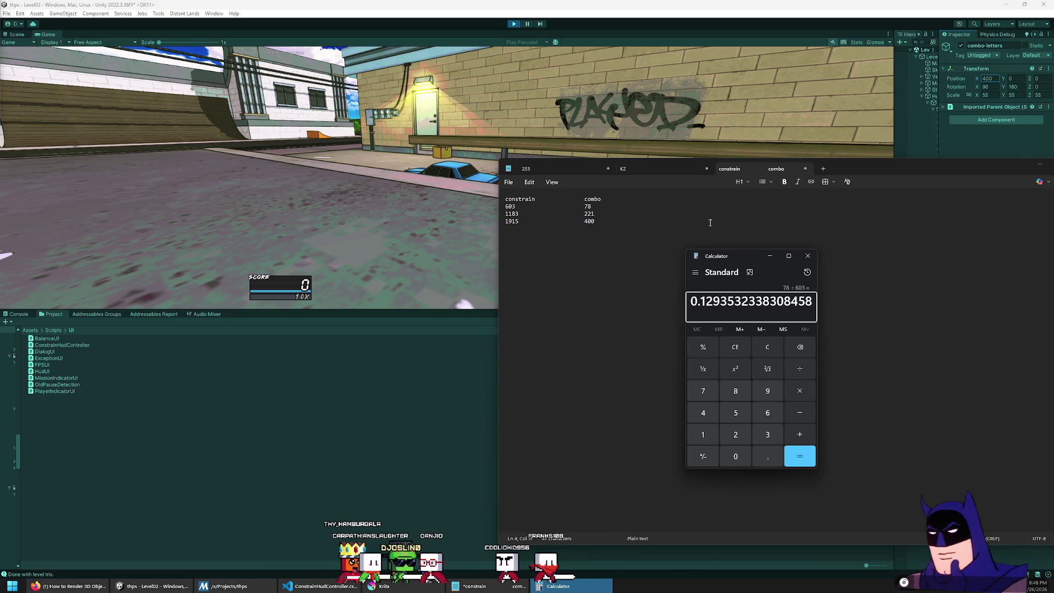
{"action": "left_click", "coordinate": [715, 206]}
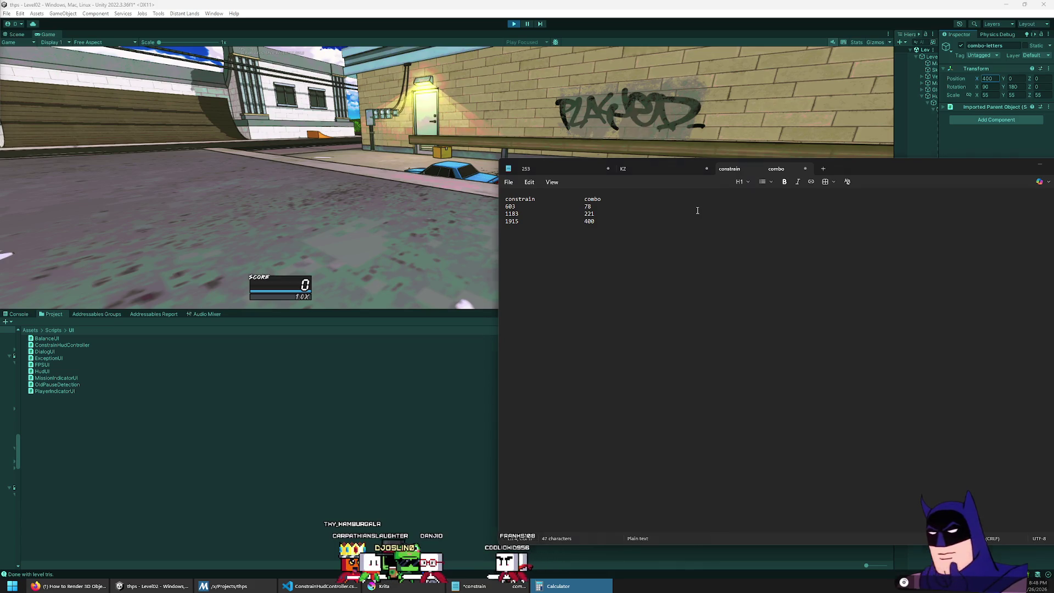
{"action": "type", "text": "0.1293532338308458"}
{"action": "key", "text": "Down"}
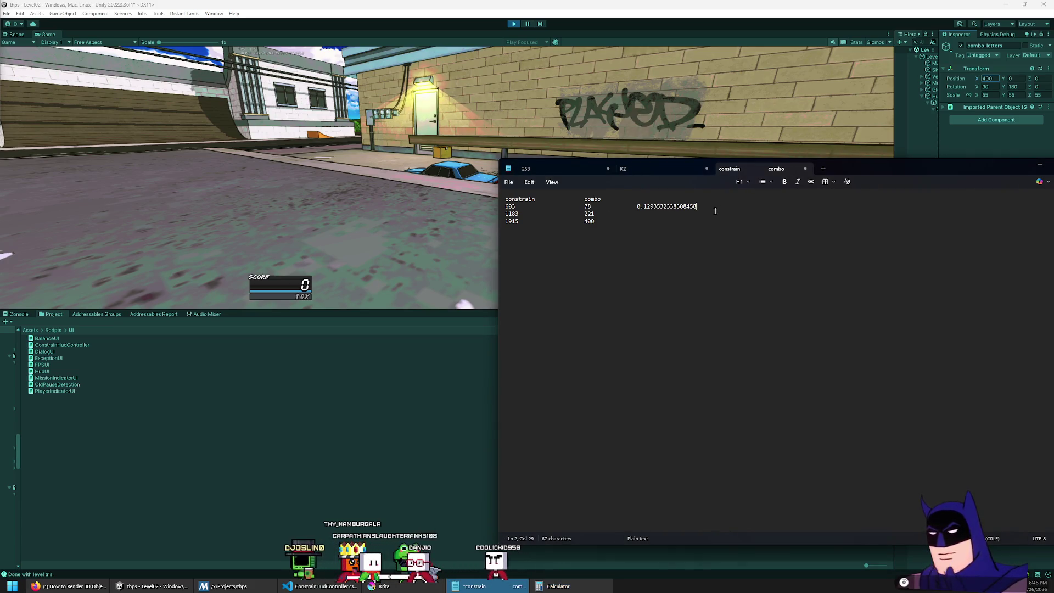
Compute 221 ÷ 1183 and paste the ratio 0.1868131868131868 after the 1183 row
{"action": "key", "text": "alt+Tab"}
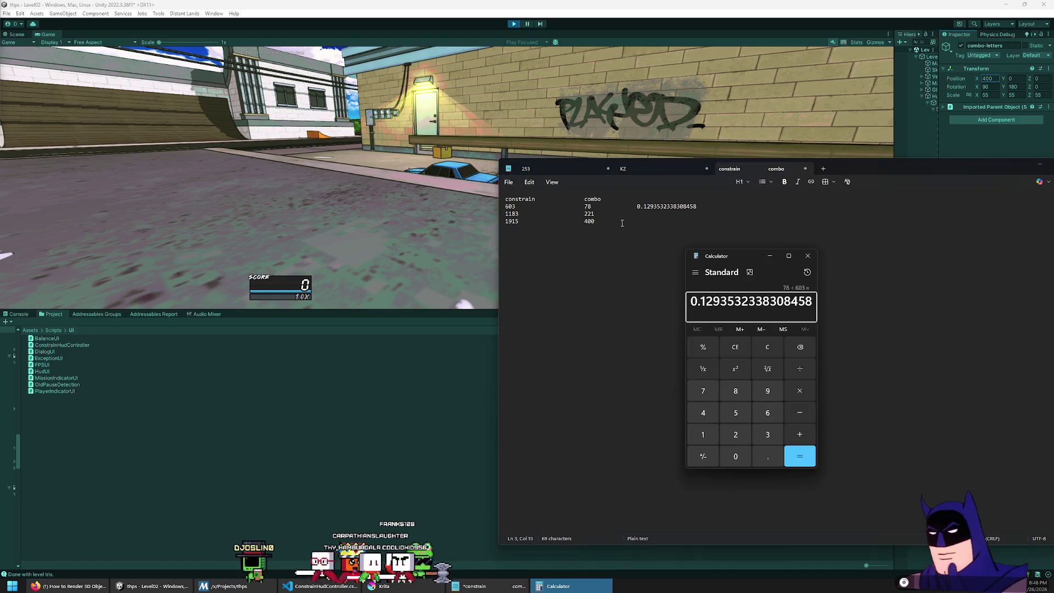
{"action": "type", "text": "221"}
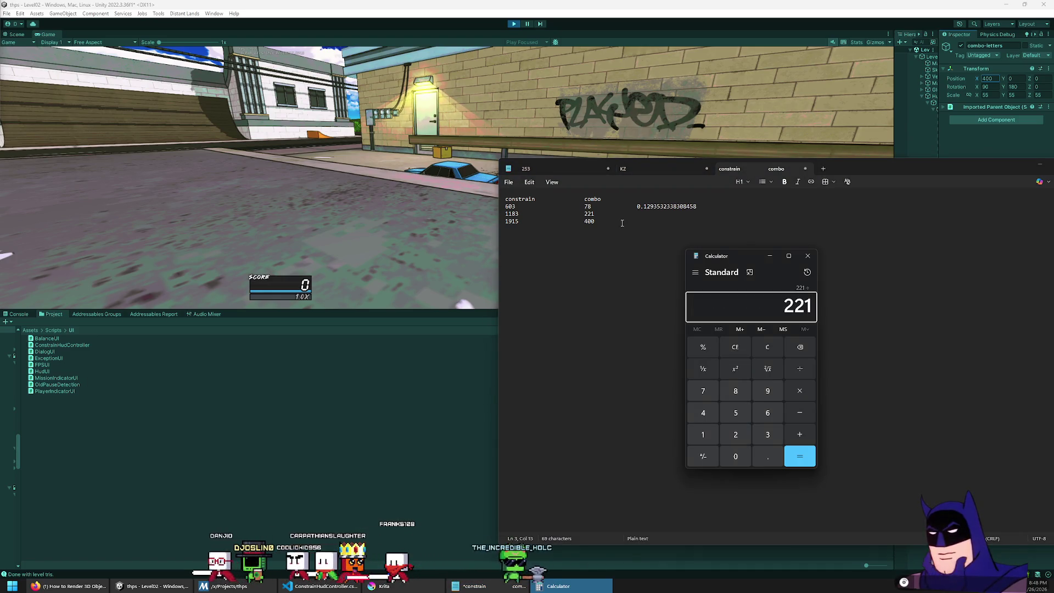
{"action": "type", "text": "/1183"}
{"action": "key", "text": "Return"}
{"action": "key", "text": "ctrl+c"}
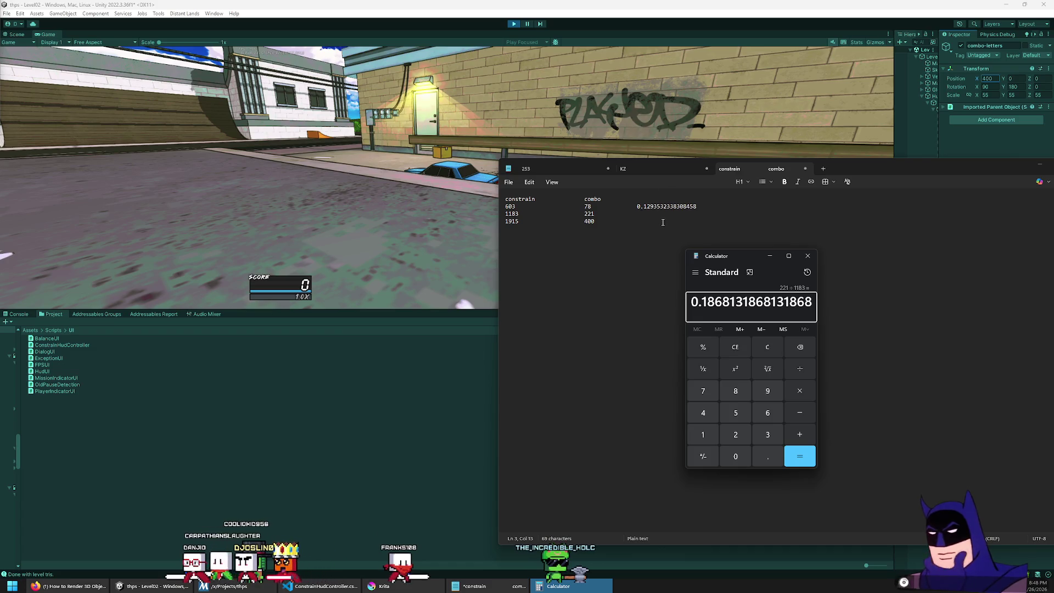
{"action": "key", "text": "alt+Tab"}
{"action": "key", "text": "ctrl+v"}
{"action": "key", "text": "Down"}
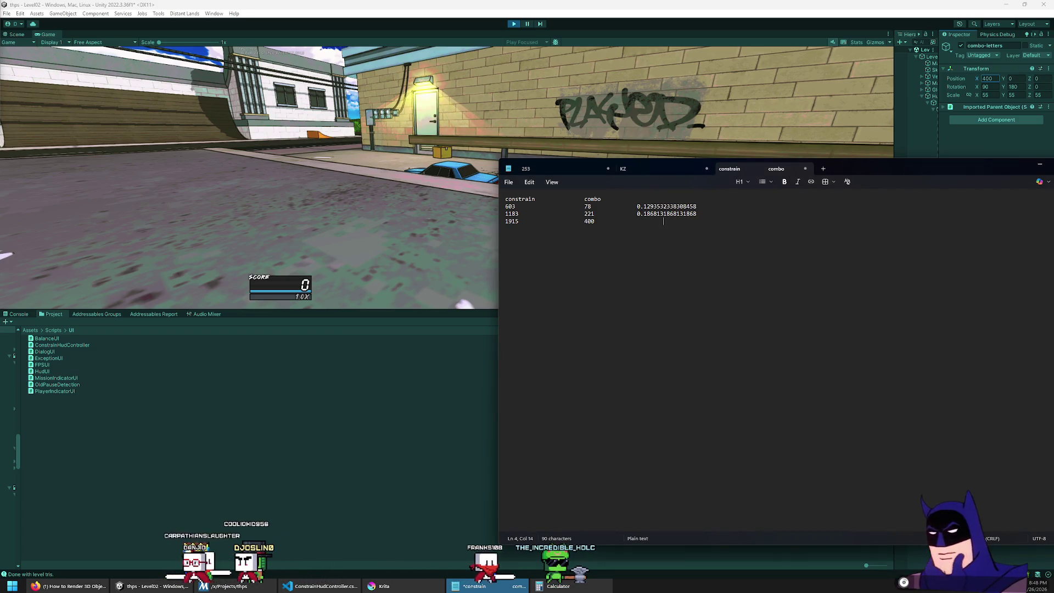
Copy the 400 ÷ 1915 result 0.2088772845953003 and paste it after the 1915 row
{"action": "key", "text": "alt+Tab"}
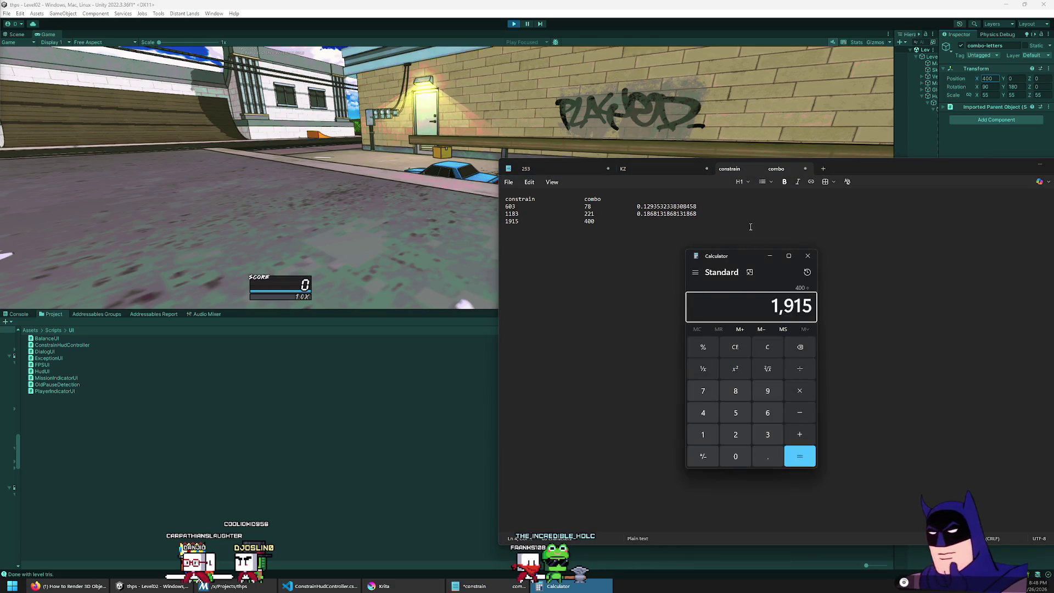
{"action": "key", "text": "ctrl+c"}
{"action": "key", "text": "alt+Tab"}
{"action": "key", "text": "ctrl+v"}
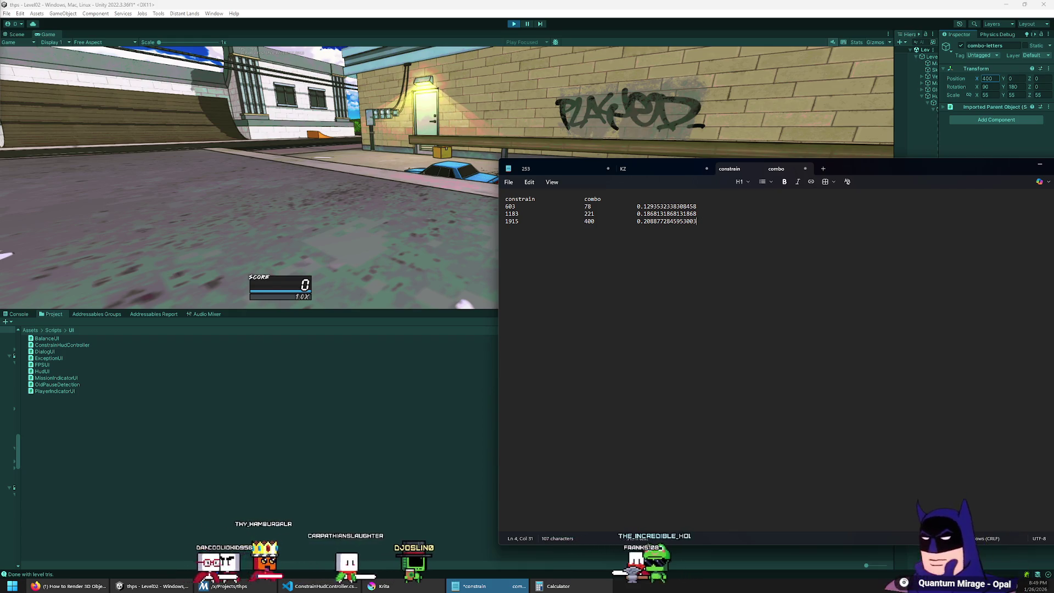
{"action": "key", "text": "alt+Tab"}
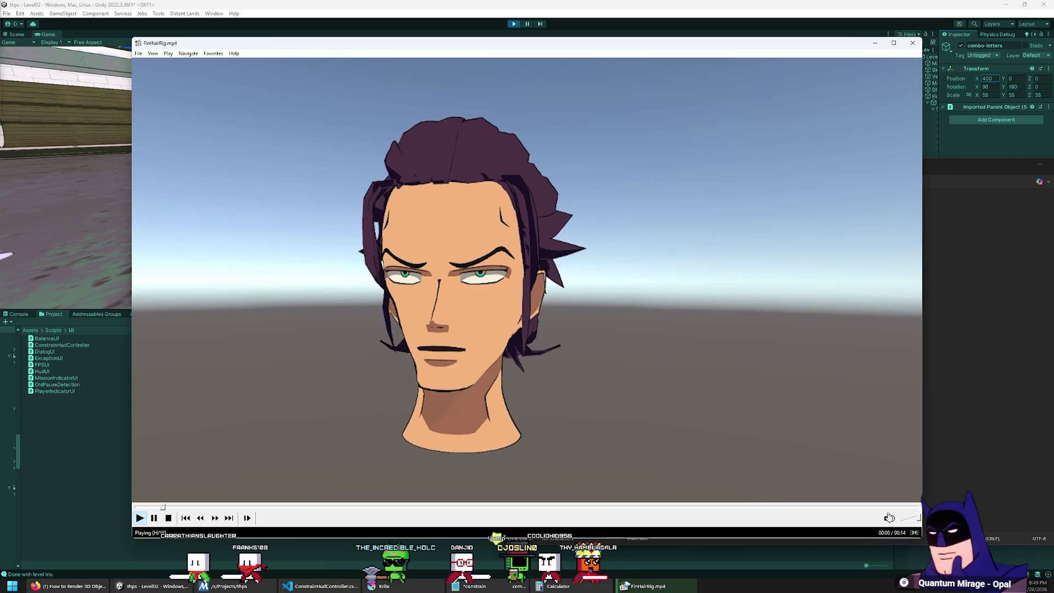
{"action": "left_click", "coordinate": [889, 517]}
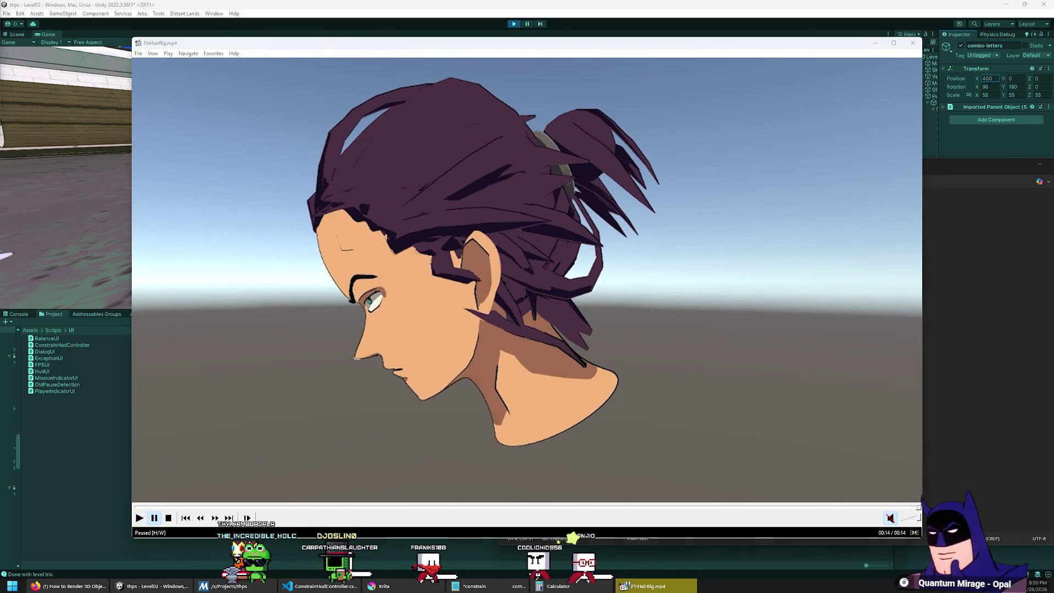
{"action": "left_click", "coordinate": [913, 44]}
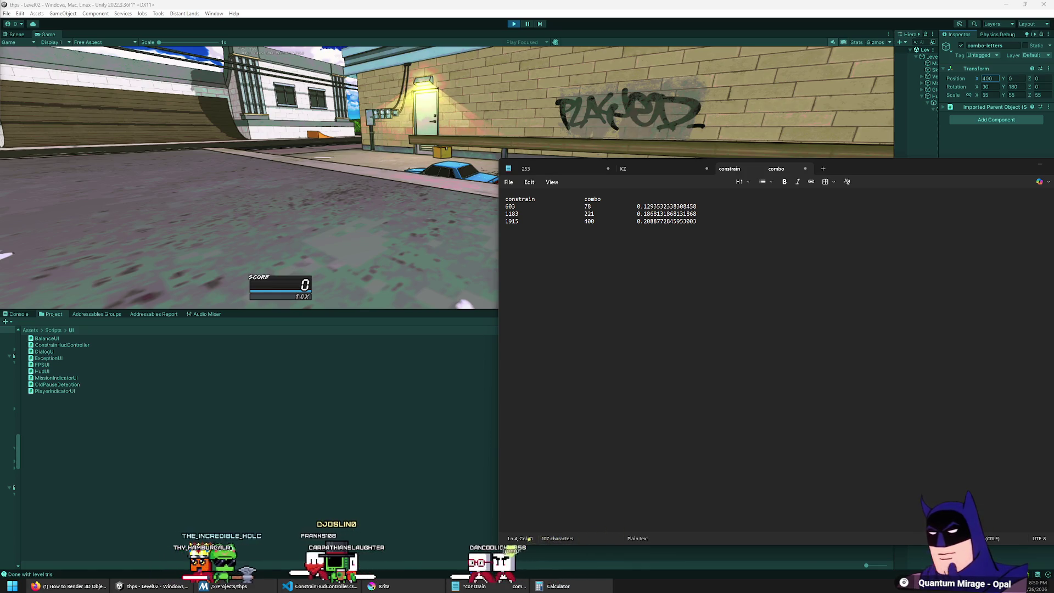
Widen Unity's Hierarchy and Inspector panes to reveal the combo-letter objects under Hud, then return to Notepad
{"action": "left_click", "coordinate": [568, 156]}
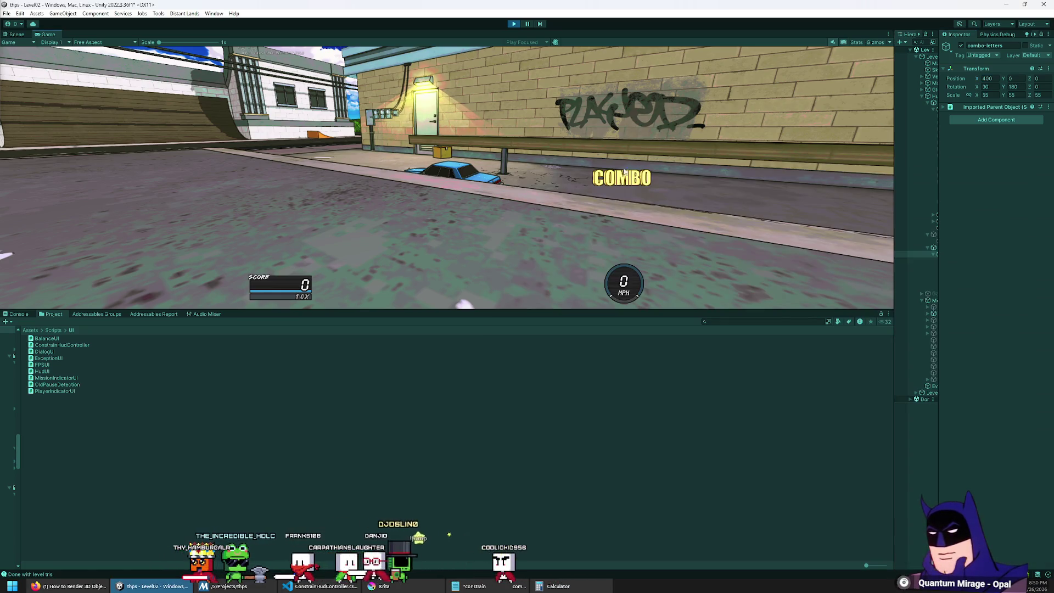
{"action": "left_click_drag", "start_coordinate": [895, 166], "coordinate": [676, 173]}
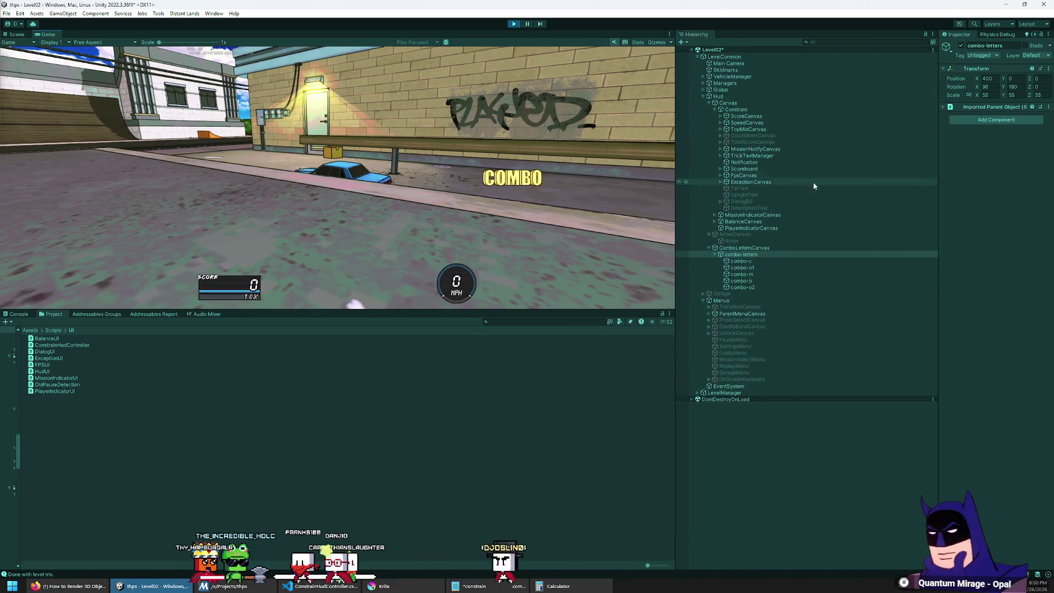
{"action": "left_click_drag", "start_coordinate": [939, 184], "coordinate": [863, 186]}
{"action": "left_click", "coordinate": [474, 586]}
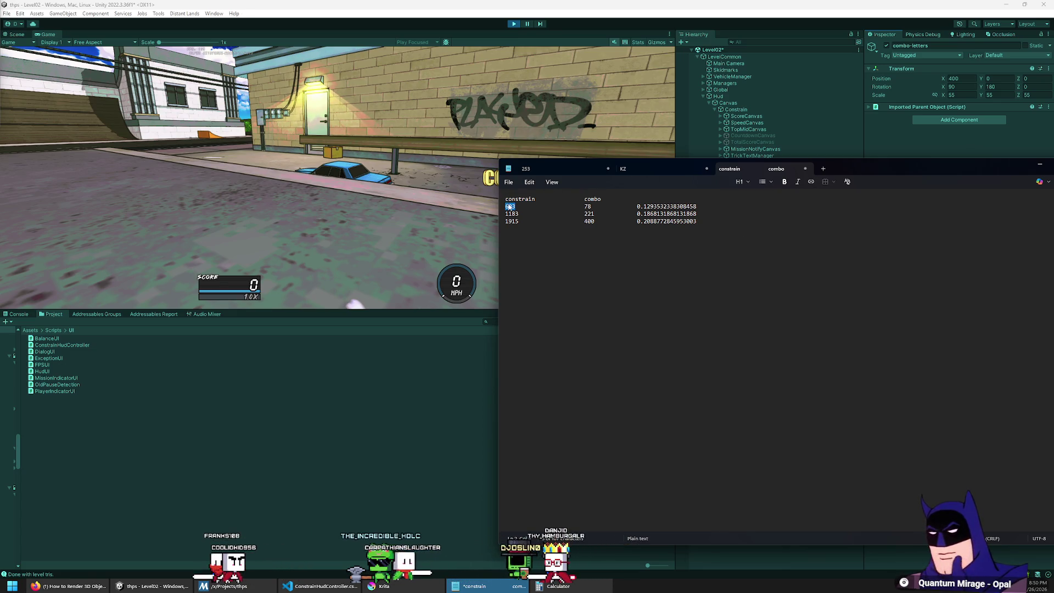
Add the formula line 'combo = constrain * x' below the ratio table, with a blank line above it
{"action": "left_click", "coordinate": [830, 254]}
{"action": "type", "text": "combo = constrain"}
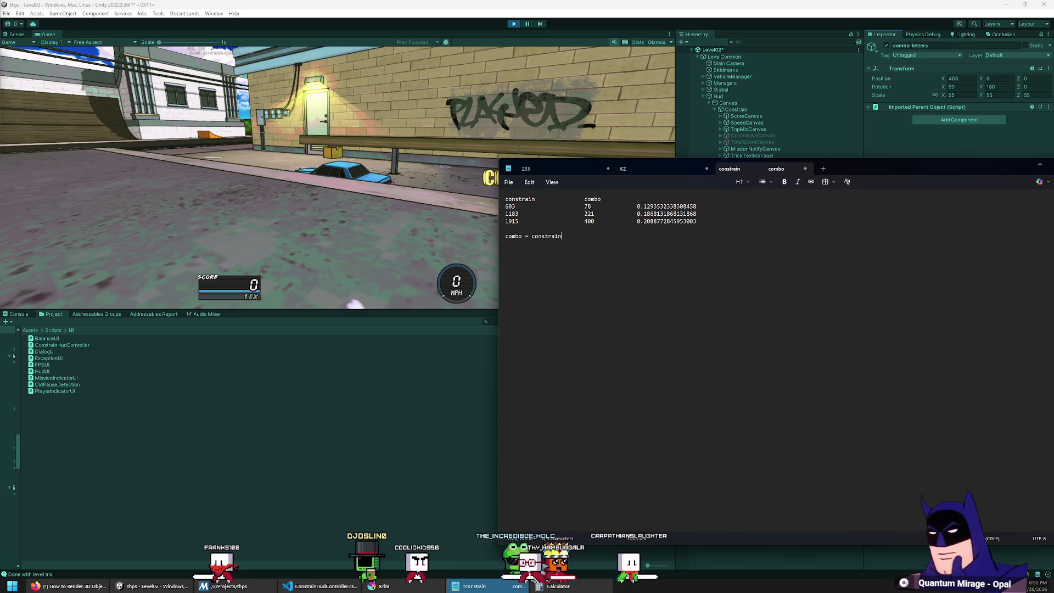
{"action": "type", "text": "*"}
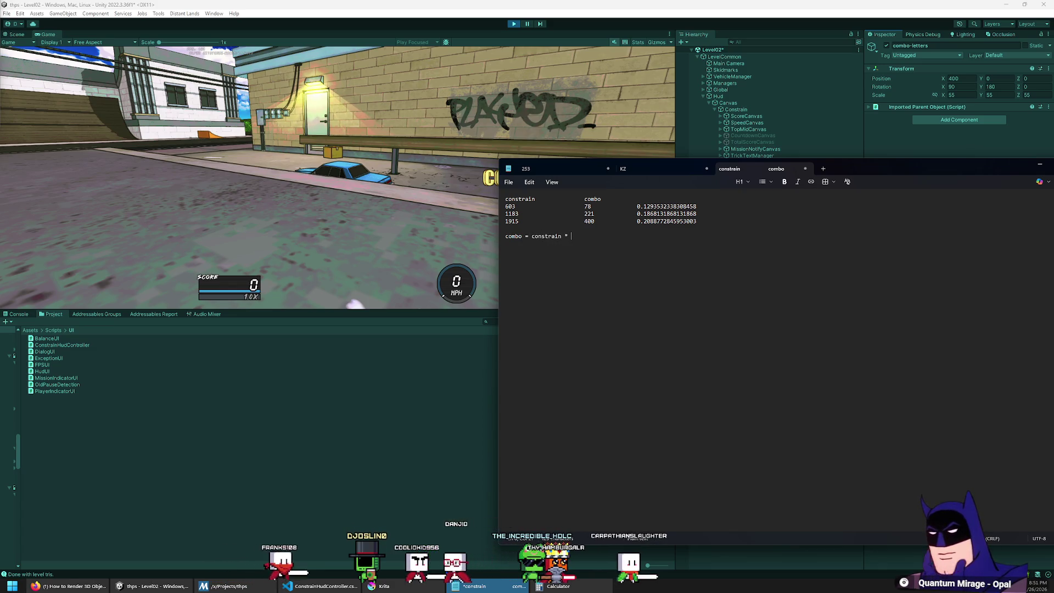
{"action": "key", "text": "Return"}
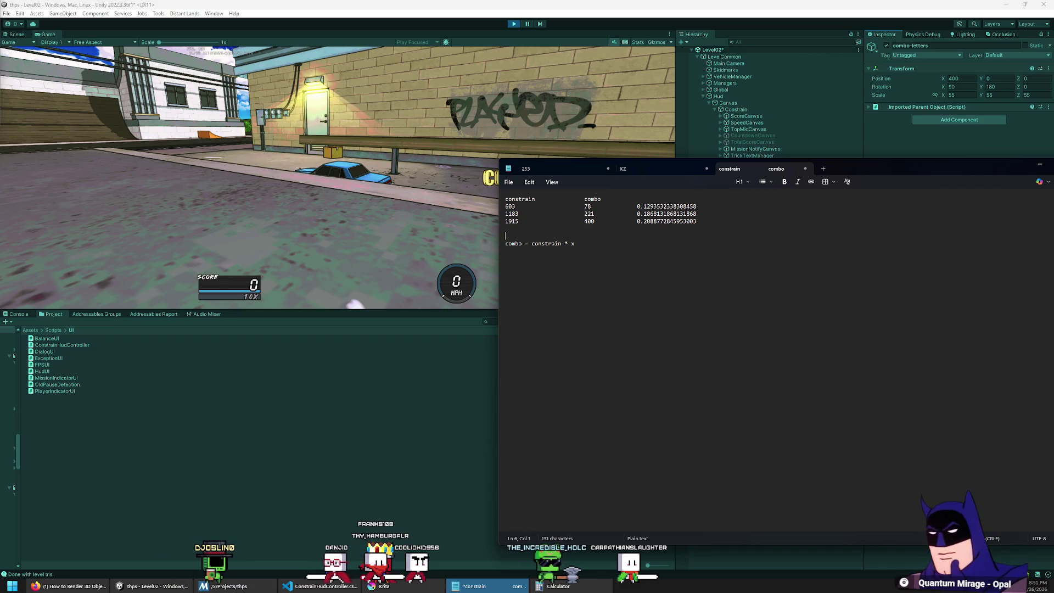
Select and delete the 1183 row, then undo to restore it
{"action": "left_click", "coordinate": [506, 206]}
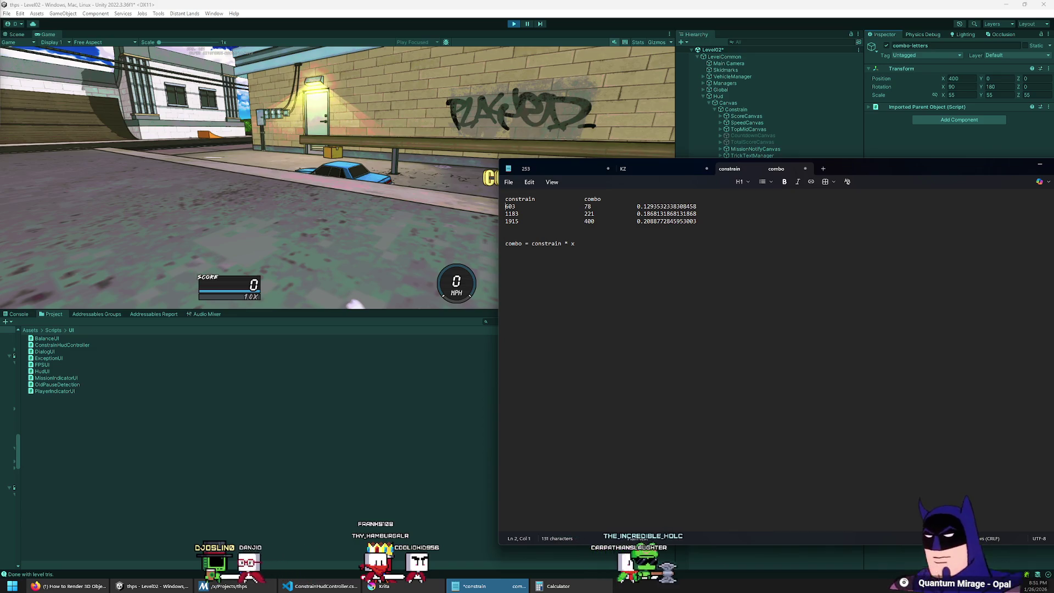
{"action": "key", "text": "alt+f"}
{"action": "key", "text": "Escape"}
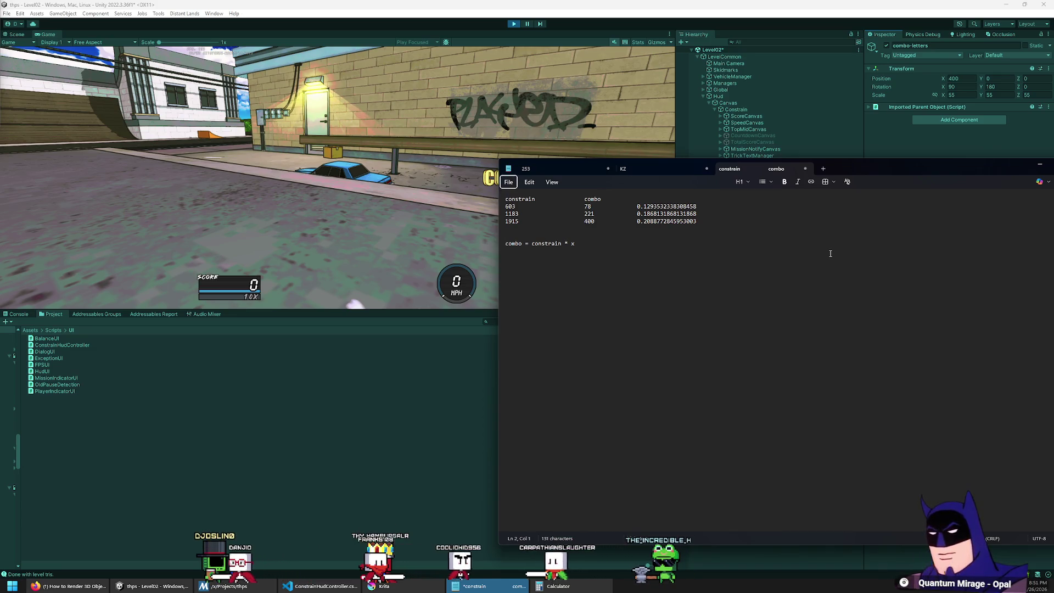
{"action": "key", "text": "alt+f"}
{"action": "key", "text": "Escape"}
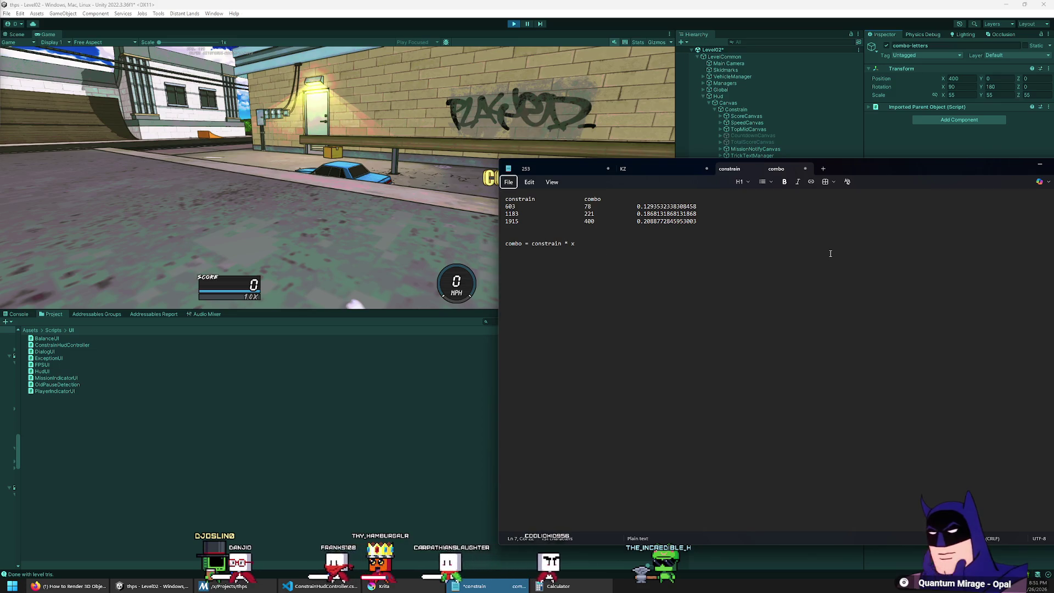
{"action": "key", "text": "Up"}
{"action": "key", "text": "Up"}
{"action": "key", "text": "Up"}
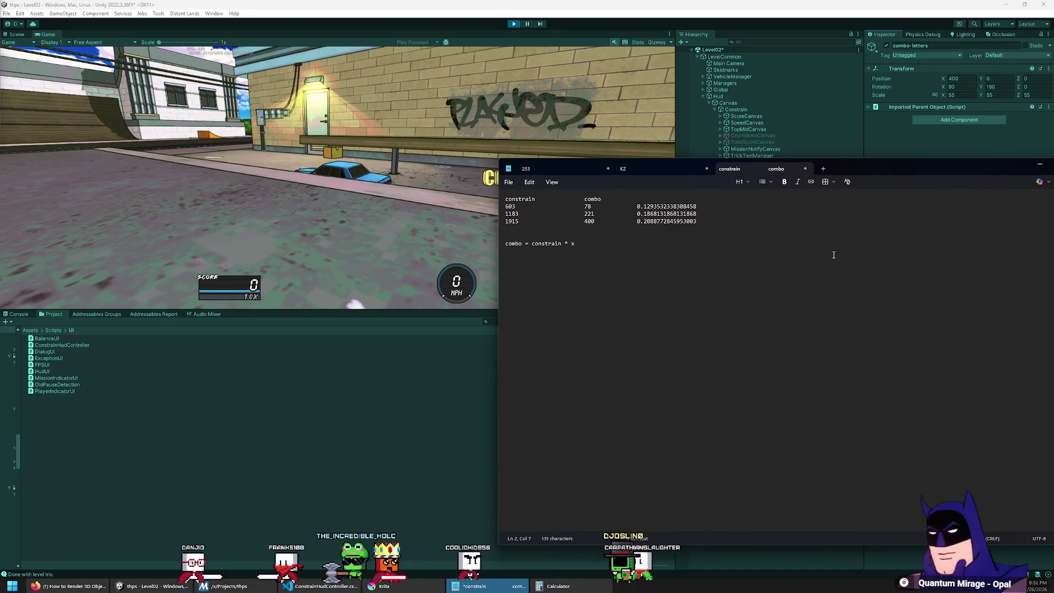
{"action": "triple_click", "coordinate": [813, 213]}
{"action": "key", "text": "BackSpace"}
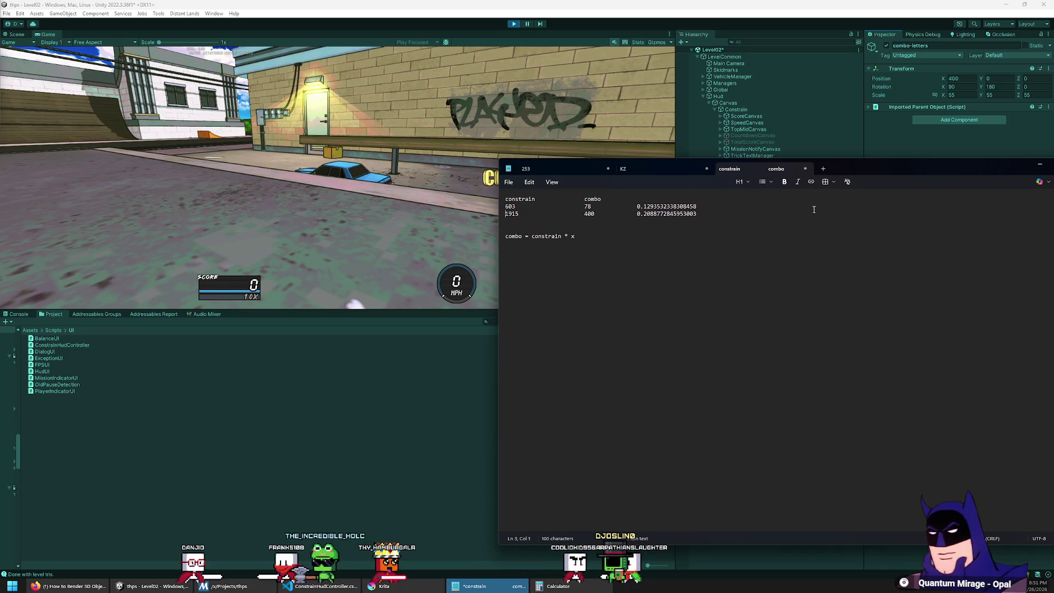
{"action": "key", "text": "ctrl+z"}
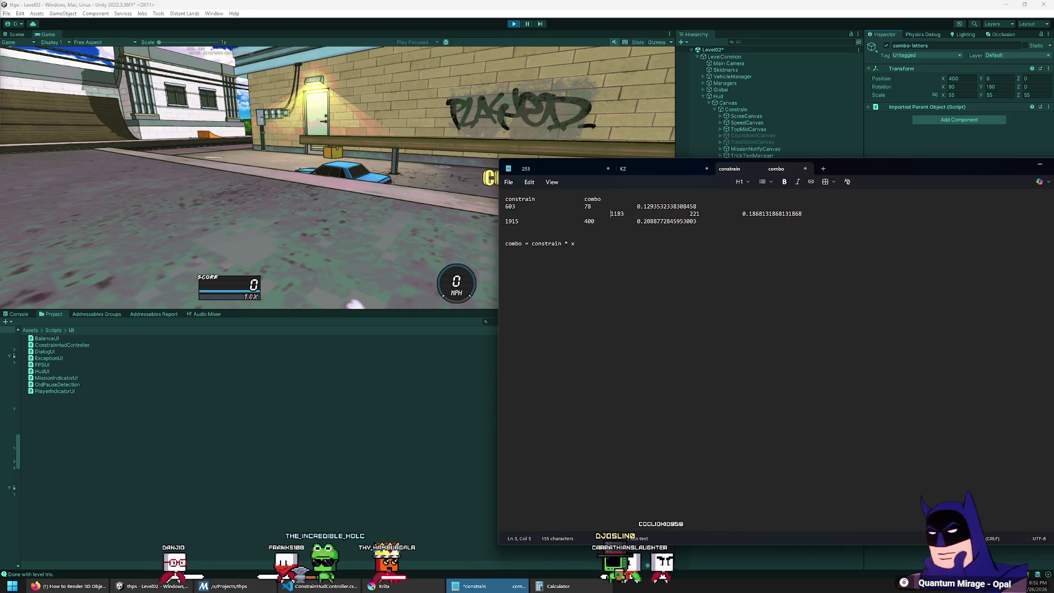